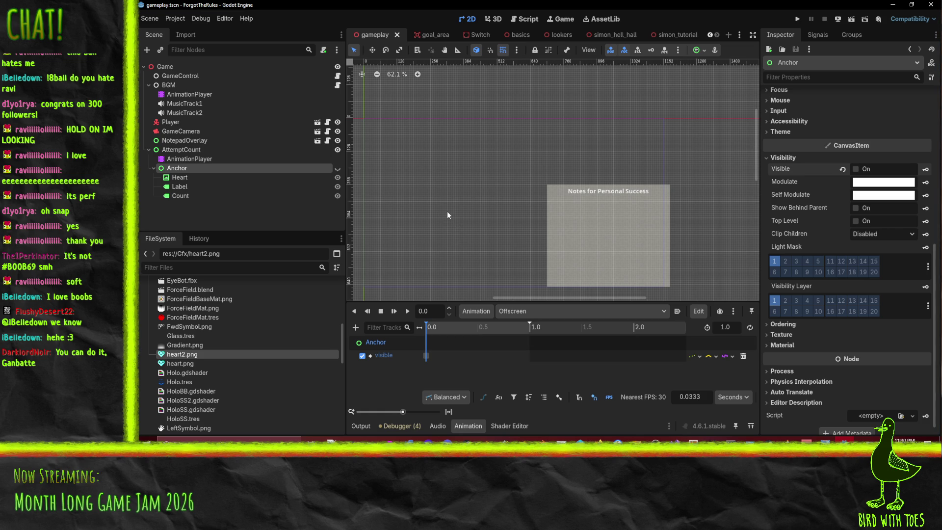
Preview the counter's Enter and Increment animations from the animation list.
click(558, 310)
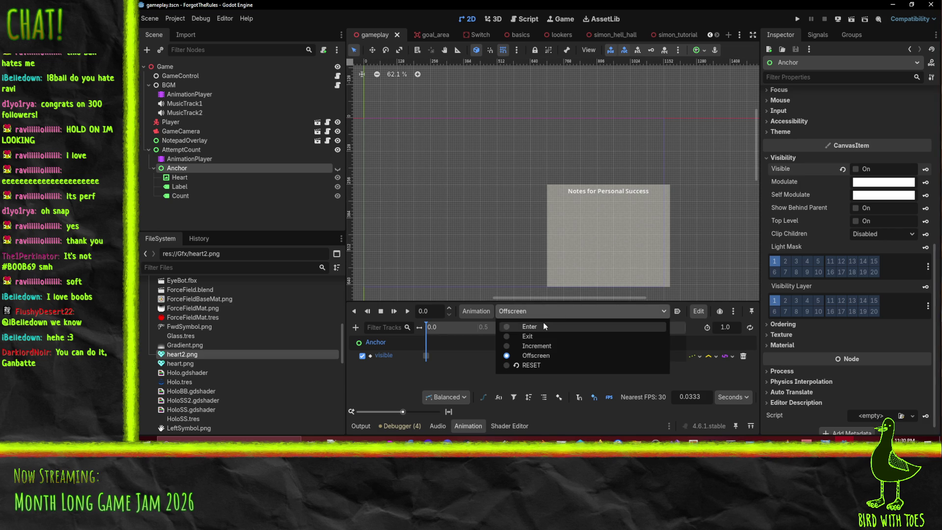
click(543, 326)
click(407, 311)
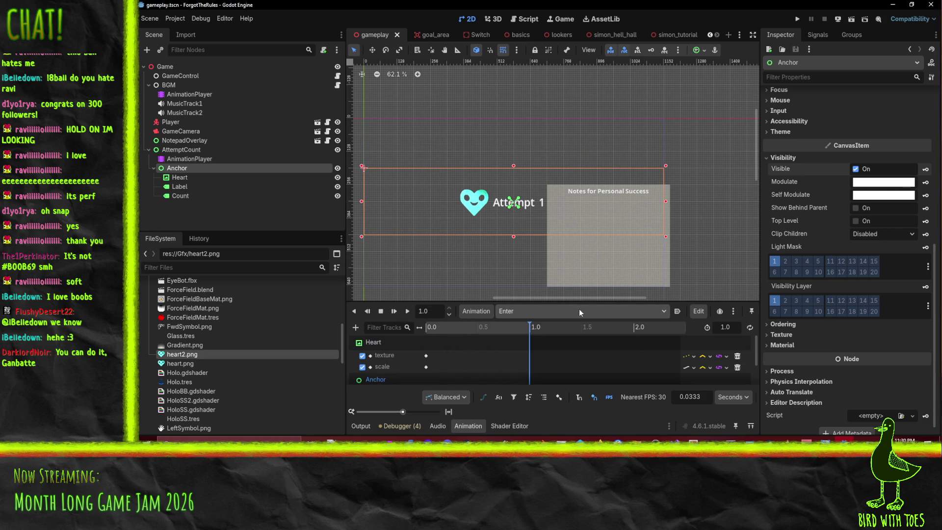
click(579, 311)
click(539, 346)
click(408, 312)
Switch through Enter and Exit, then load the RESET animation for editing.
click(531, 310)
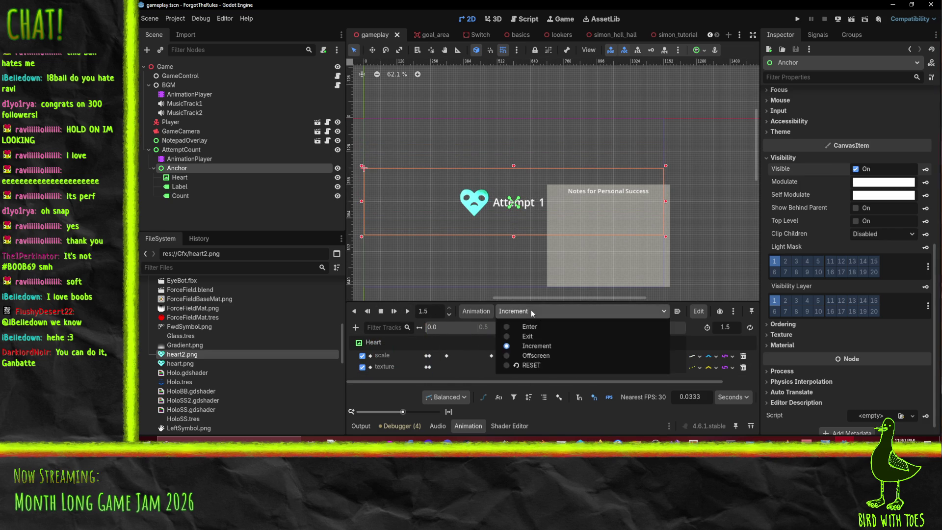
click(540, 326)
click(528, 312)
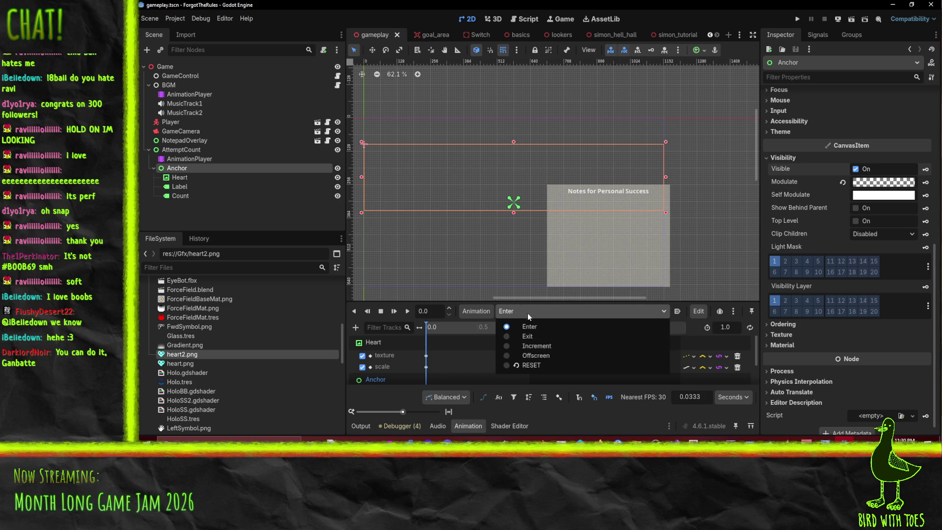
click(532, 339)
click(513, 314)
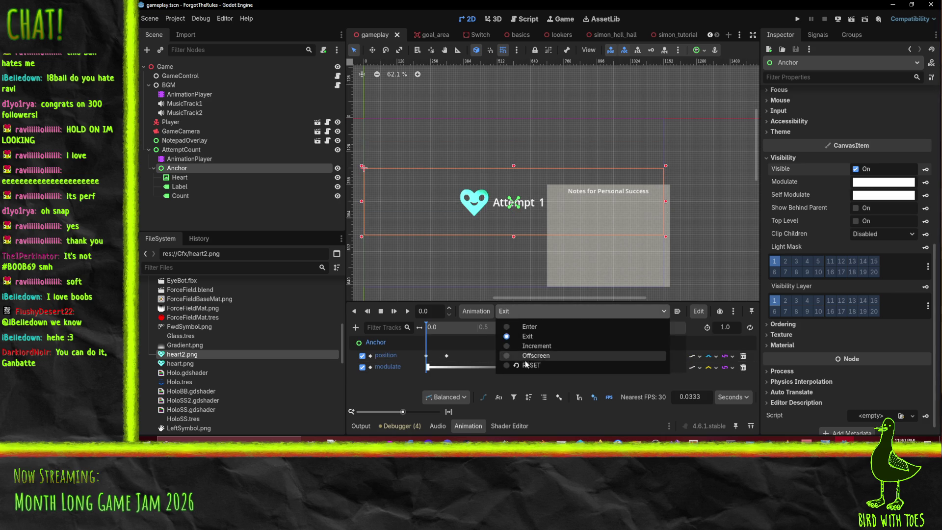
click(526, 365)
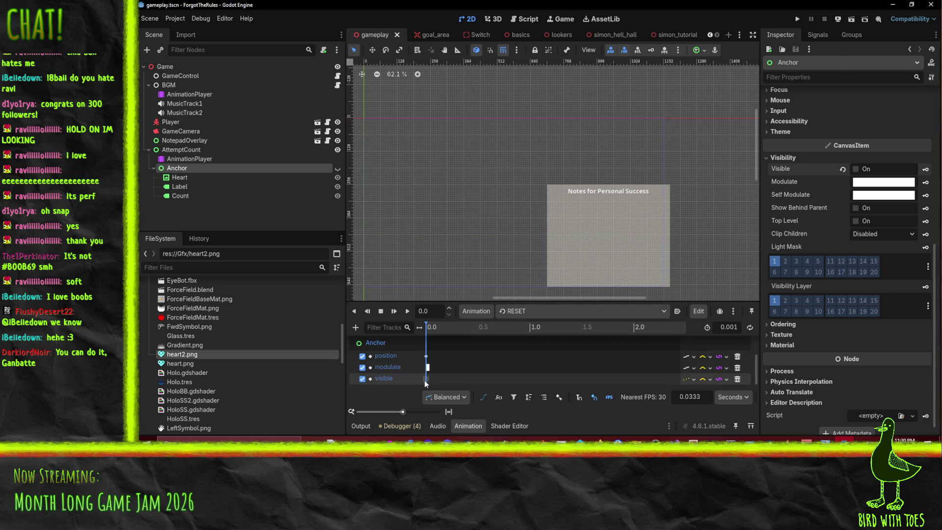
Set the RESET animation's visible key to On and apply the reset pose.
click(426, 379)
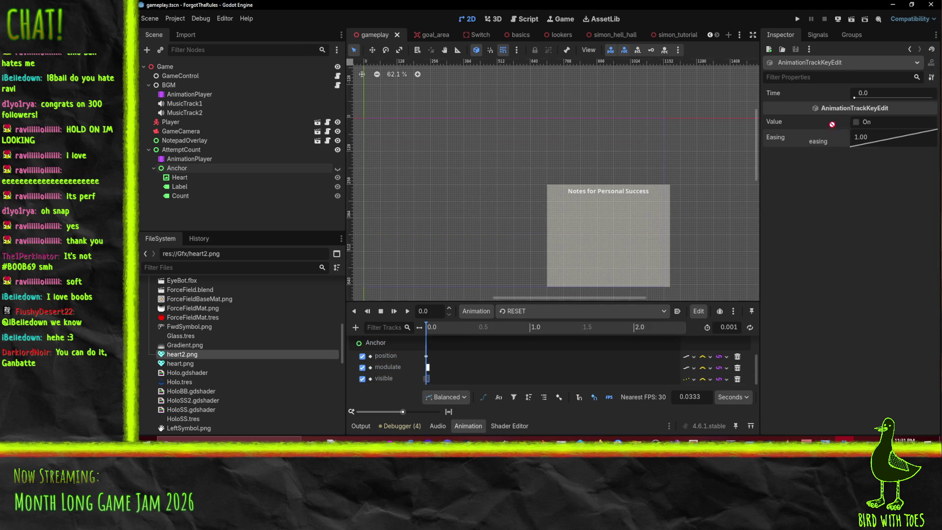
click(856, 121)
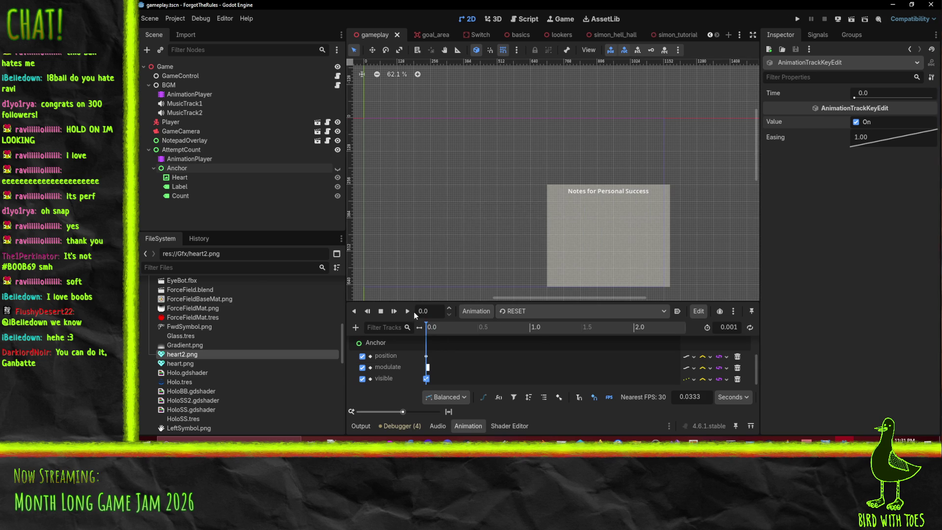
click(427, 327)
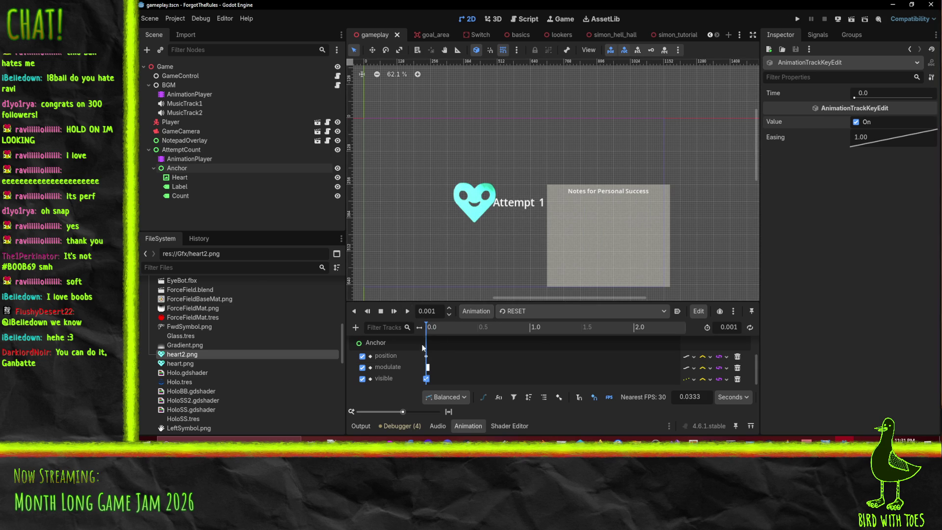
click(527, 308)
click(440, 372)
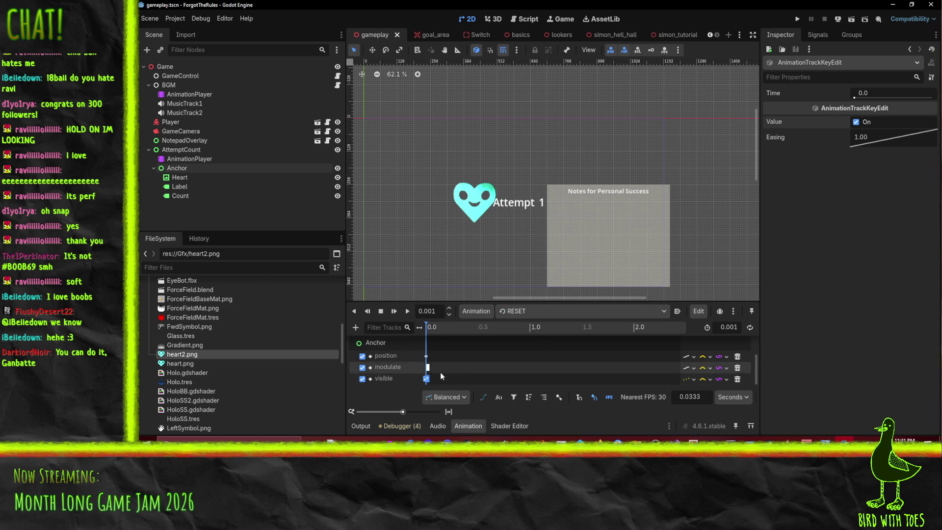
Set the Heart's scale key in RESET to 1.0 and save the scene.
scroll(436, 369, up, 2)
click(425, 355)
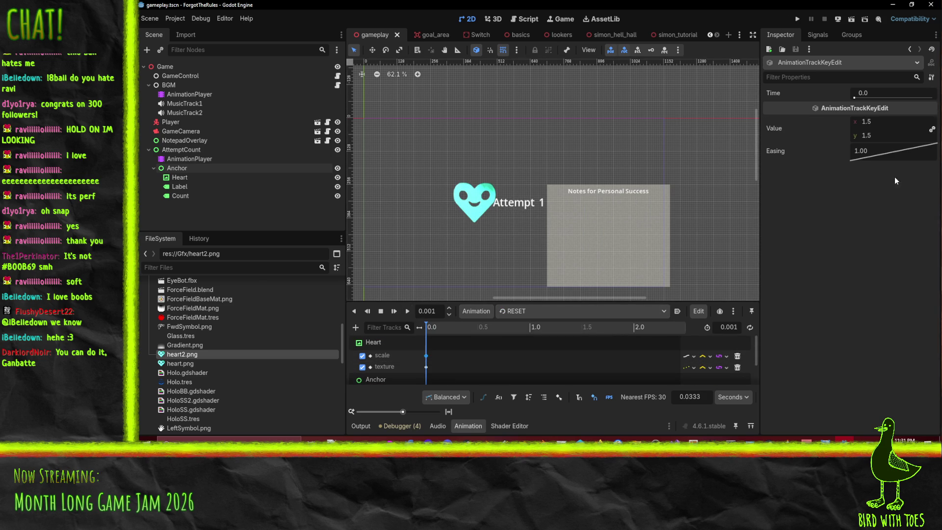
click(882, 128)
text(1)
key(Return)
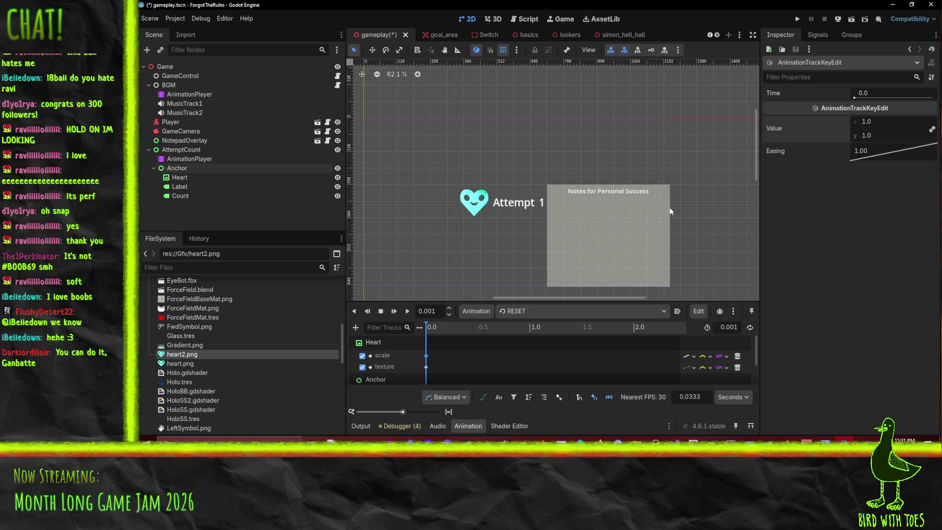
key(ctrl+s)
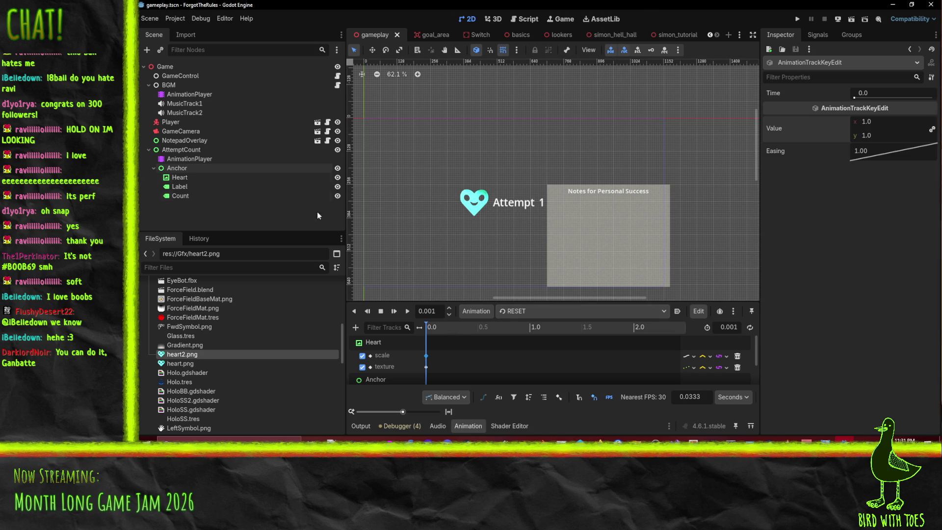
Make the Anchor's Offscreen animation autoplay on load and save the gameplay scene.
click(186, 169)
click(562, 311)
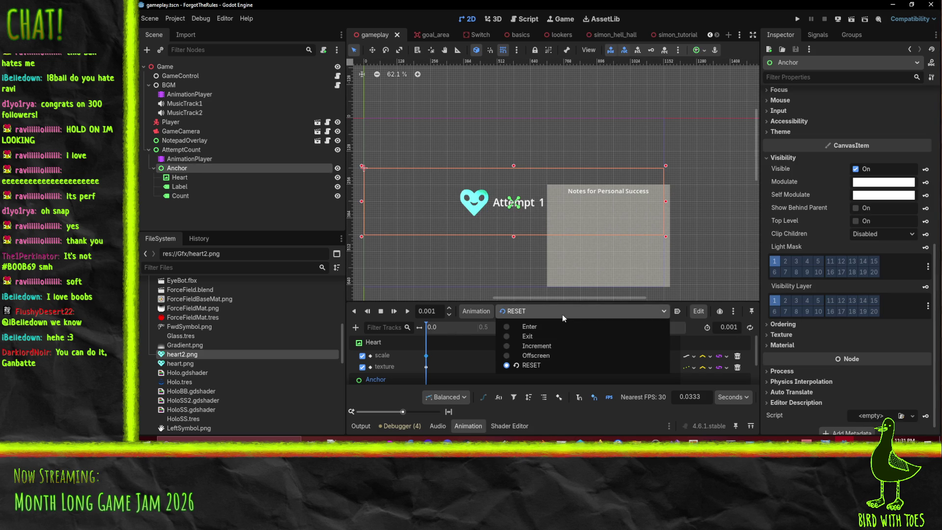
click(574, 357)
click(677, 311)
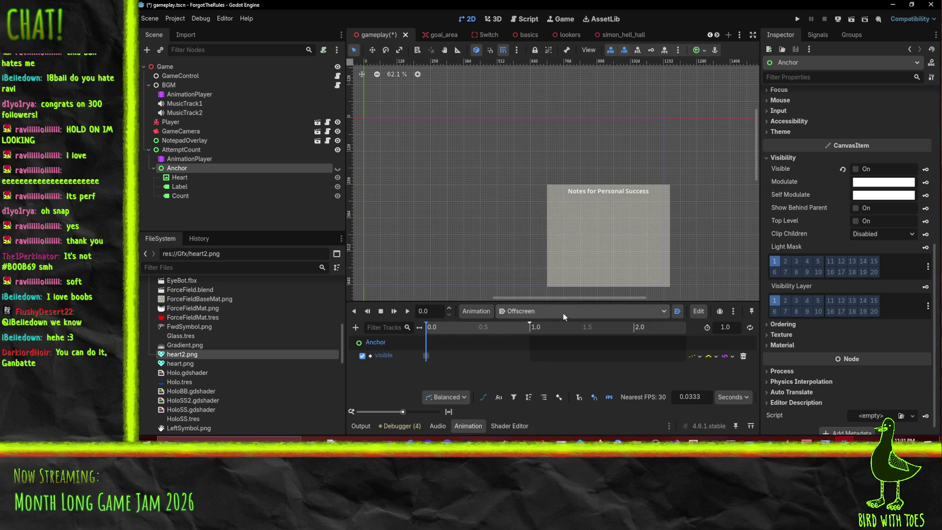
click(558, 315)
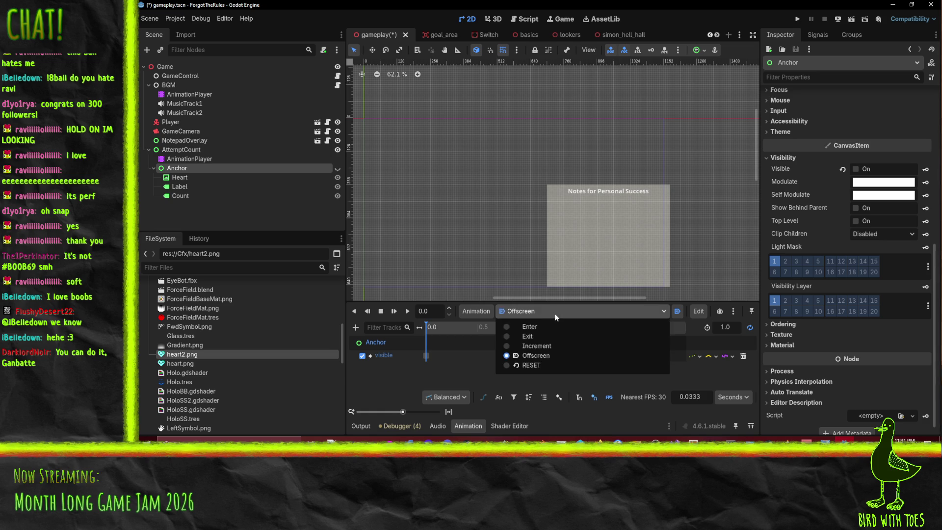
click(391, 380)
key(ctrl+s)
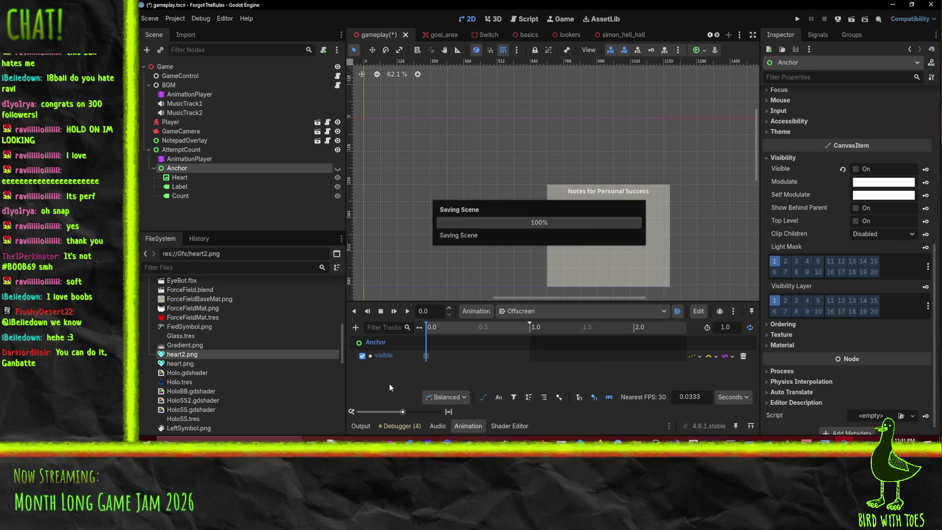
click(196, 149)
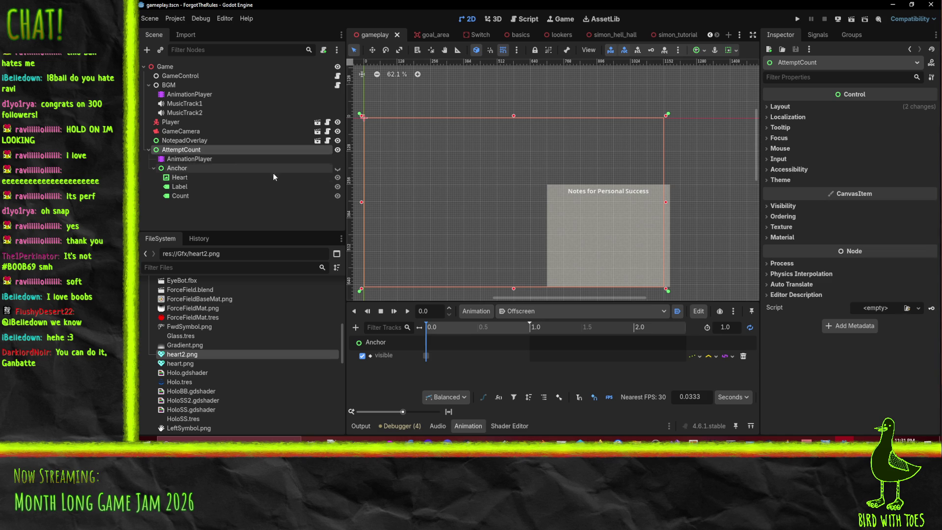
Attach a new script res://attempt_count.gd to the AttemptCount node.
click(918, 308)
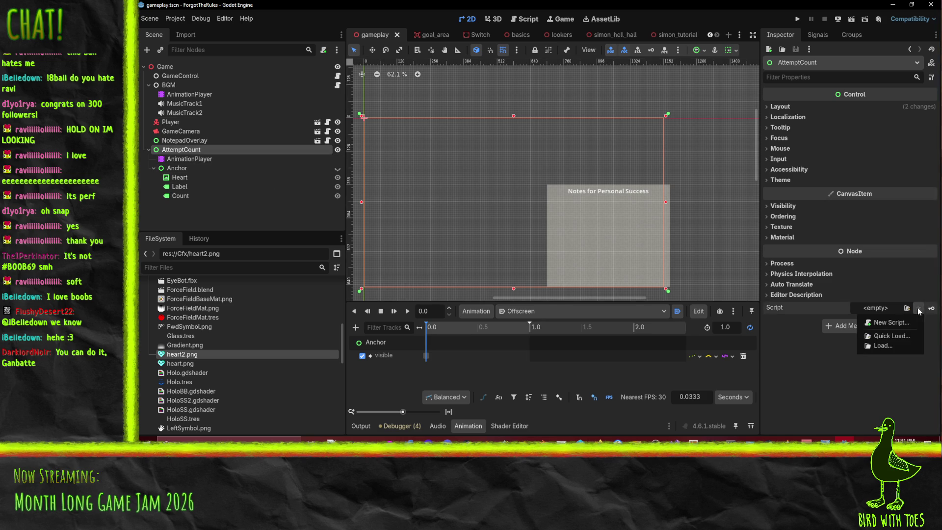
click(889, 323)
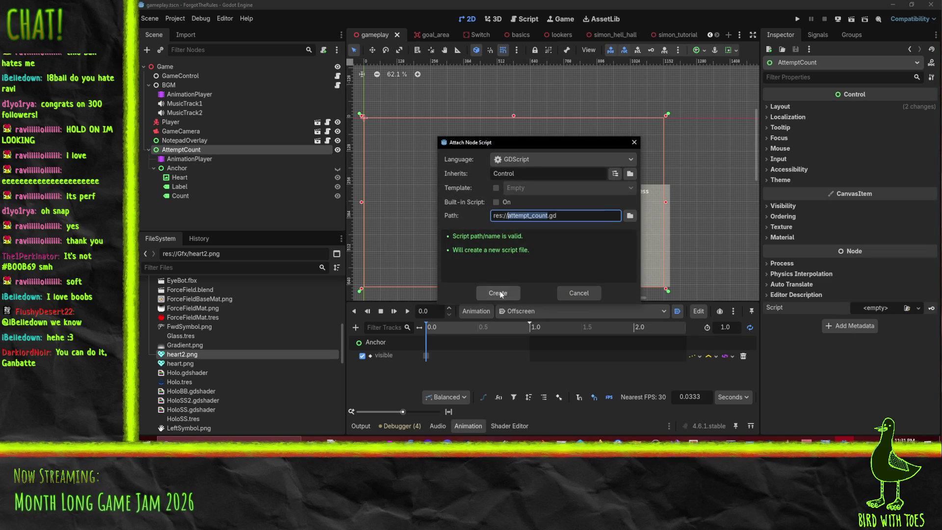
click(498, 293)
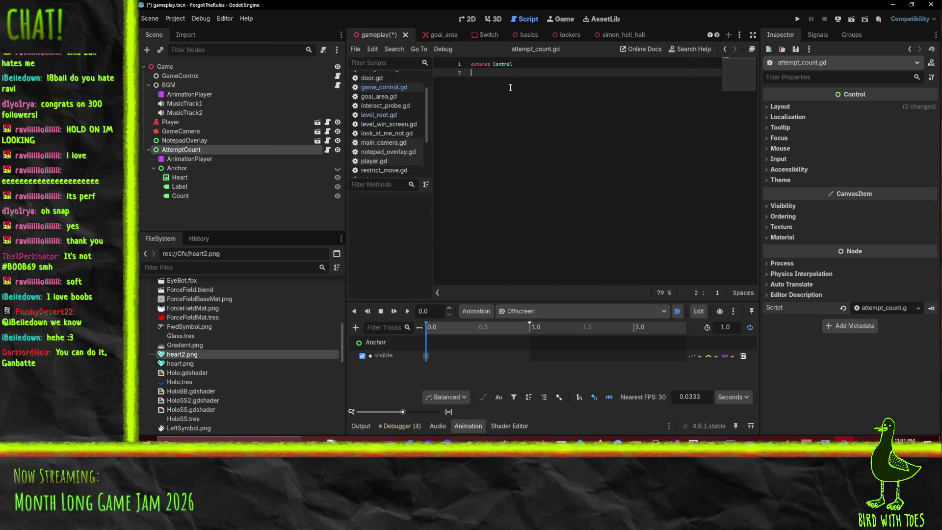
key(Return)
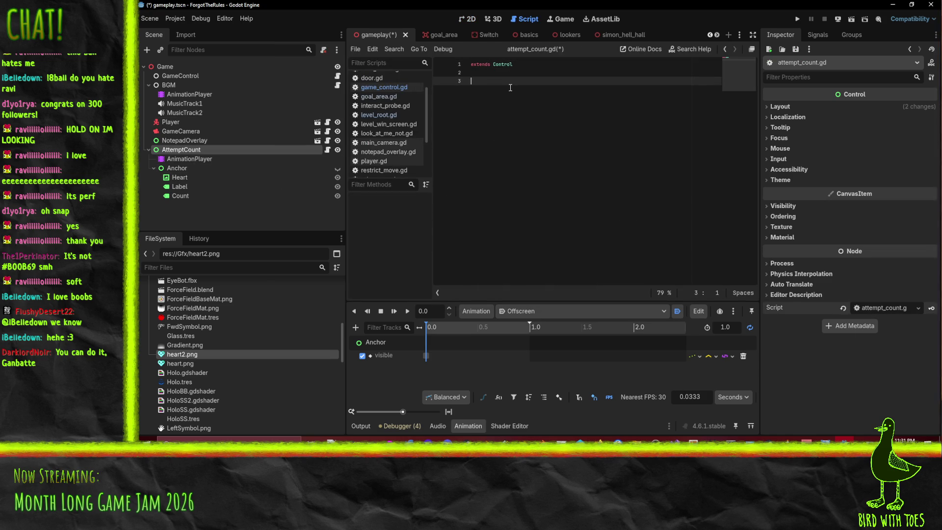
text(export)
key(Home)
text(@)
key(End)
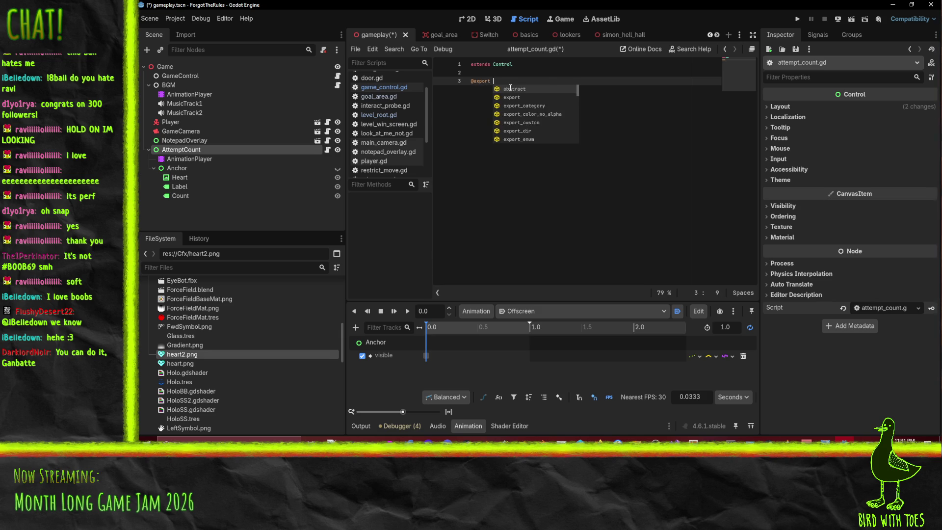
key(Escape)
key(Return)
text(var )
text(Animatio)
key(BackSpace)
key(BackSpace)
key(BackSpace)
text(animator : AnimationPla)
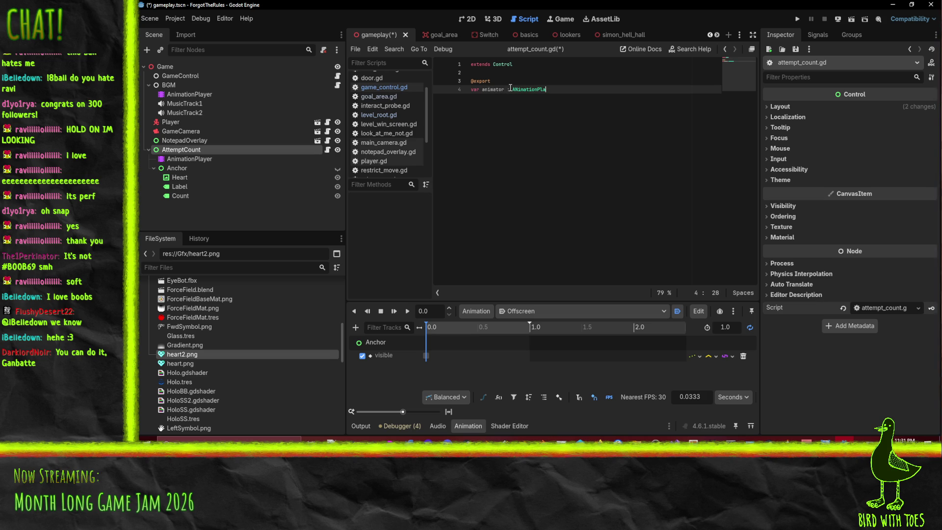
key(Return)
key(Return)
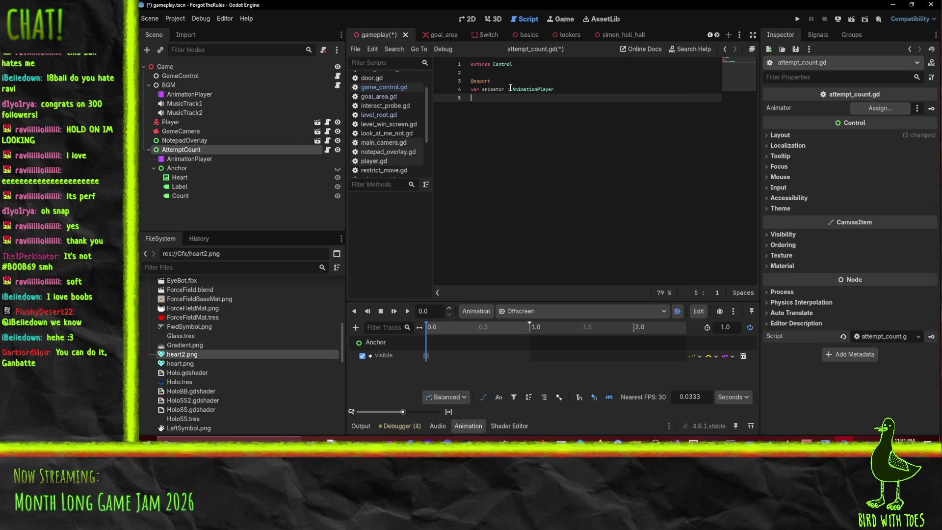
Begin a show function on a new line below the animator variable.
key(Return)
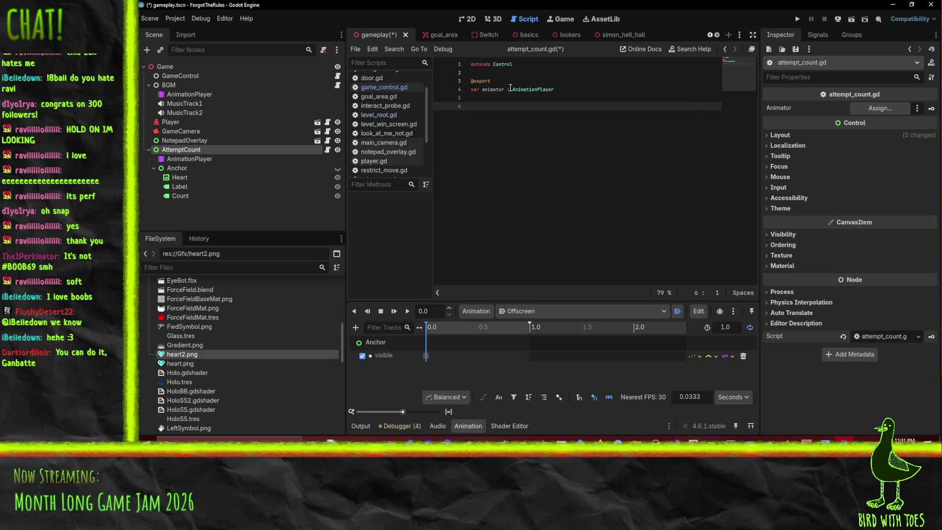
text(func _show)
key(BackSpace)
text(shoow()
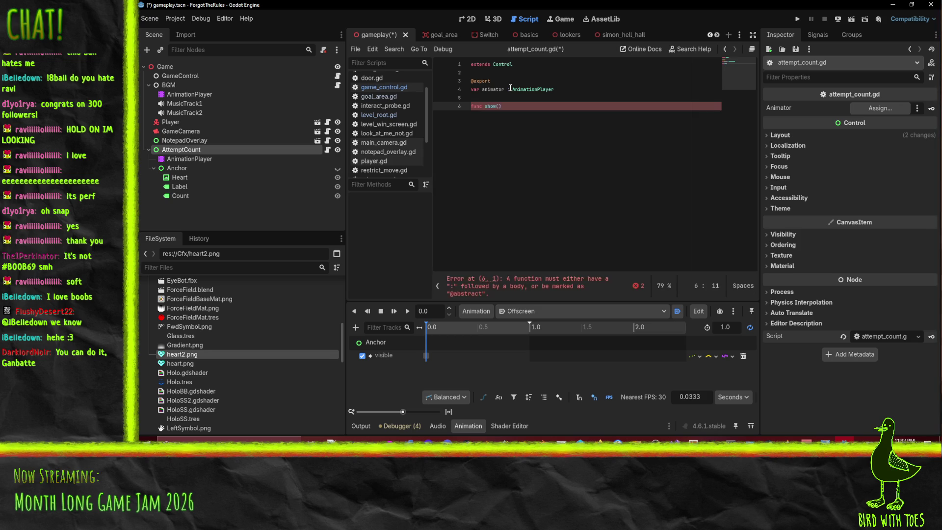
Rename the function to increment() and add a func reset(): header above it.
key(BackSpace)
key(BackSpace)
key(BackSpace)
text(increme)
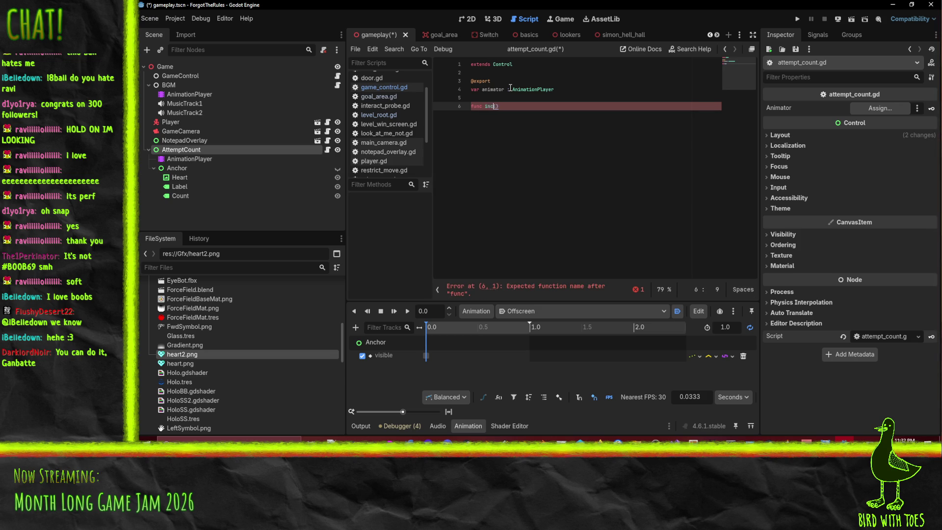
text(nt():)
key(Return)
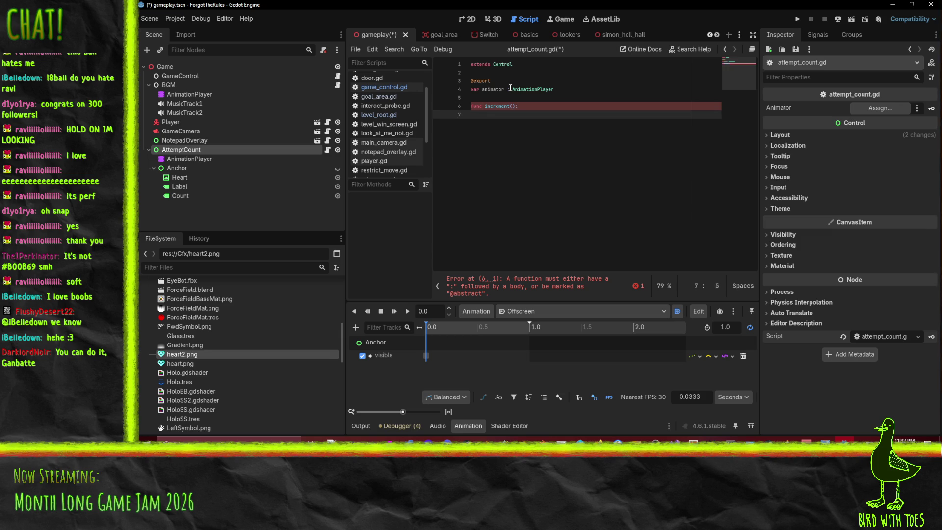
key(Up)
key(Home)
key(Return)
key(Return)
key(Up)
key(Up)
text(func reset)
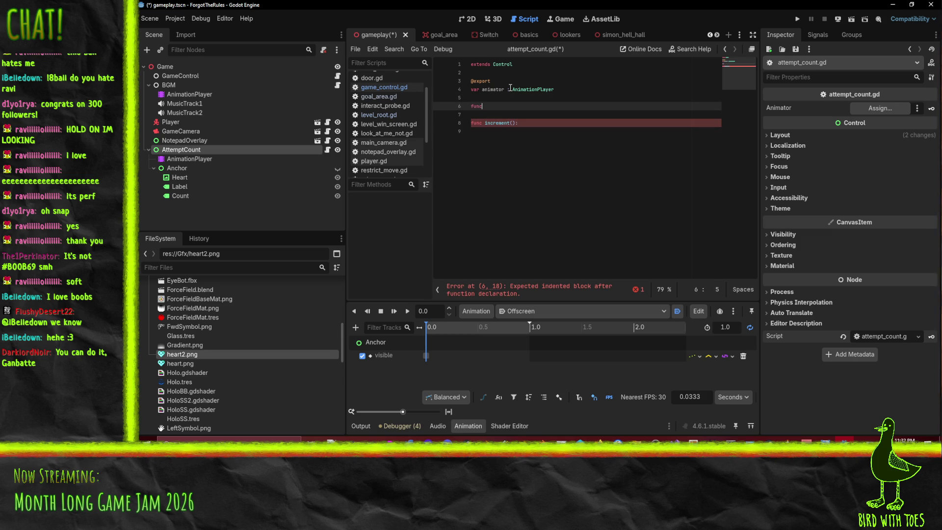
text(():)
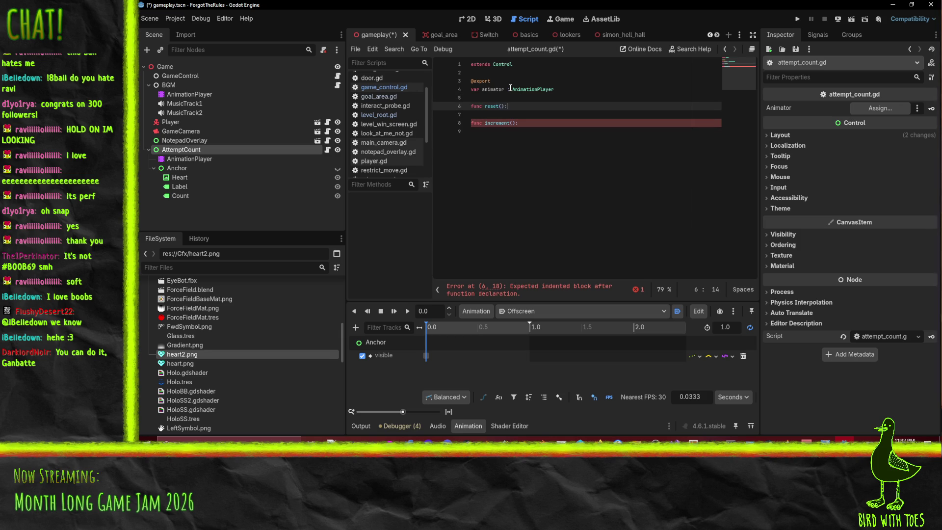
Declare 'var _attempts : int = 0' below the animator export.
click(510, 89)
key(Down)
key(Return)
key(Return)
key(Up)
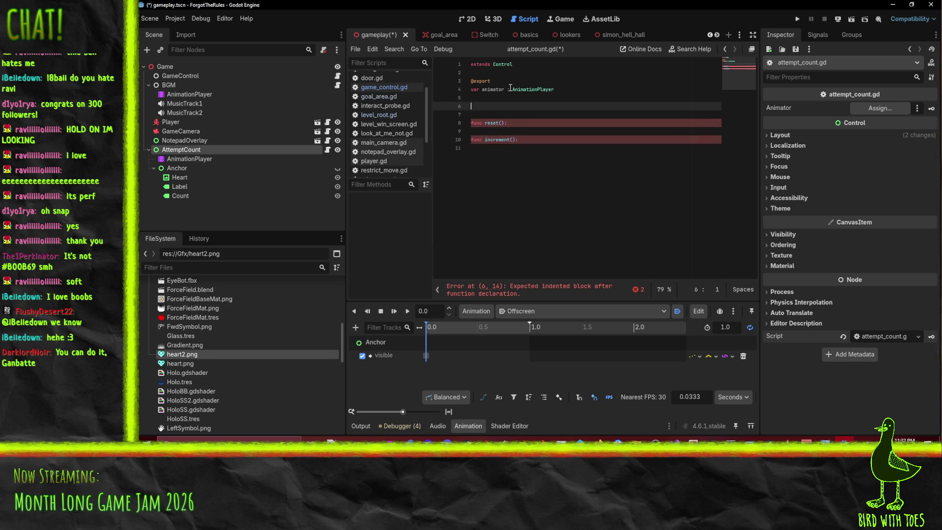
text(r _attempts := 0)
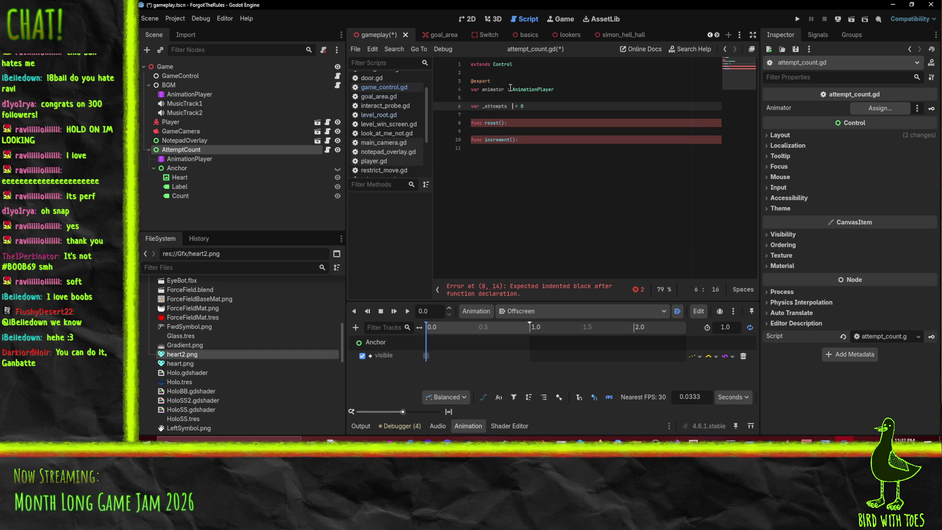
text(: int)
key(Escape)
Make reset() set _attempts to 0 and open an indented line in increment().
key(Down)
key(Down)
key(Down)
key(Down)
key(Up)
key(Up)
key(Return)
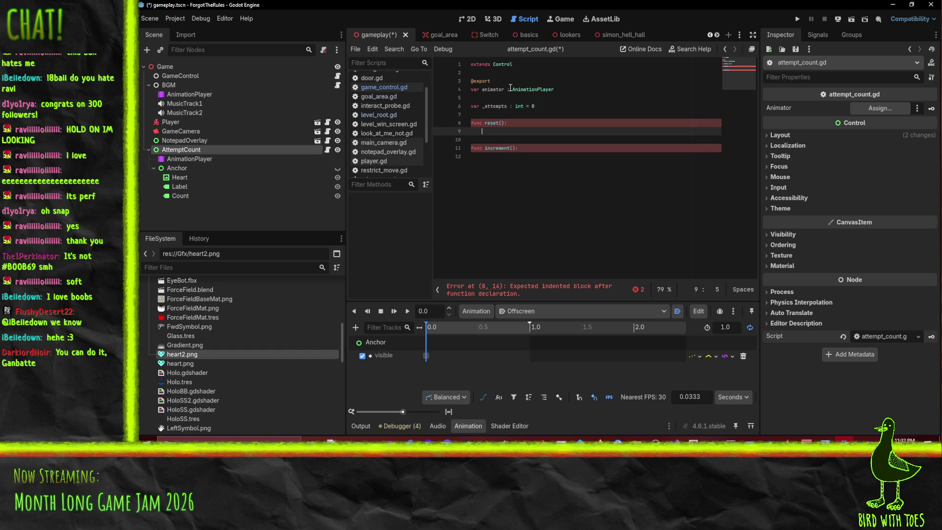
text(attempts)
key(Down)
key(Down)
key(Return)
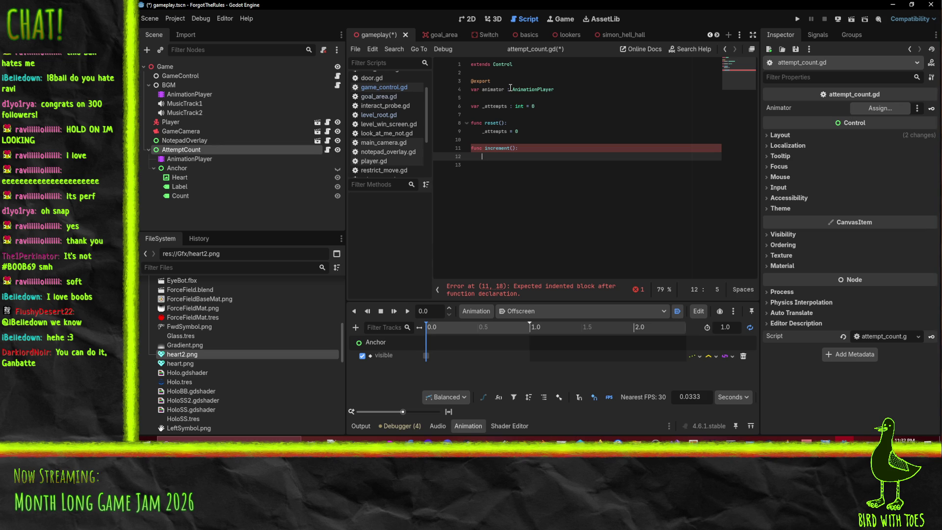
Make increment() call animator.play("Enter").
text(animator.play)
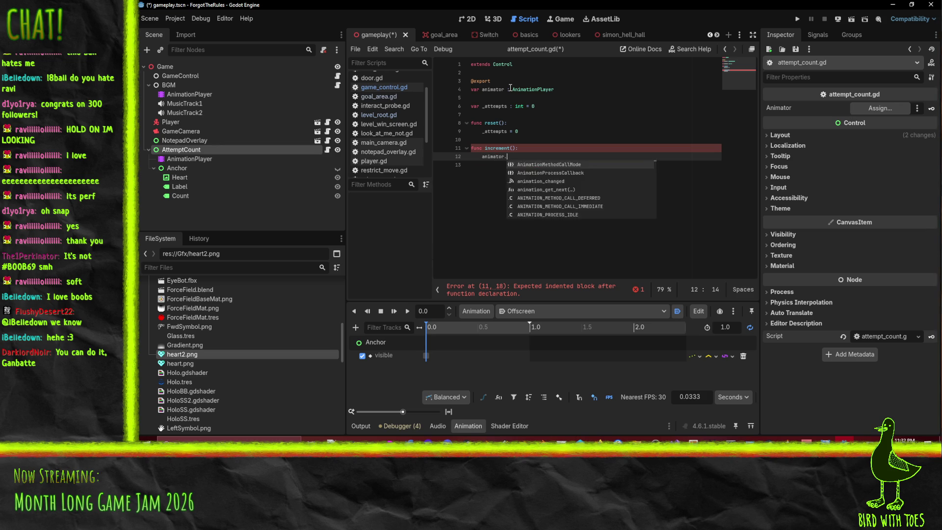
key(Return)
text(")
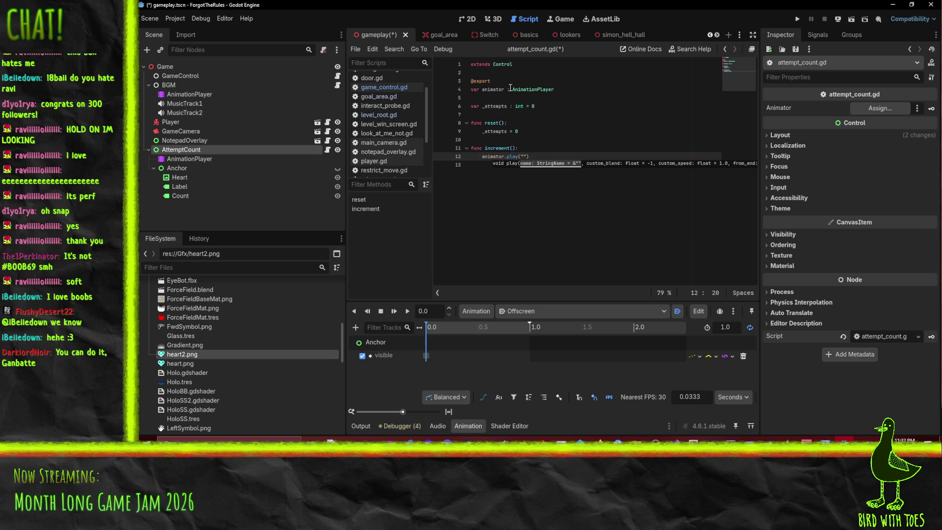
click(544, 313)
click(543, 313)
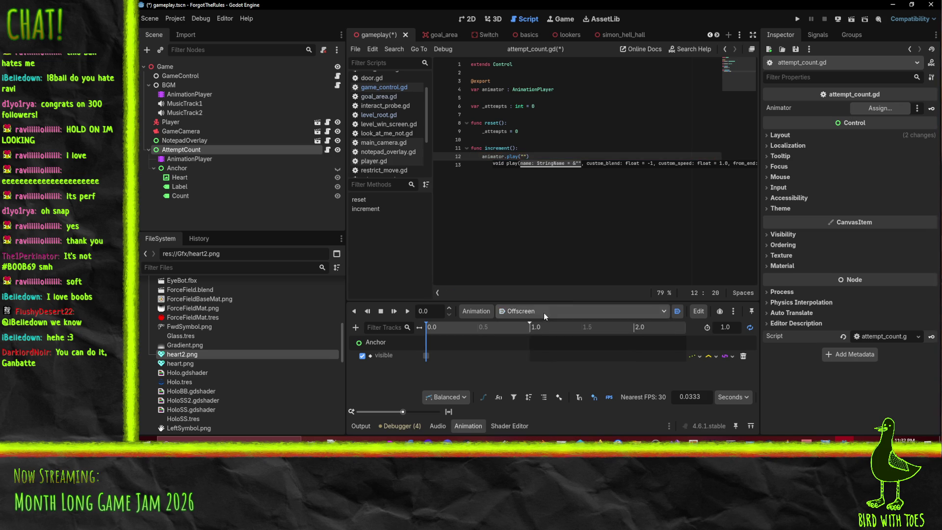
click(527, 156)
text(Enter)
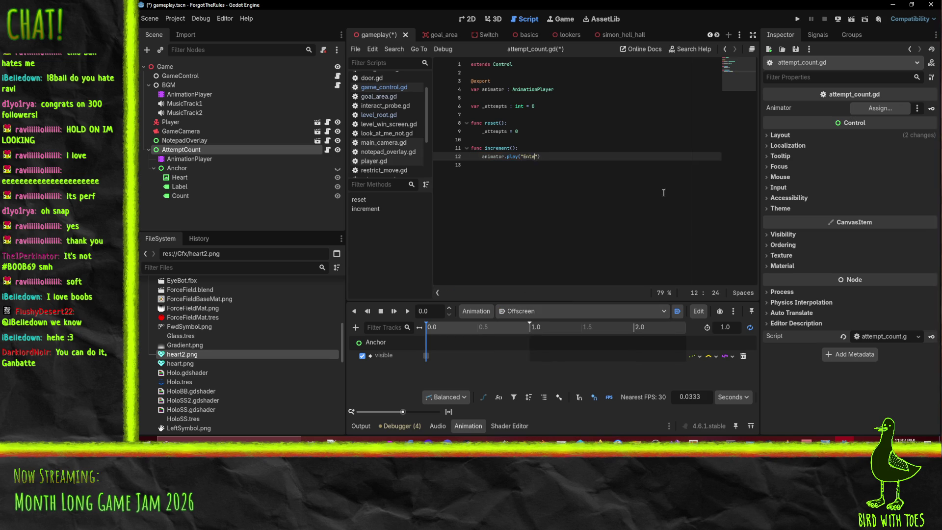
key(Escape)
Add a 'func _animation_finished(name : StringName)' stub containing pass after increment().
key(Up)
key(End)
key(Return)
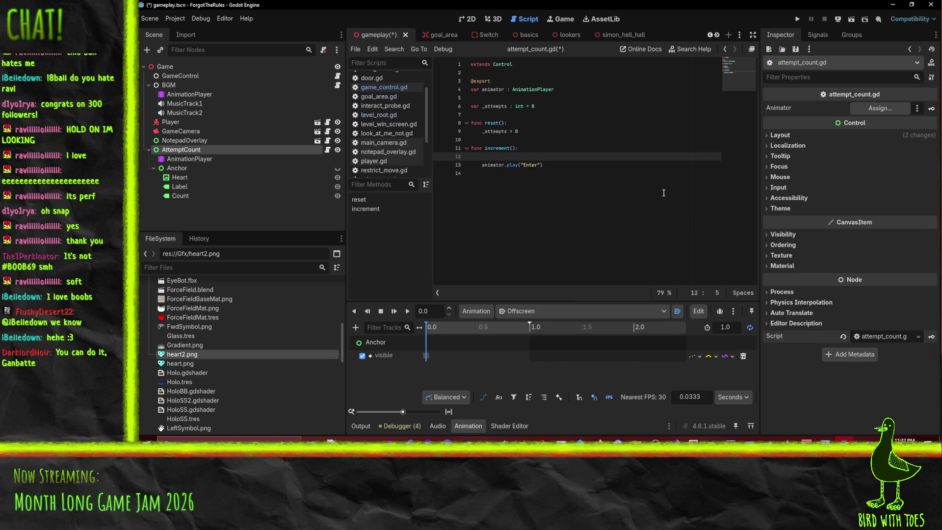
key(Up)
key(Down)
key(Delete)
key(End)
key(Return)
key(Return)
text(func _animation_finished()
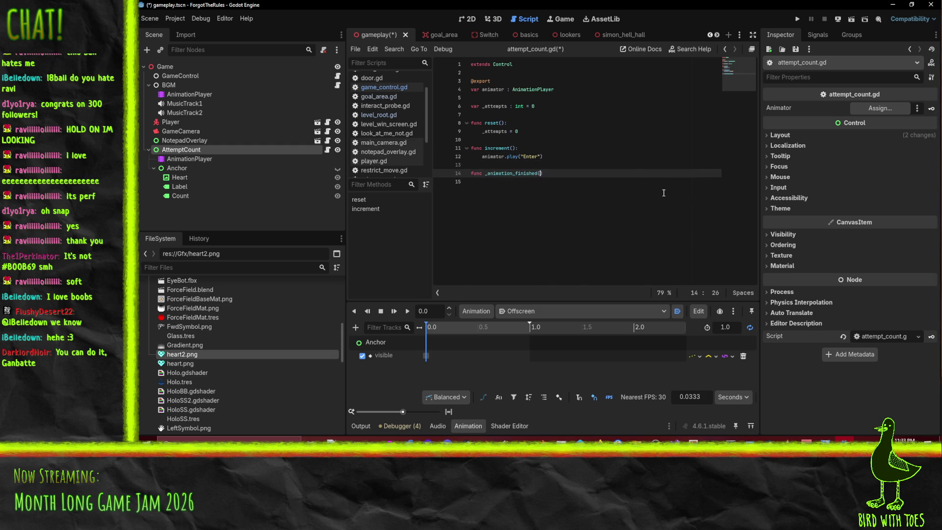
text(name : StringName))
key(Return)
text(pass)
Add a 'func _ready() -> void:' header using autocomplete.
key(Up)
key(Up)
key(Up)
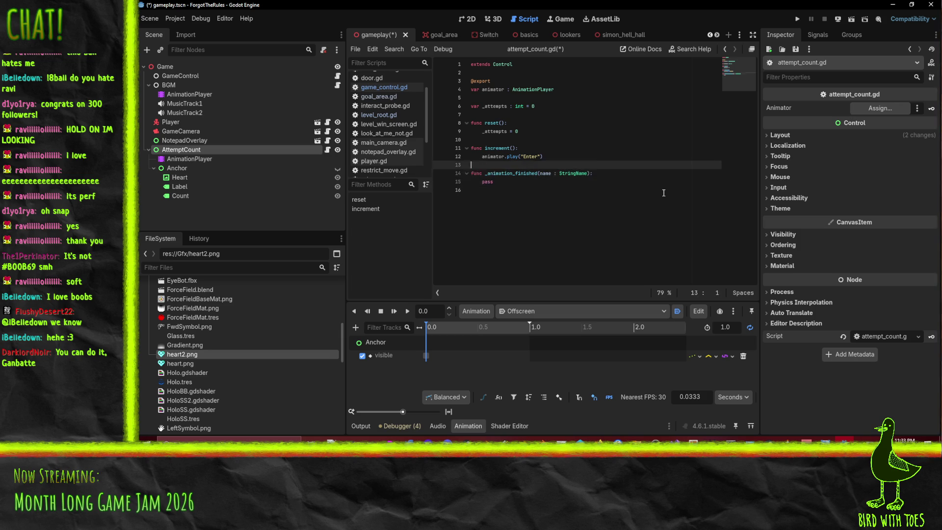
key(Down)
key(Down)
key(Down)
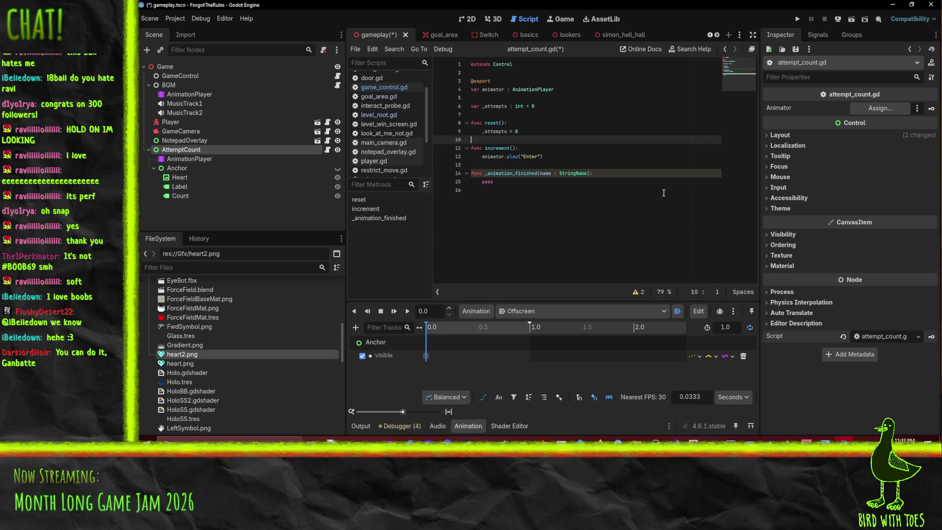
key(Return)
key(Return)
key(Up)
text(funct _)
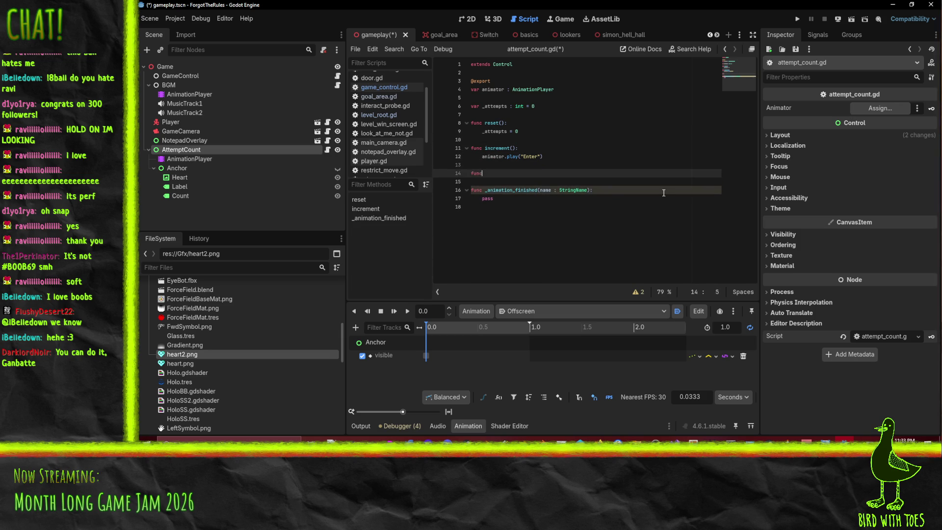
key(BackSpace)
text(_ready)
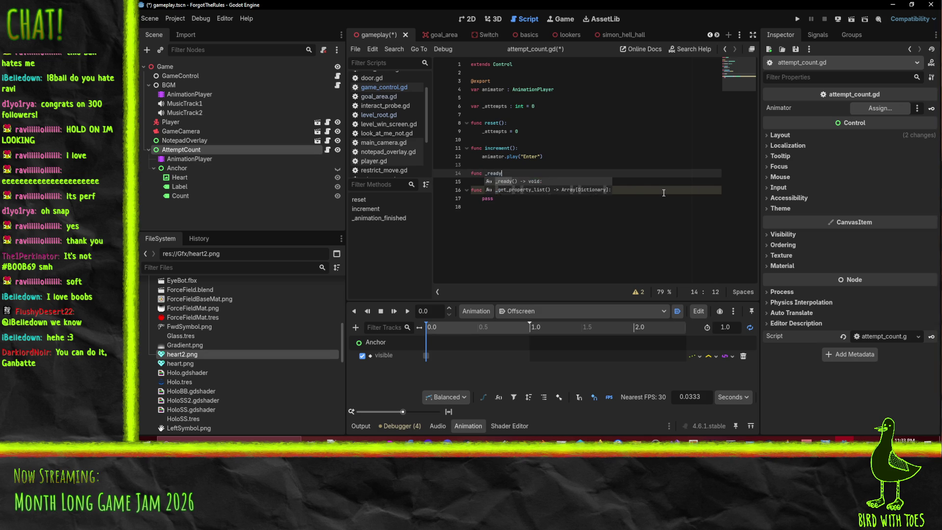
key(Return)
key(Return)
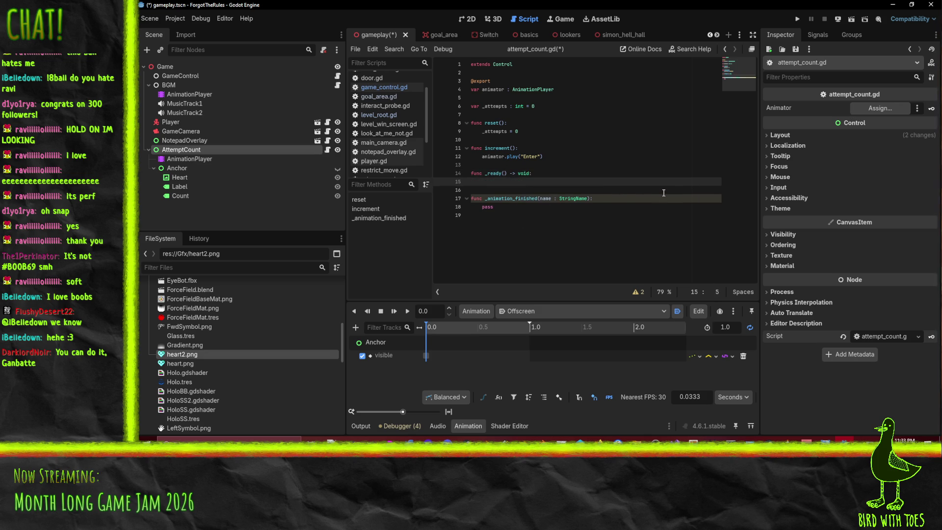
In _ready(), write animator.animation_finished.connect(_animation_finished).
text(animator.)
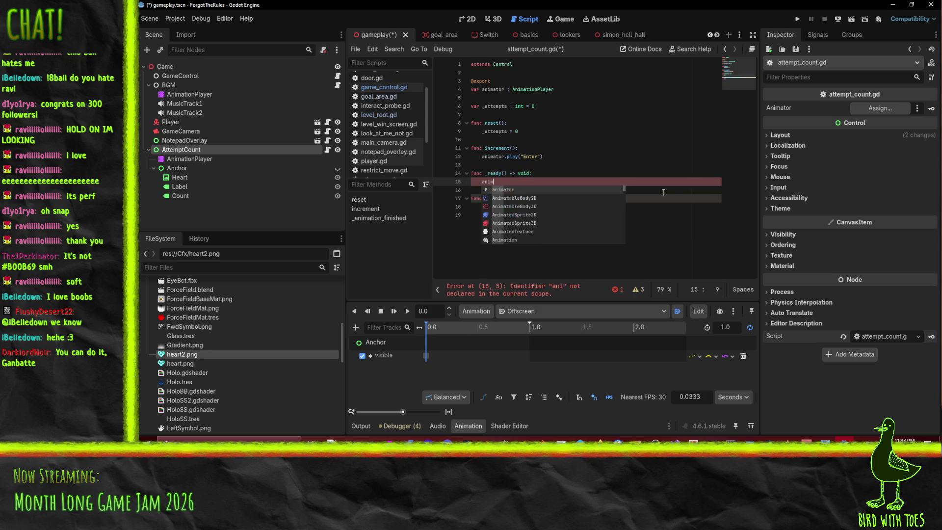
text(s)
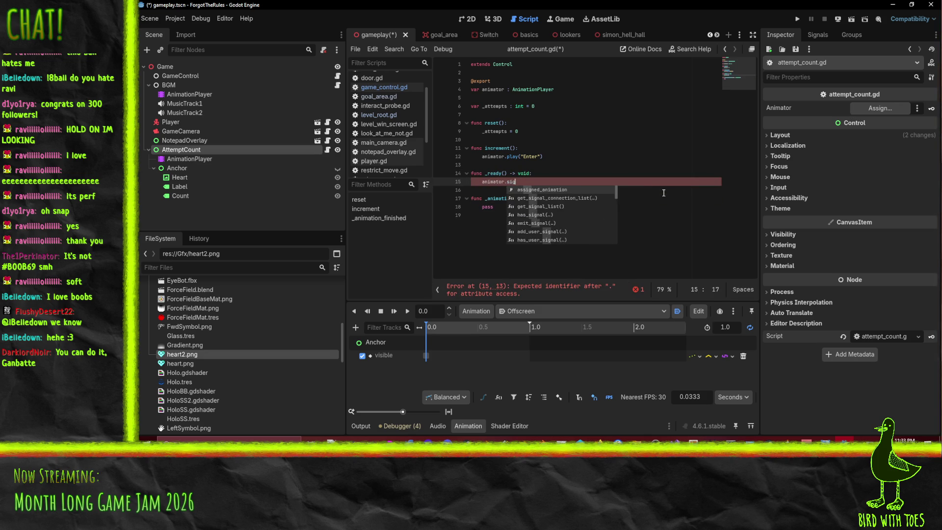
key(BackSpace)
text(finishe)
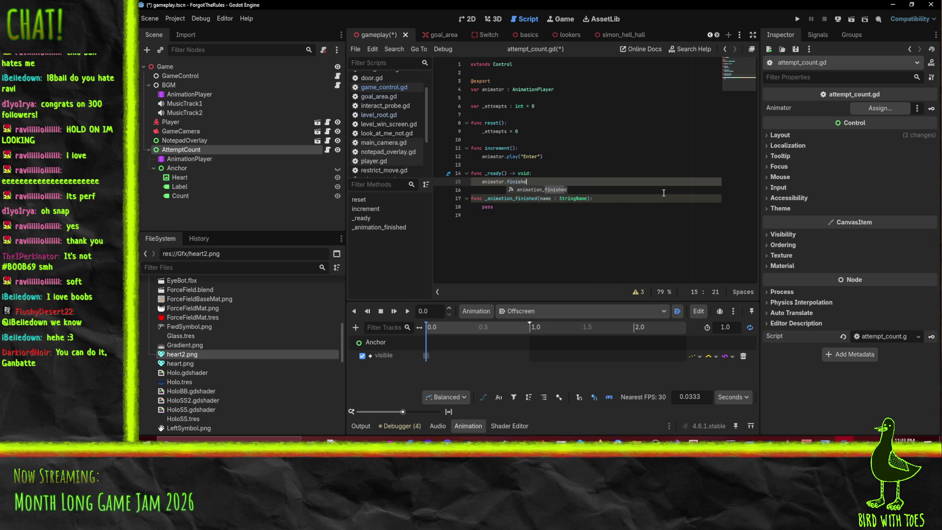
key(Return)
text(.)
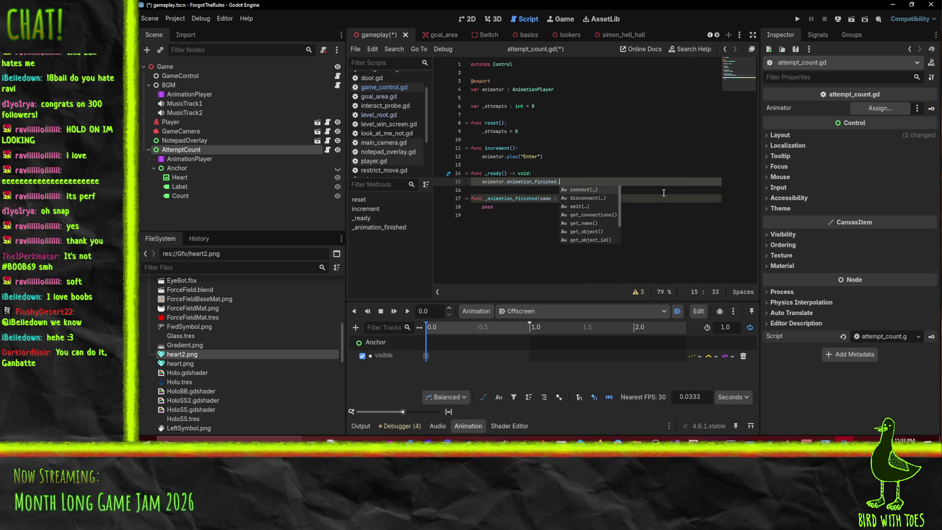
key(Return)
text(_animation_finished)
click(543, 219)
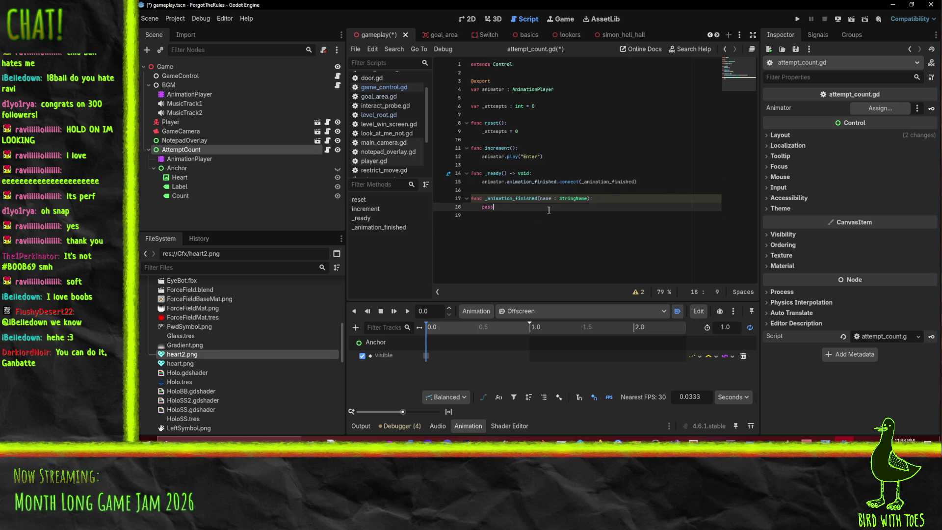
Replace the handler's pass with 'if name == "Enter":'.
double_click(486, 207)
text(if name == ")
text(Enter":)
key(Return)
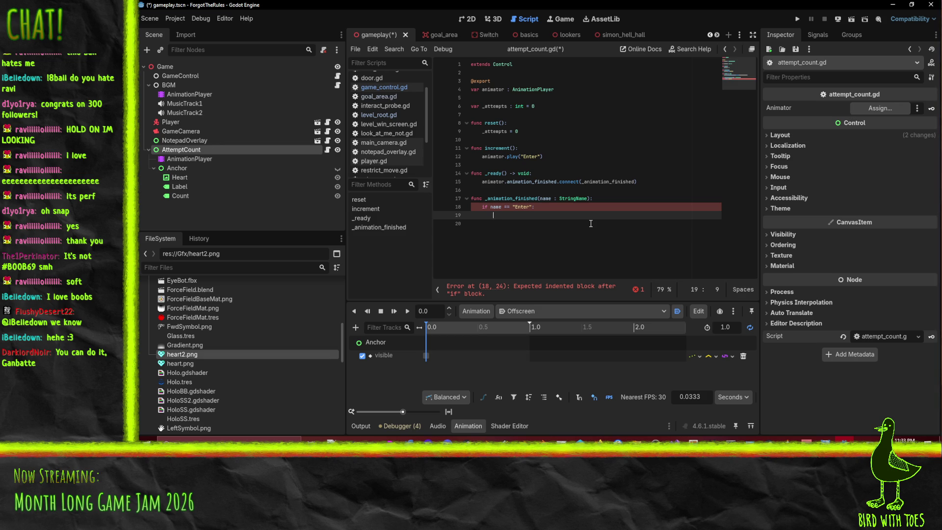
click(563, 90)
key(Return)
text(@export)
key(Return)
key(Return)
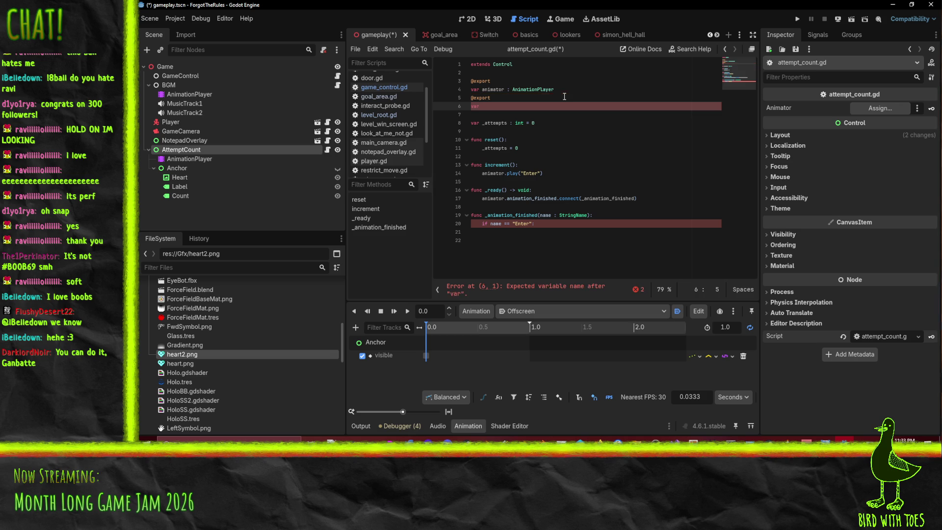
text(countLabel : La)
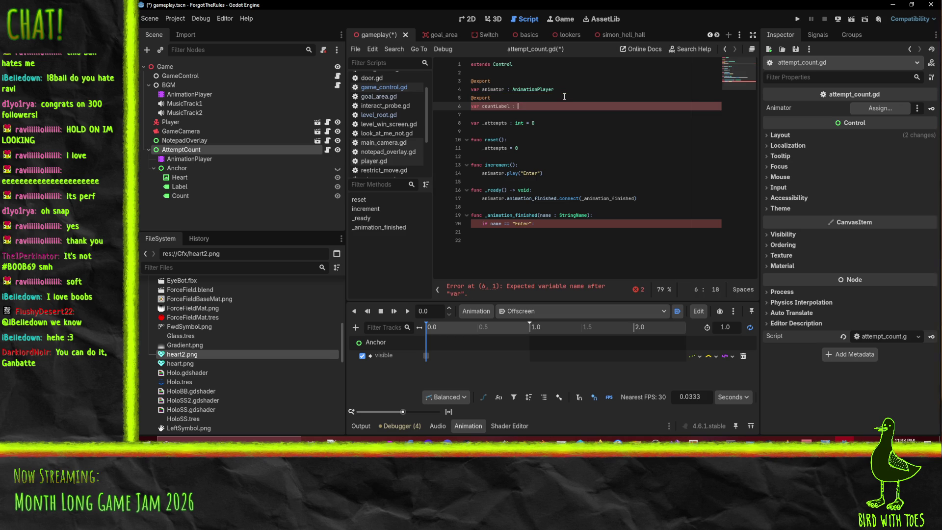
text(bel)
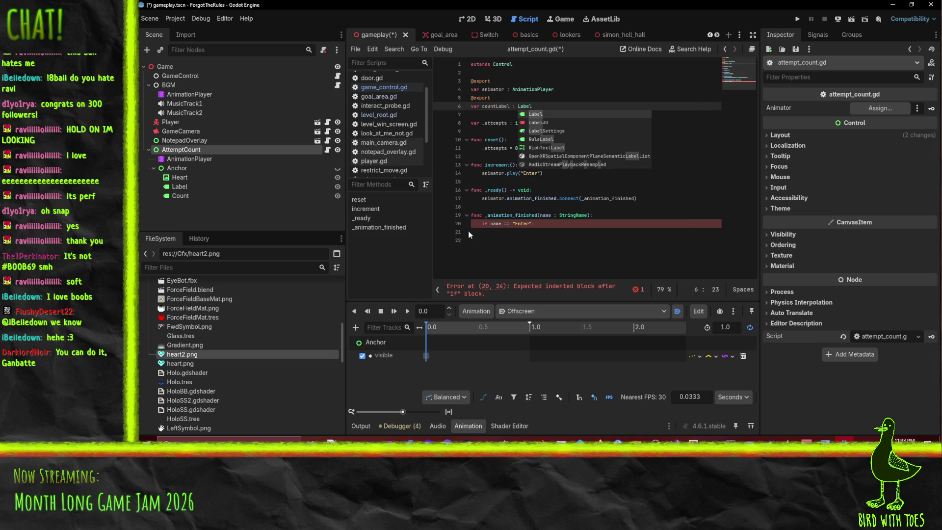
In the Enter branch, add '_attempts += 1' and set countLabel.text to '%d' %[_attempts + 1].
click(516, 233)
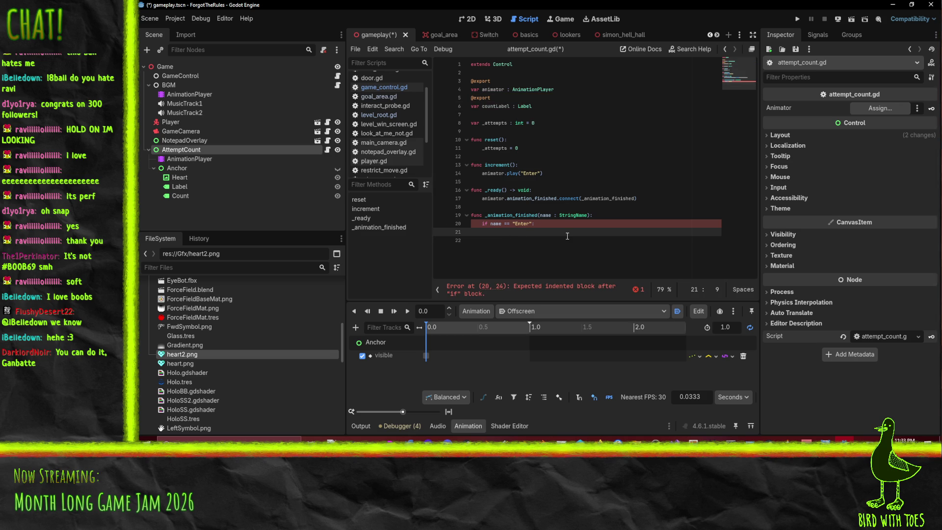
text(_attempts )
text(+= 1)
key(Return)
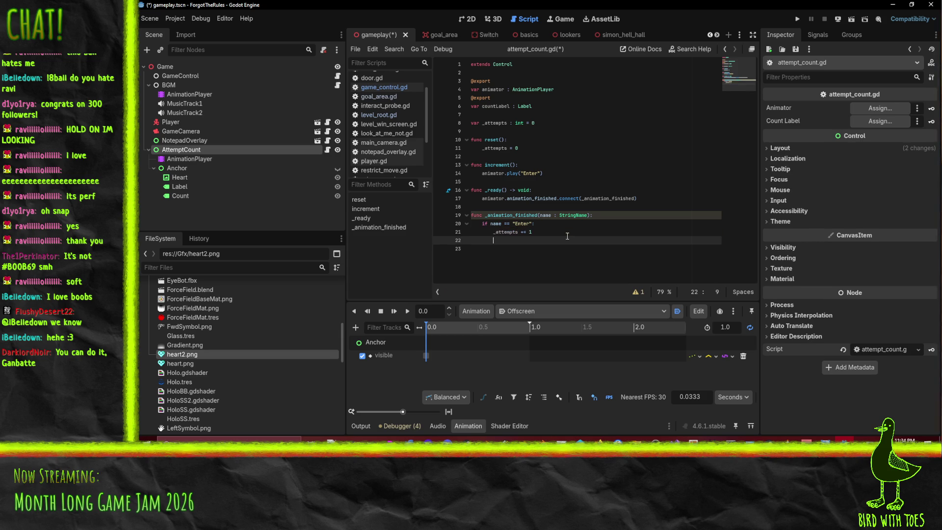
text(countL)
text(a)
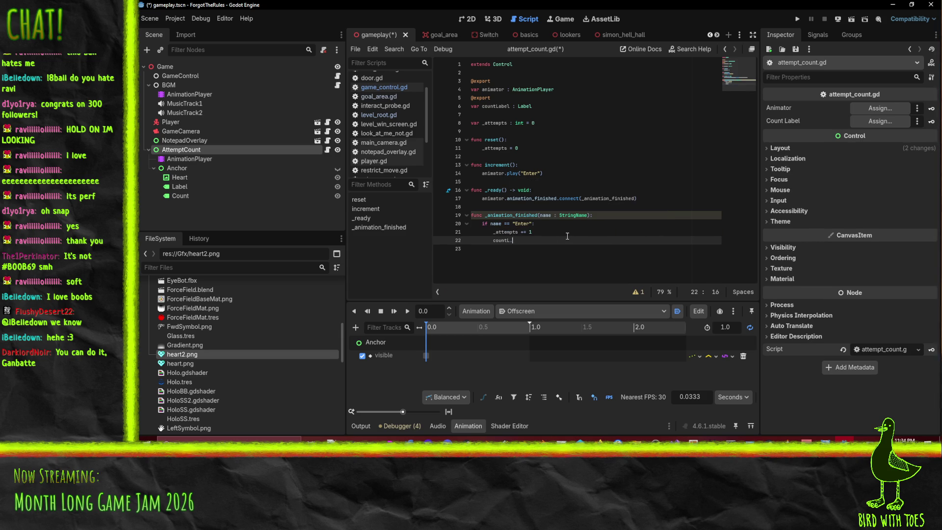
key(Return)
text(.text =)
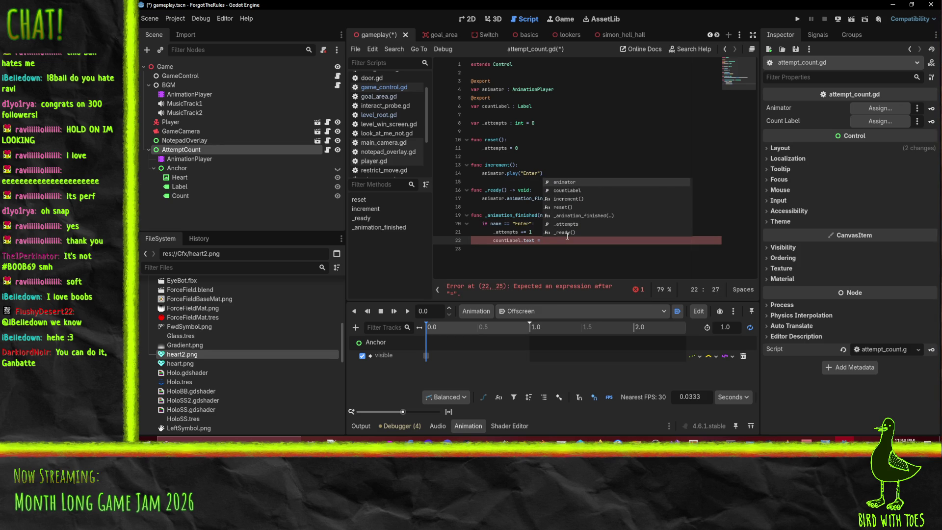
text(')
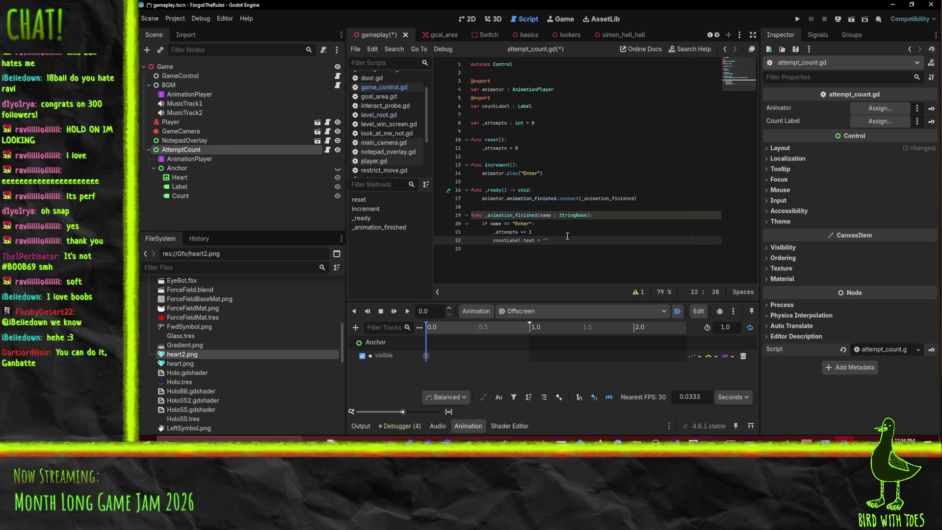
text(%d' %)
text([)
text(_attempts)
text( + 1])
key(Return)
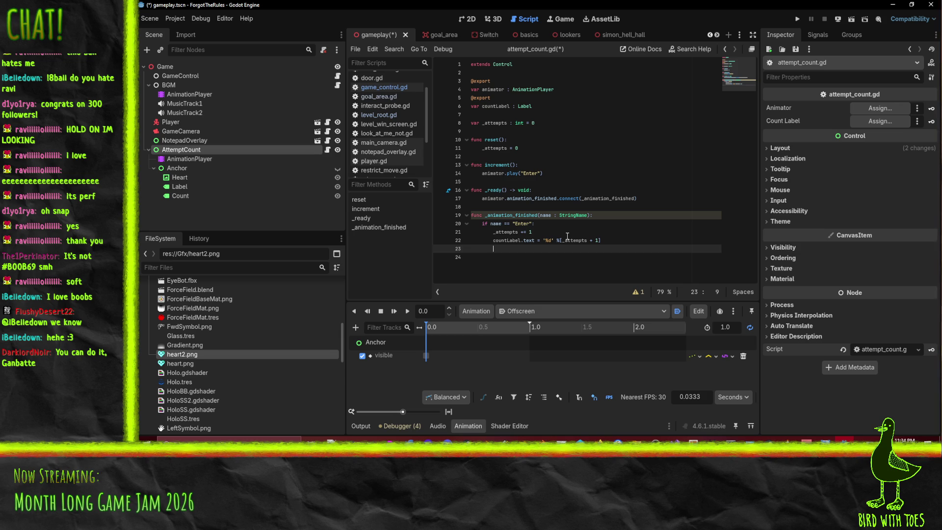
Play "Increment" after Enter and add an Increment branch that plays "Exit".
text(animator.play()
text(")
text(Increment)
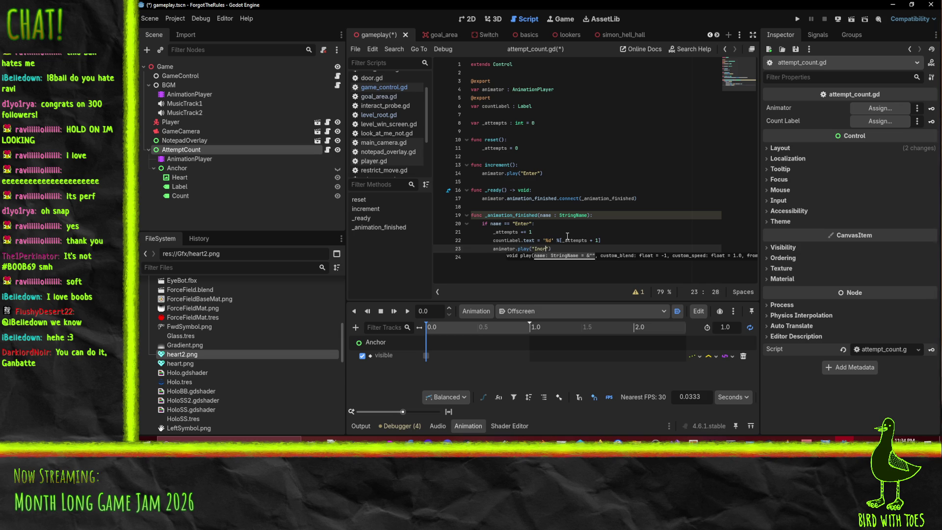
key(Return)
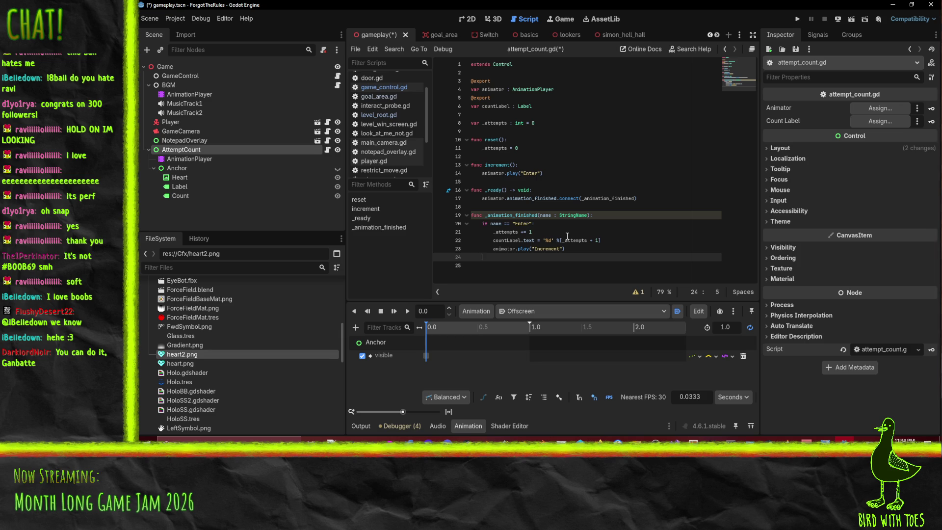
text(if name == ")
text(Increment":)
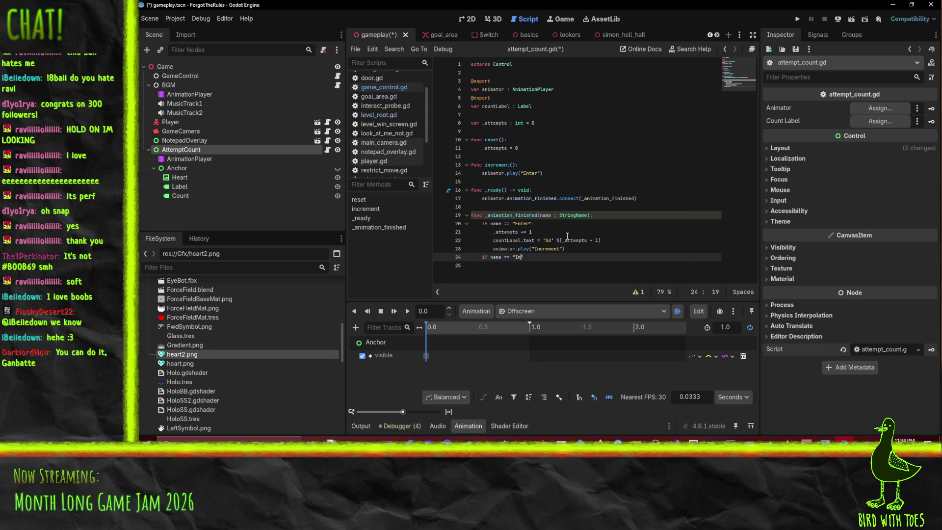
key(Return)
text(animator. p)
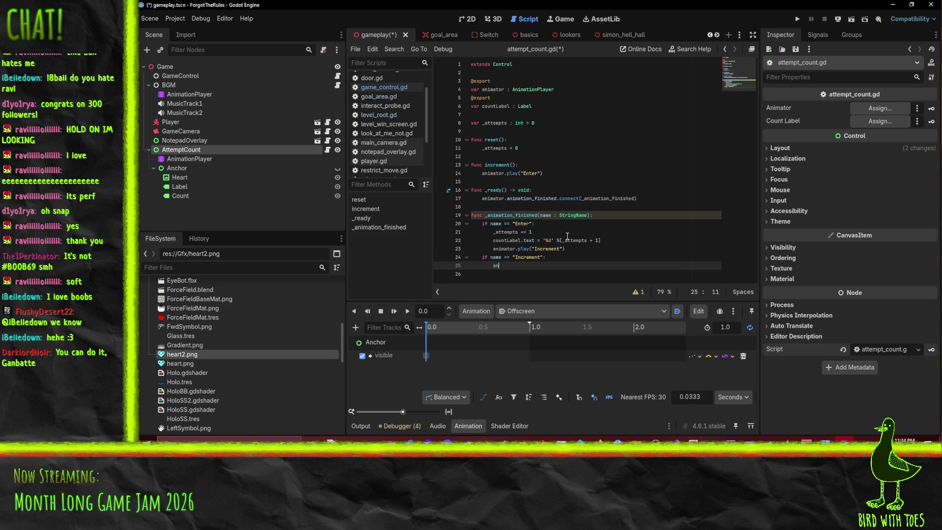
text(lay()
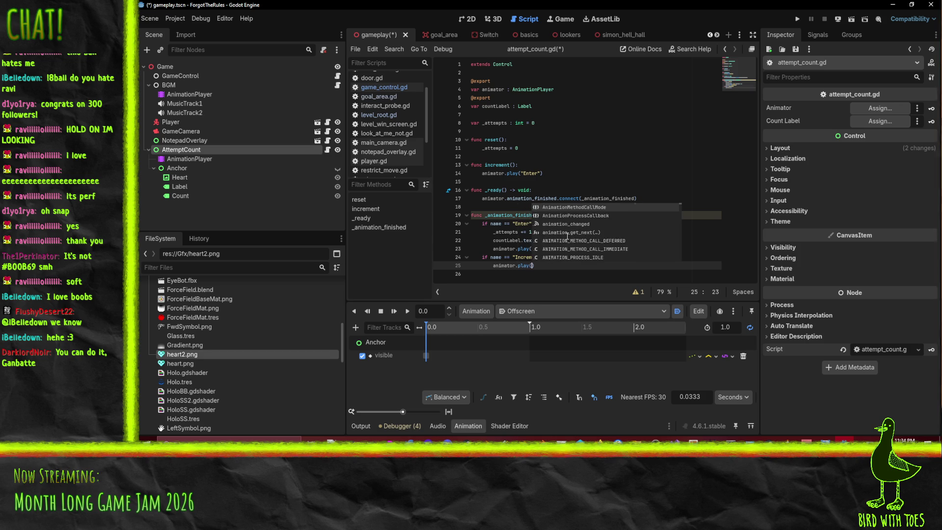
key(Return)
text(")
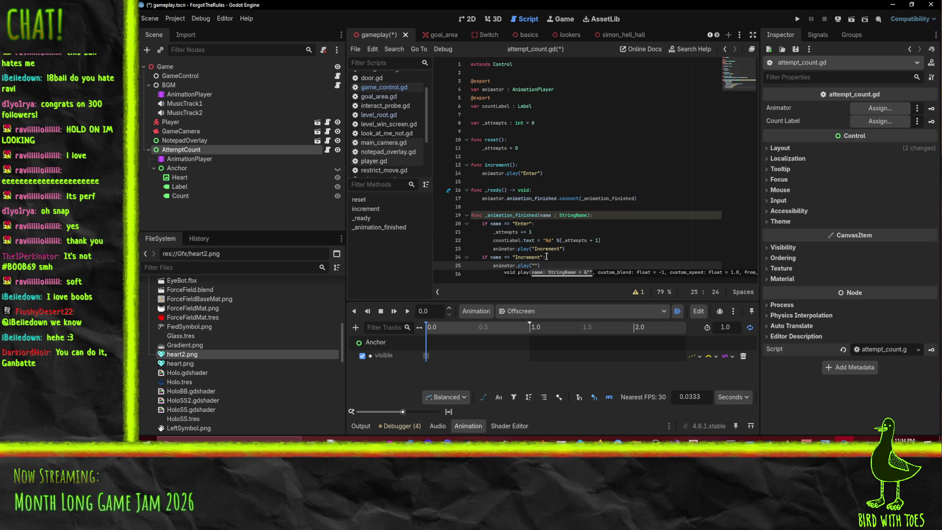
text(Exit"))
key(Return)
Add an elif Exit branch that plays Offscreen, and save attempt_count.gd.
key(Up)
key(Up)
text(el)
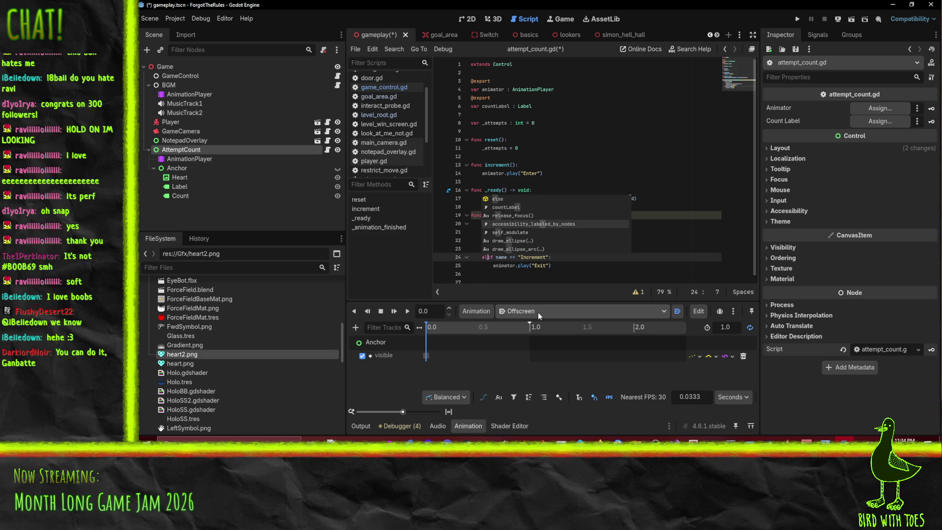
key(Escape)
key(Down)
key(Down)
text(elif name == ")
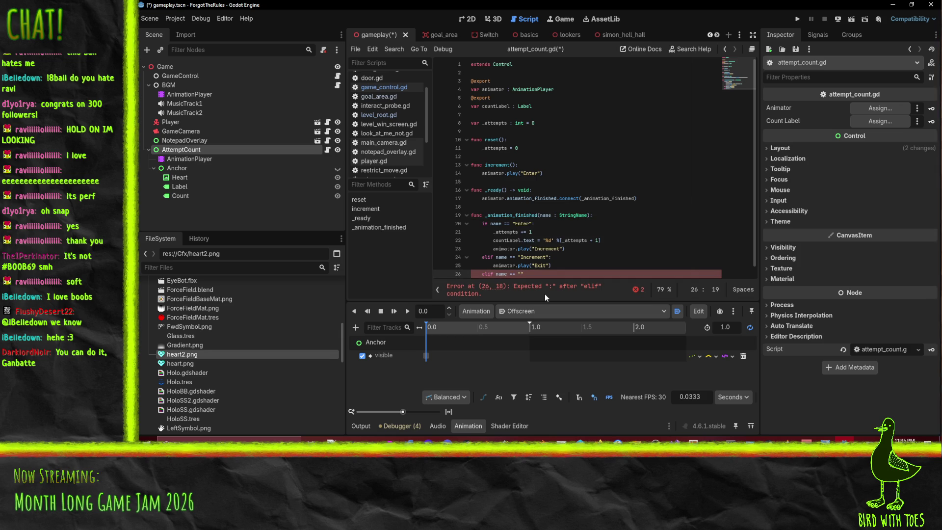
text(Exit")
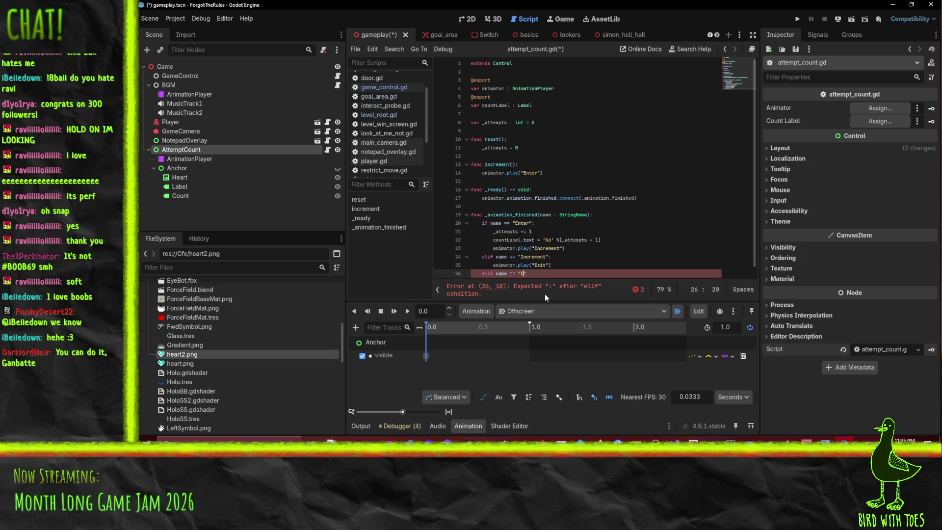
text(:)
key(Return)
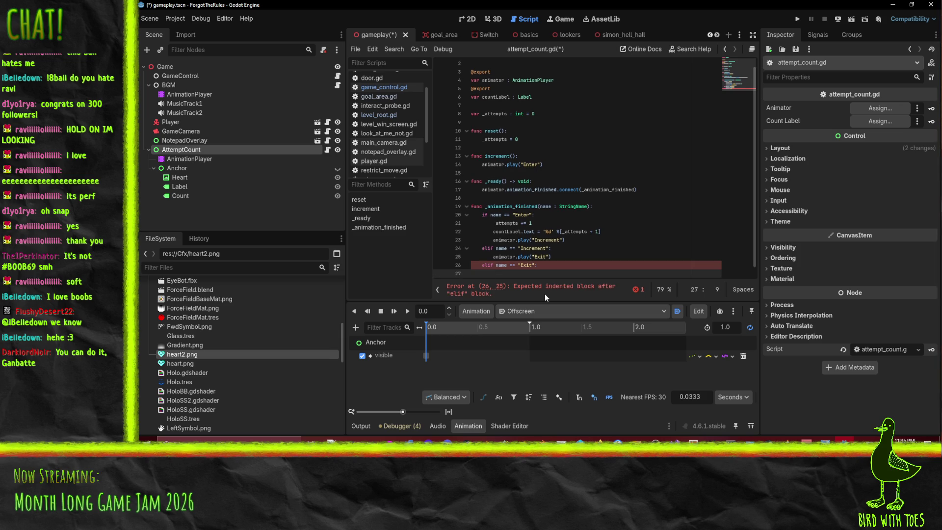
text(animator.play()
text(")
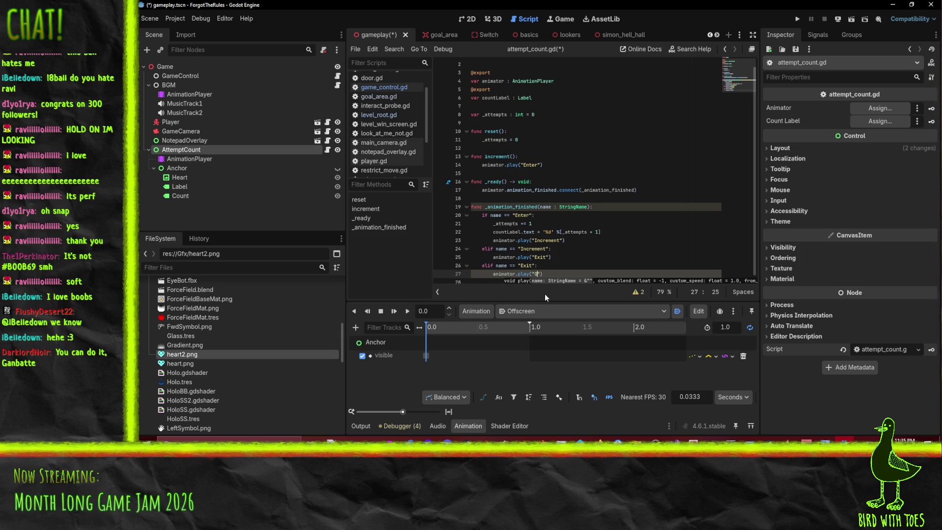
text(en)
key(ctrl+s)
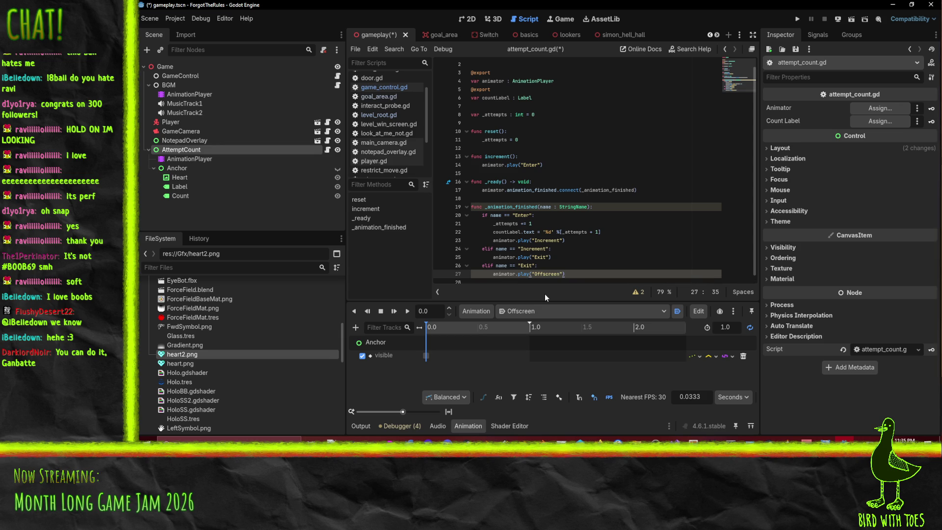
key(Up)
key(Up)
key(Up)
click(559, 165)
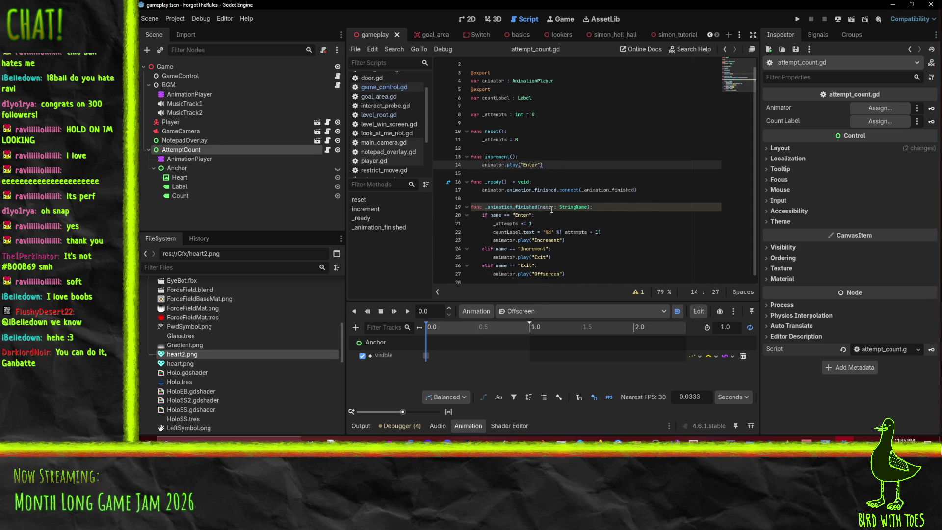
Open game_control.gd and find the player.revive() call in the is_dead block of _process.
scroll(588, 170, up, 1)
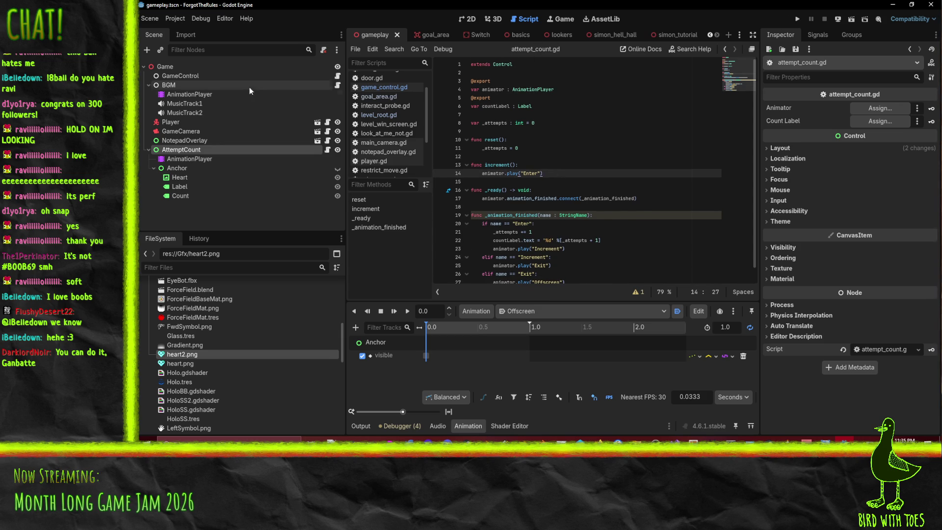
click(378, 87)
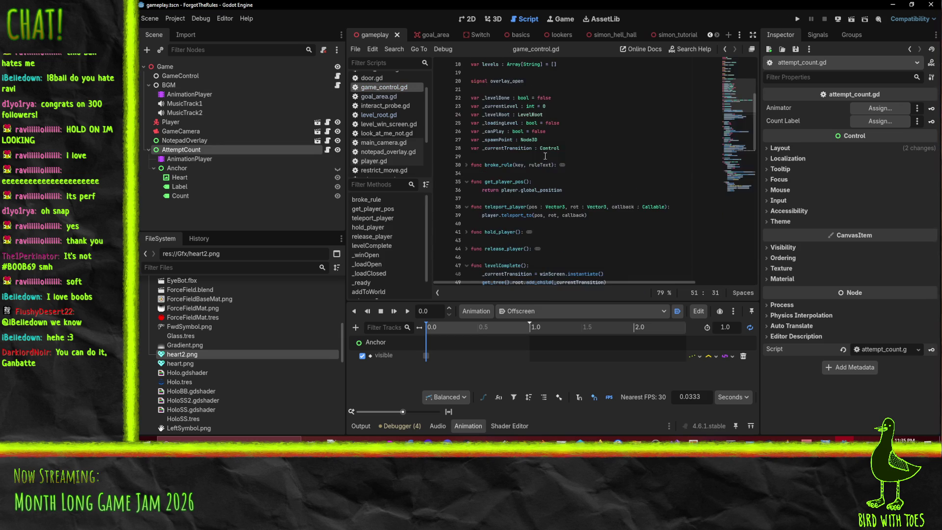
scroll(575, 172, down, 5)
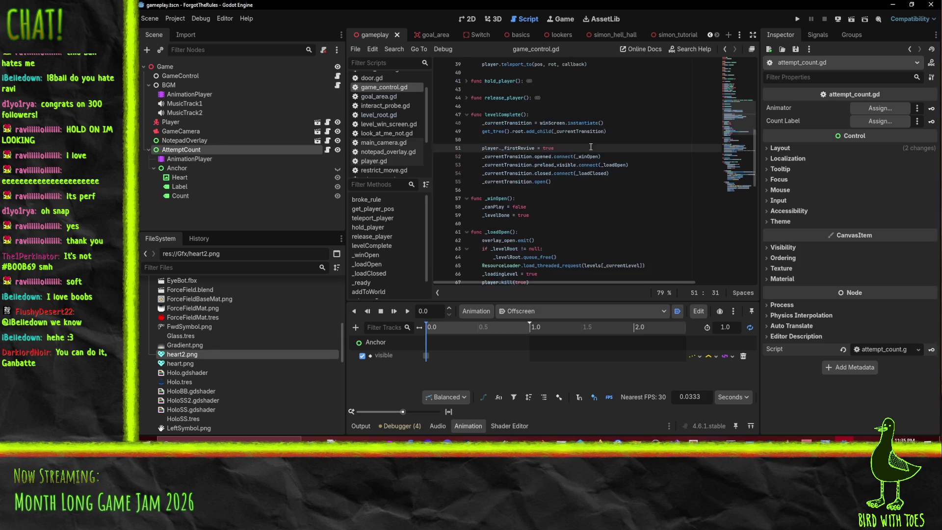
click(595, 155)
scroll(594, 155, down, 4)
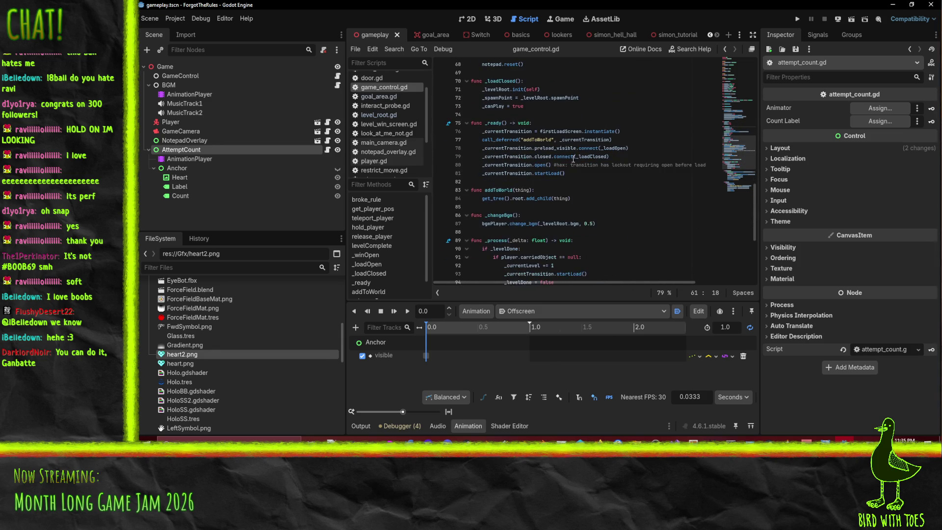
scroll(511, 130, down, 4)
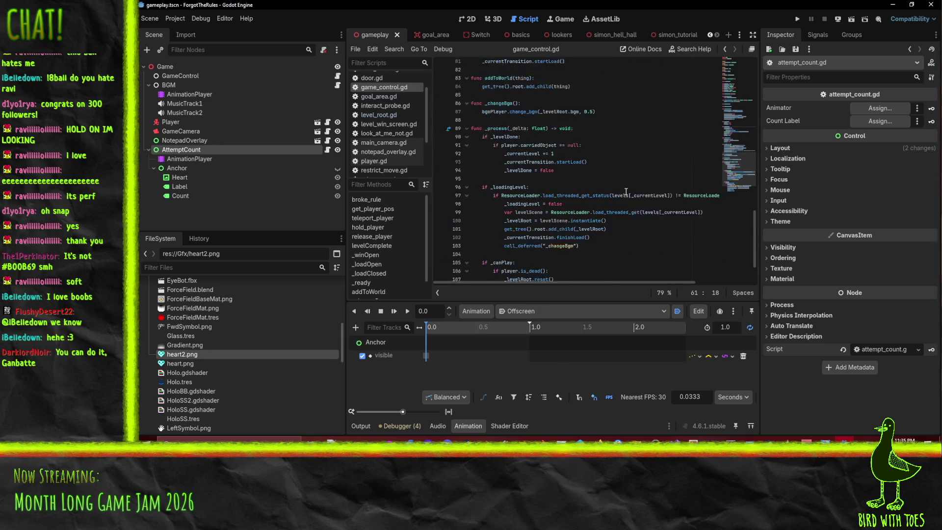
scroll(542, 138, down, 1)
click(541, 130)
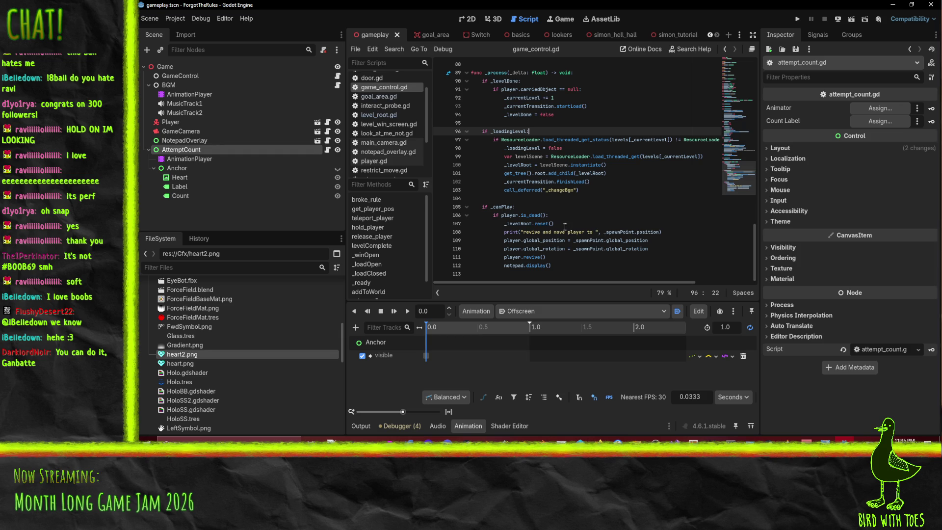
click(589, 217)
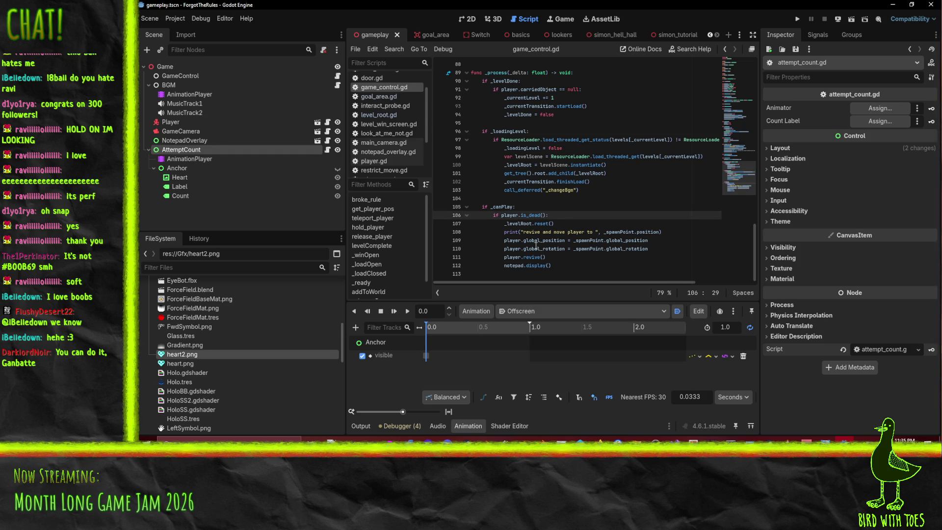
click(520, 224)
click(560, 229)
click(566, 257)
click(577, 267)
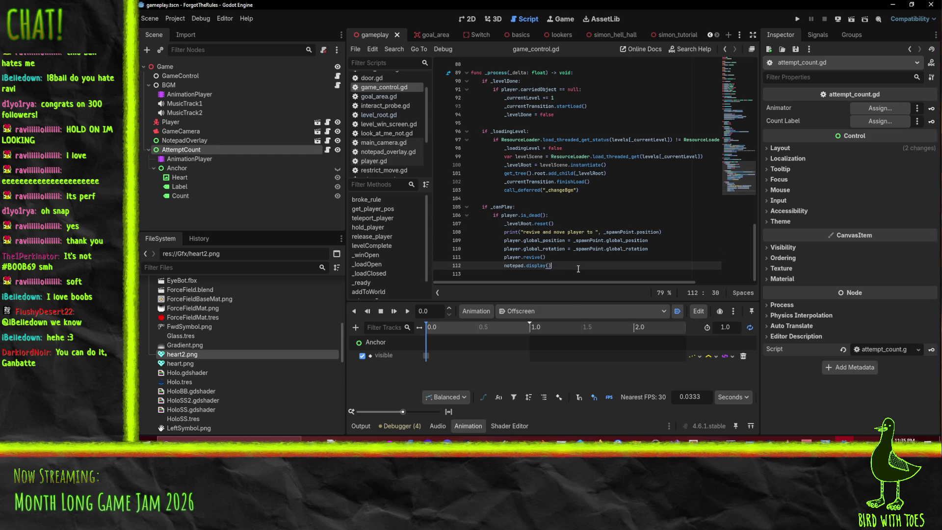
click(557, 259)
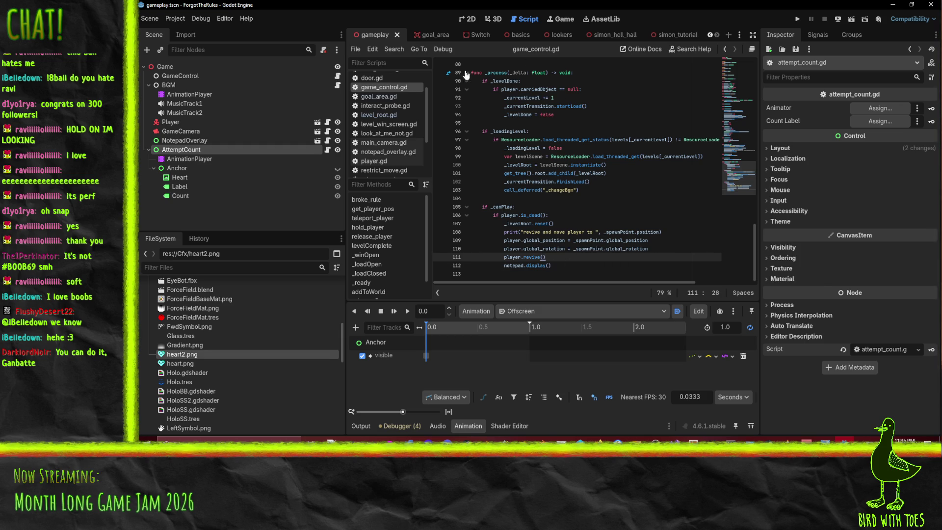
Add an attempts.increment() line right after player.revive().
key(Return)
text(attempts.di)
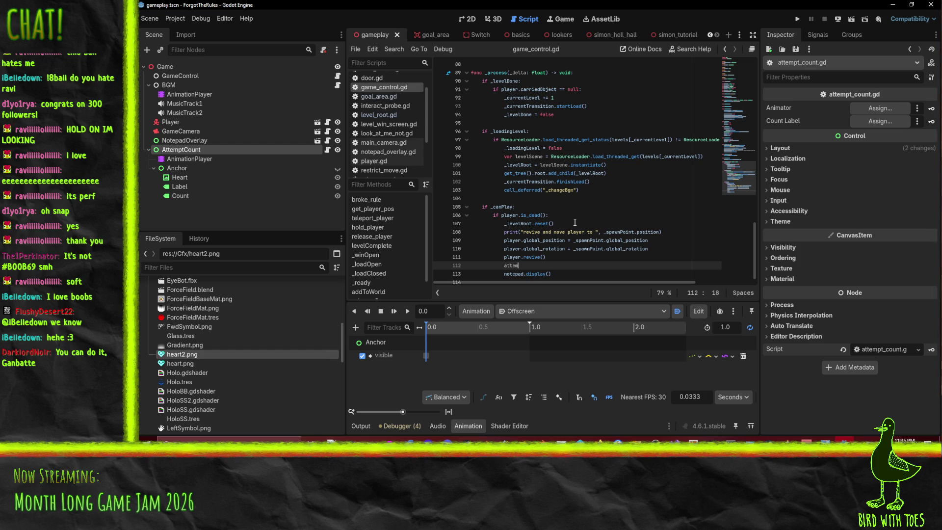
text(splay())
double_click(544, 264)
text(increment)
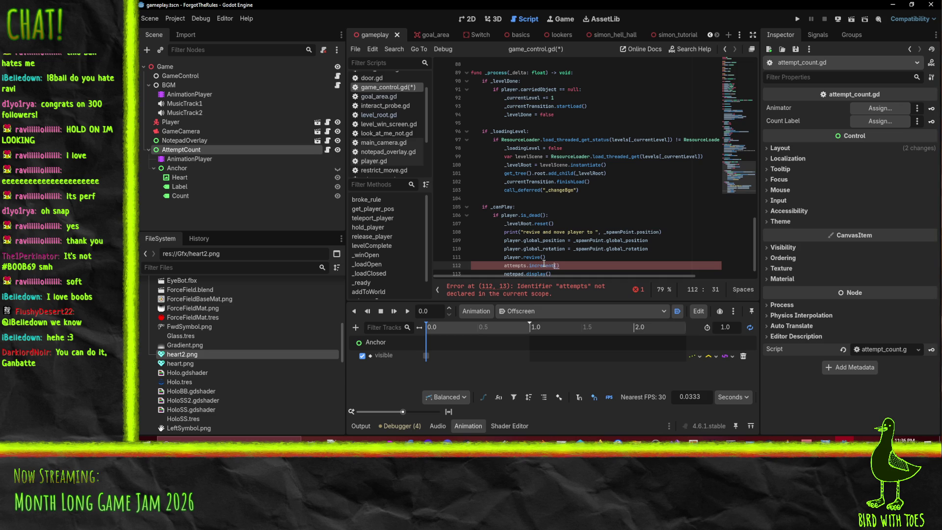
key(End)
scroll(405, 142, up, 2)
In attempt_count.gd, cut and restore the _attempts += 1 line, save, and add blank lines above reset.
click(385, 78)
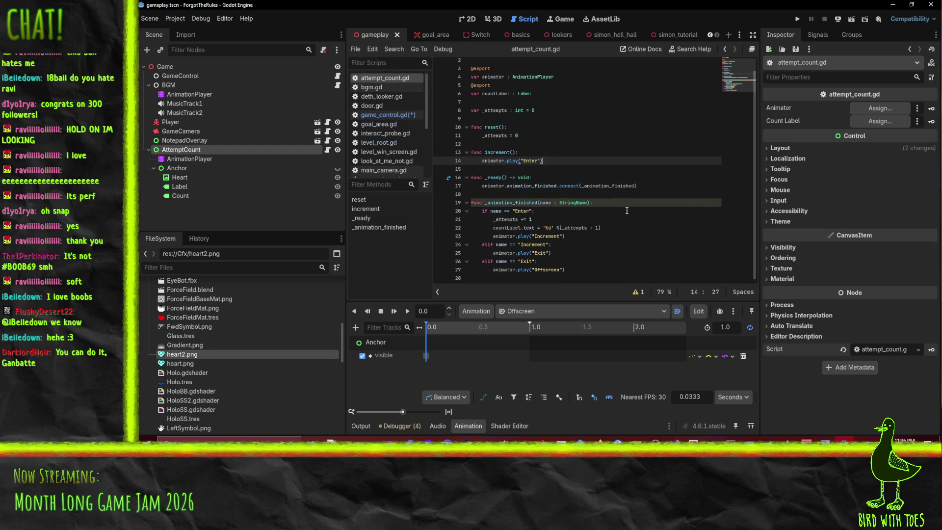
click(506, 219)
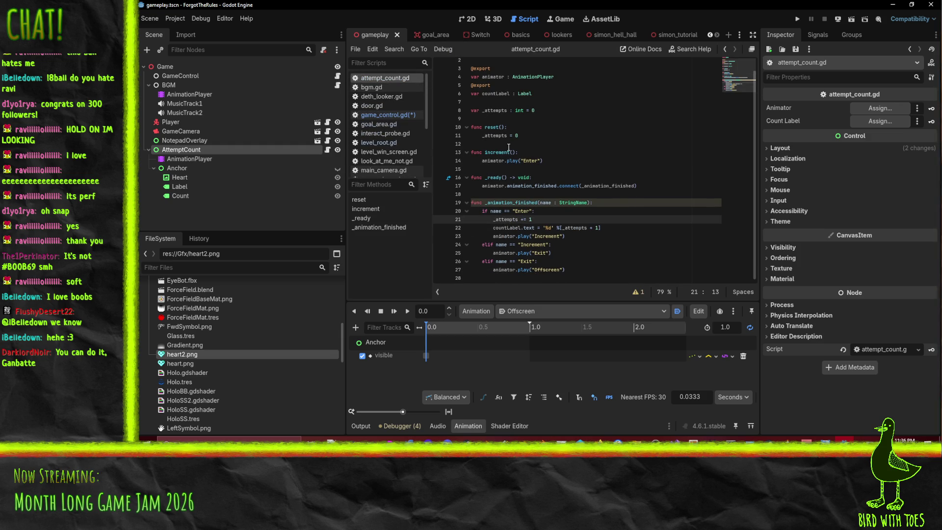
scroll(564, 171, up, 1)
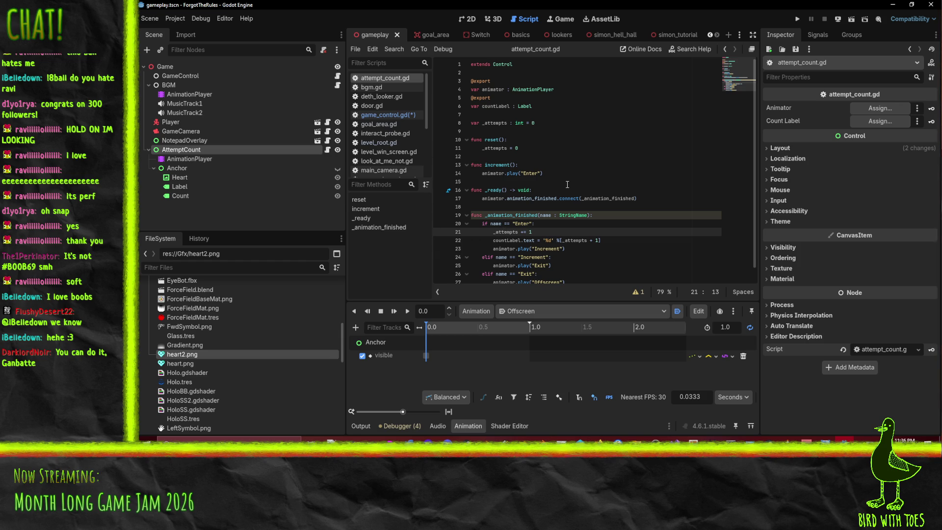
key(Home)
key(Home)
key(ctrl+x)
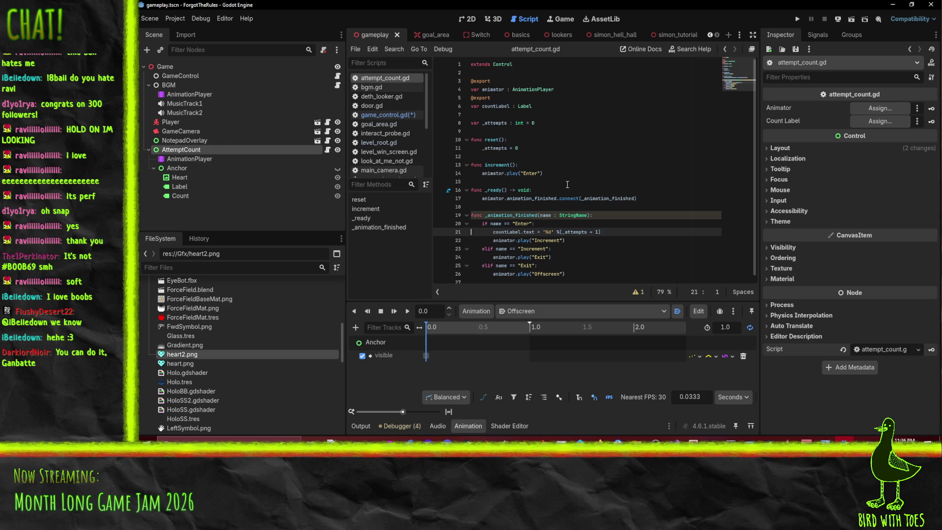
key(ctrl+v)
key(Up)
key(Up)
key(Up)
key(Up)
key(Up)
key(ctrl+s)
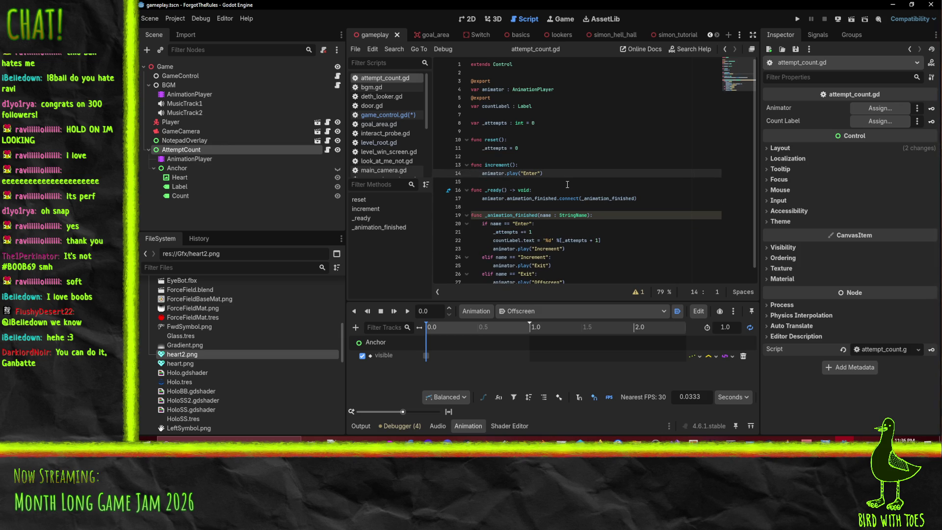
key(Up)
key(Up)
key(Up)
key(Return)
key(Return)
key(Up)
key(Up)
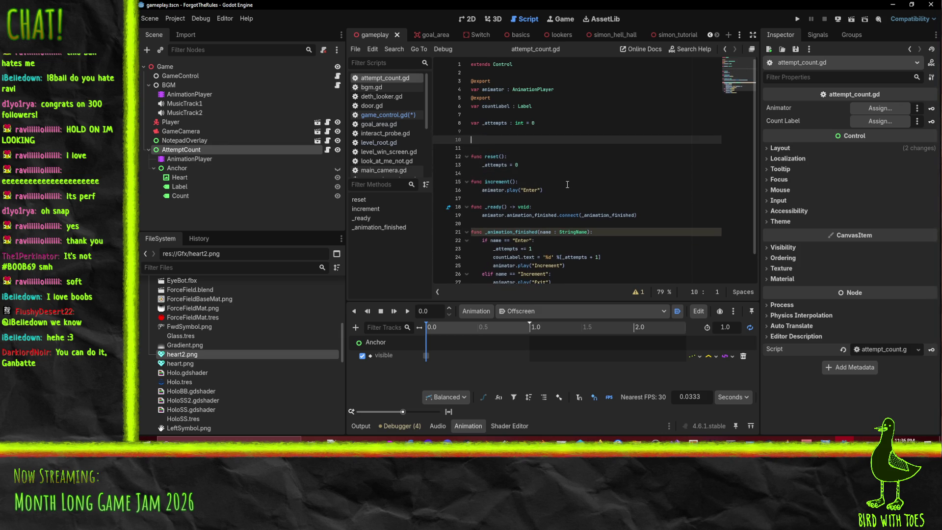
text(@)
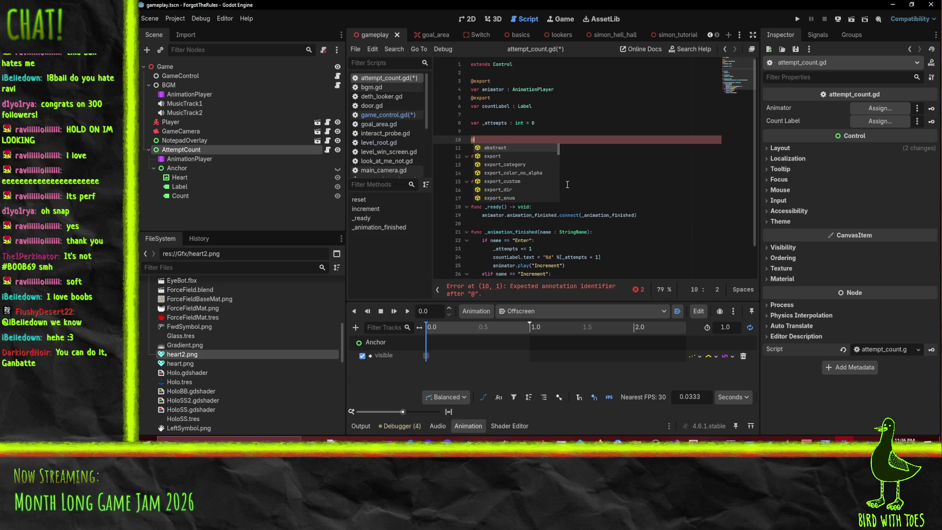
text(exrpot)
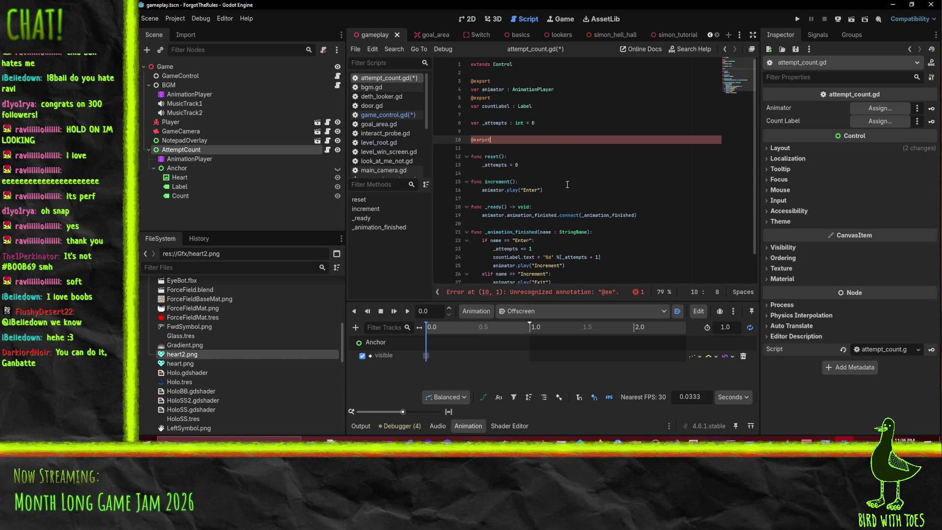
key(BackSpace)
key(BackSpace)
key(BackSpace)
key(BackSpace)
text(port)
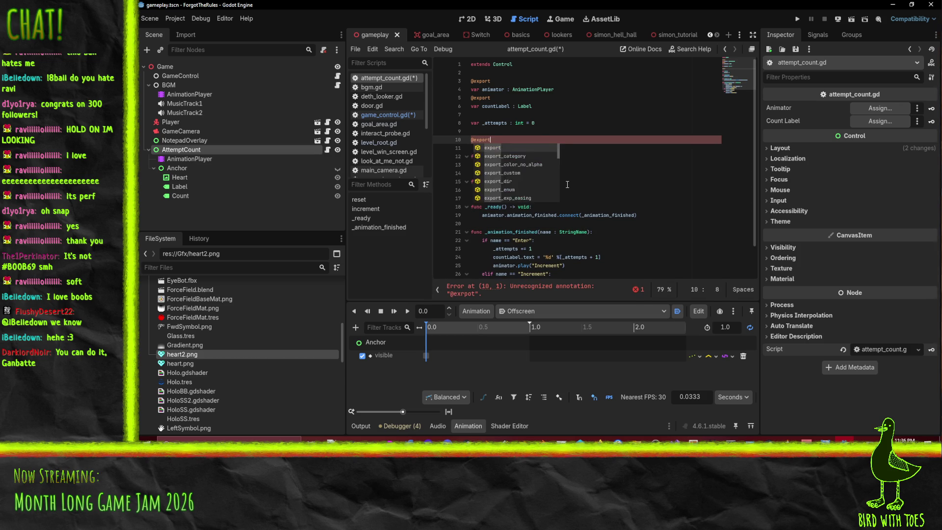
Search all project files for 'signal' and view the declarations in level_win_screen.gd.
key(ctrl+shift+f)
text(signal)
key(Return)
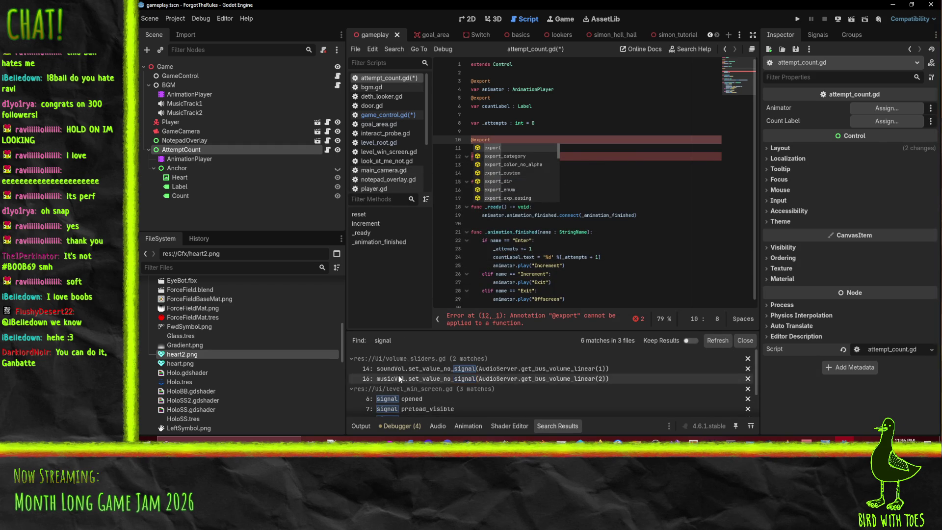
click(414, 394)
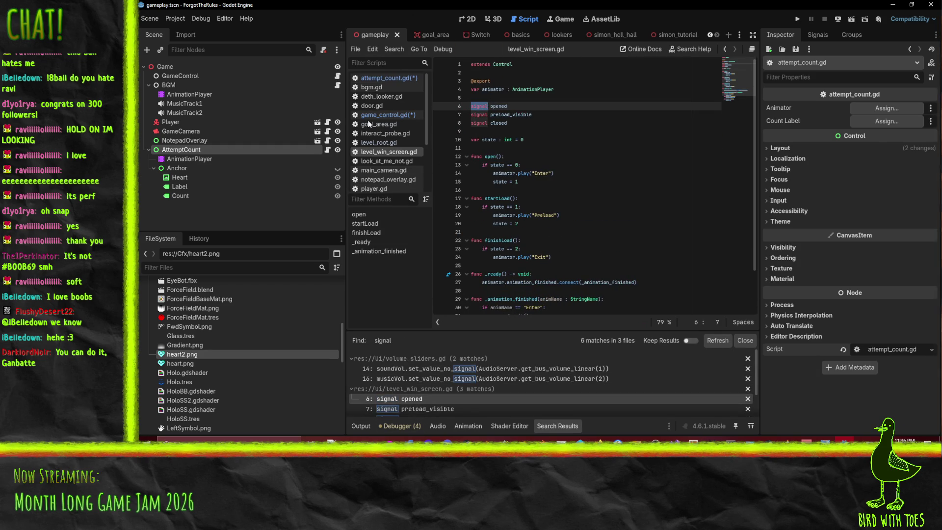
Replace line 10 of attempt_count.gd with 'signal done' and move it above var _attempts.
click(382, 78)
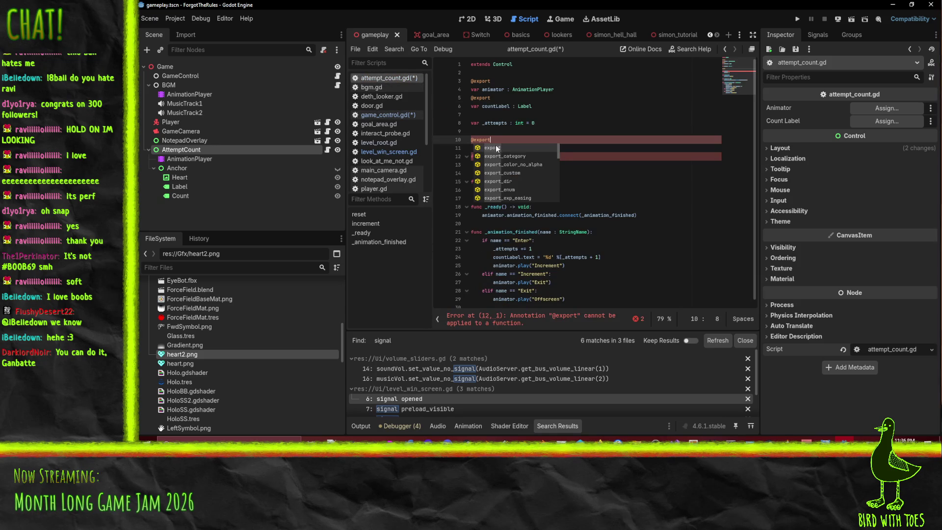
key(shift+Home)
text(signal )
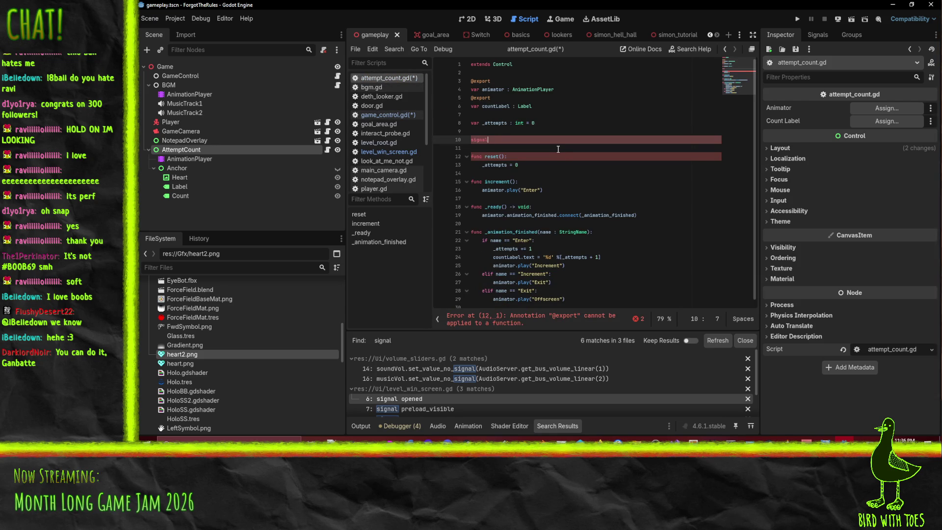
text(done)
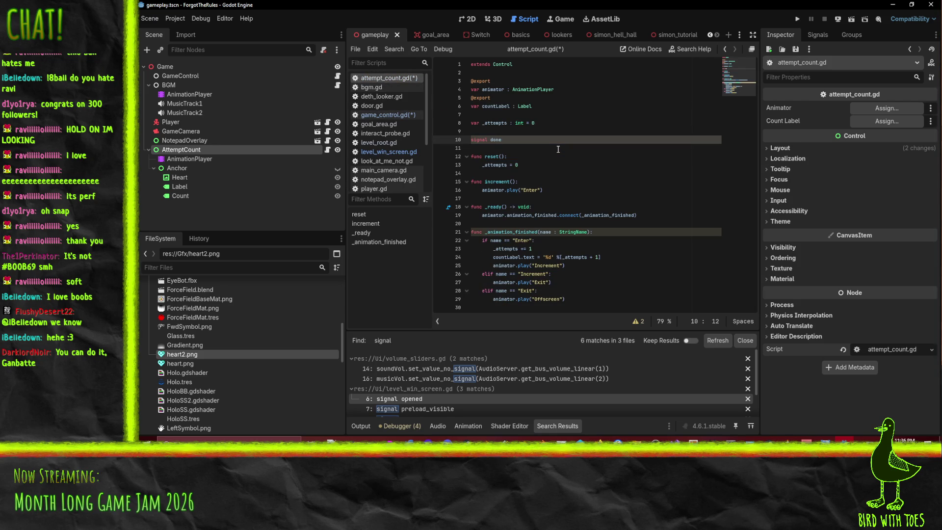
key(alt+Up)
key(alt+Up)
key(Return)
key(Return)
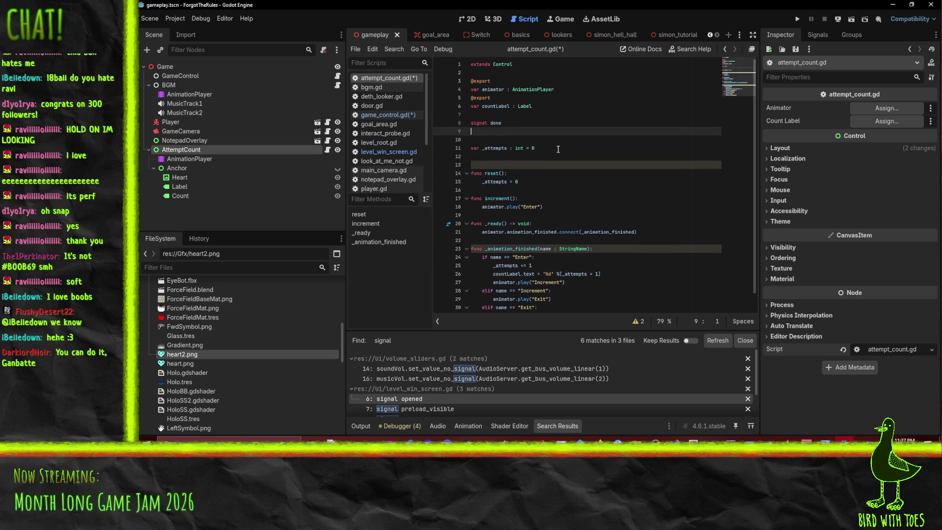
click(574, 300)
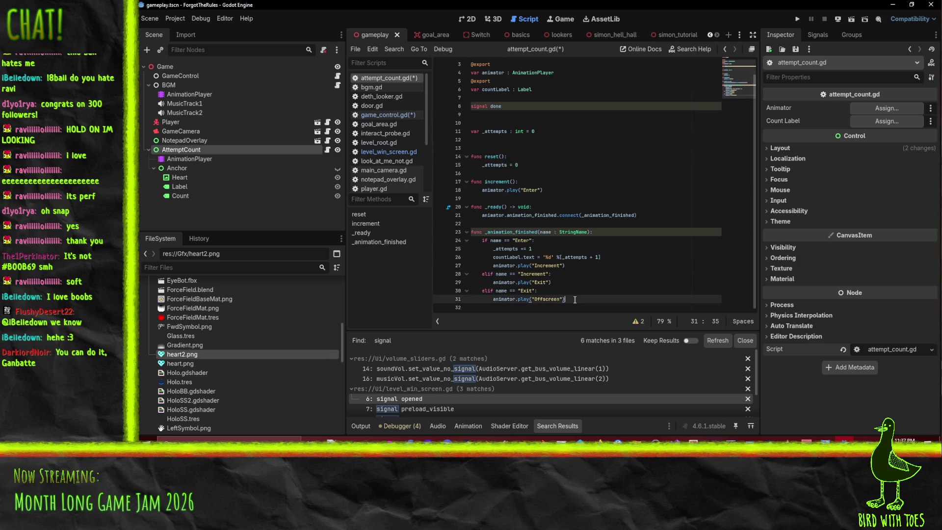
Try adding a done.emit() line at the end of the script, then undo it.
key(Return)
text(done.)
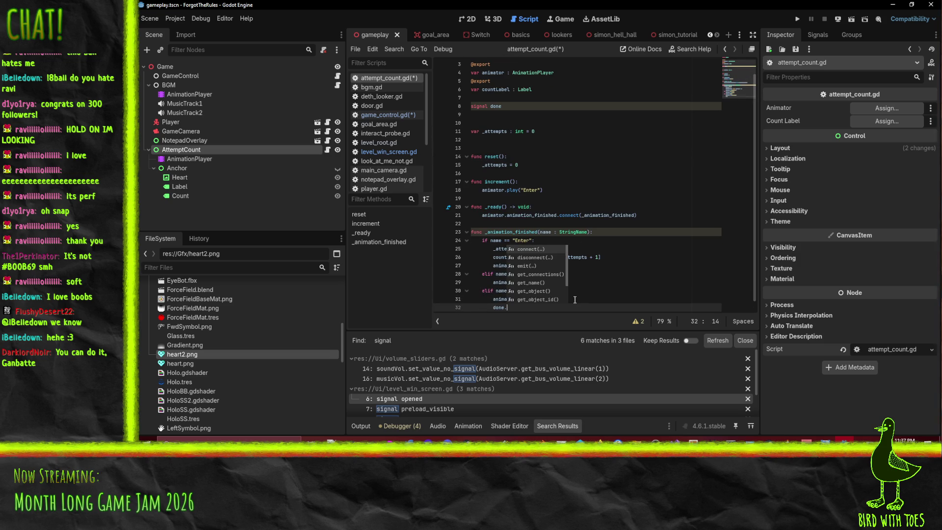
text(emit()
key(Return)
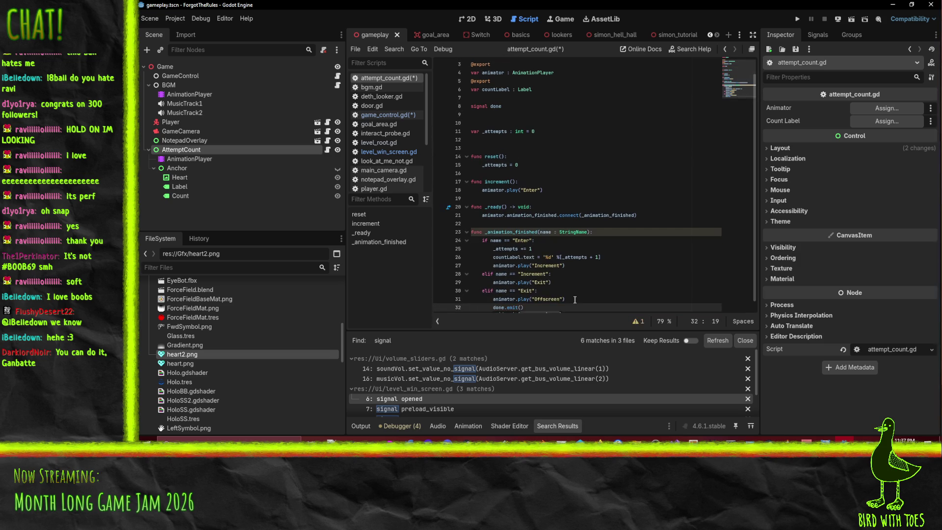
key(ctrl+z)
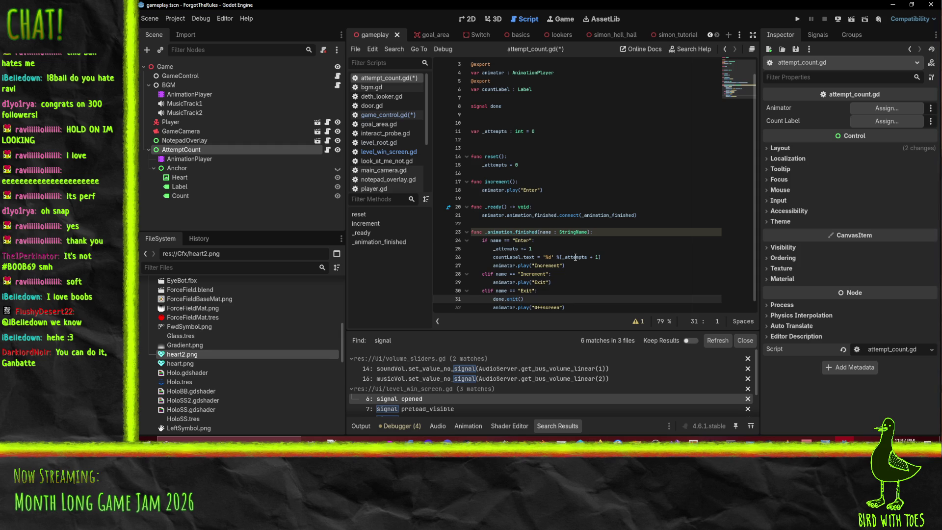
click(593, 239)
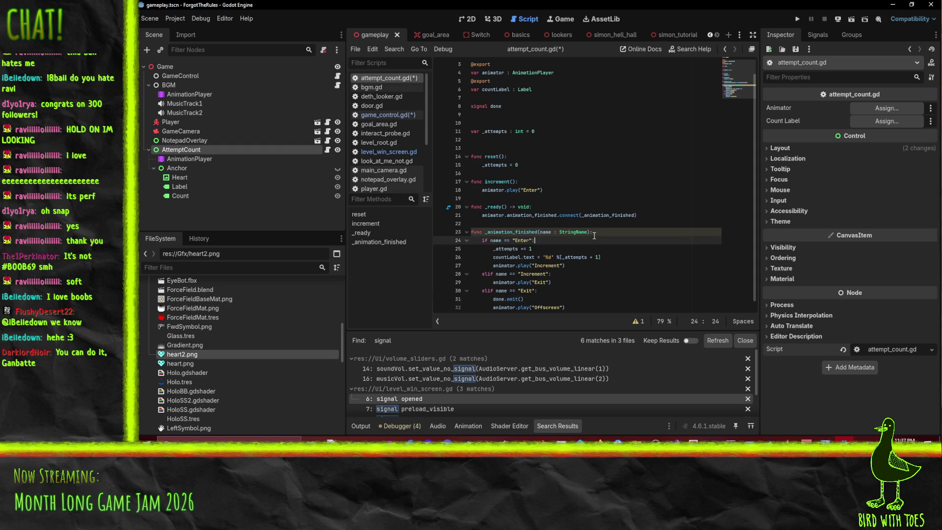
Wrap the Enter animation call in increment() with 'if _attempts == 1: done.emit() else:'.
click(554, 190)
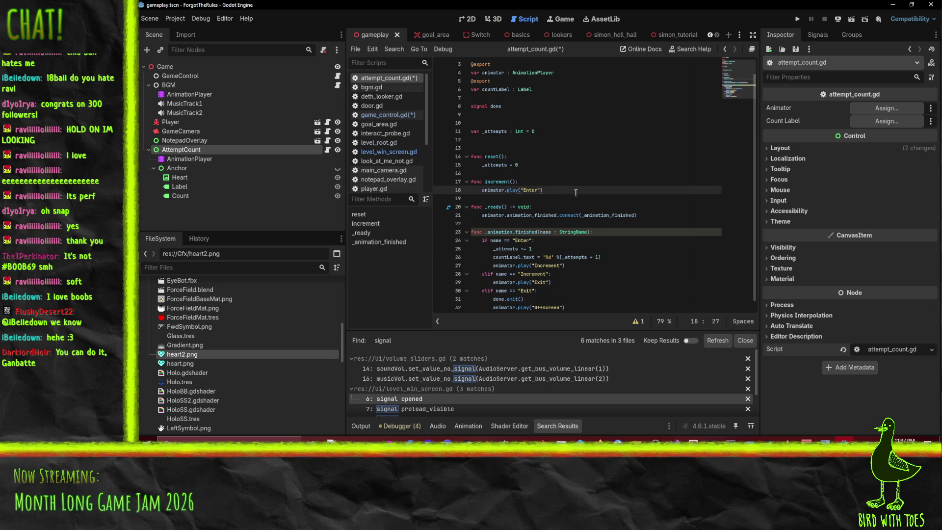
key(Home)
key(Return)
key(Up)
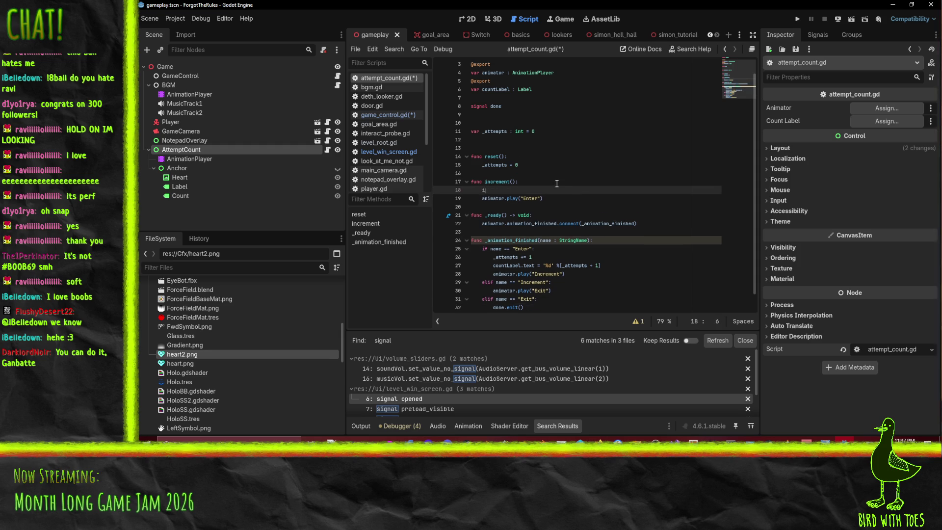
text(if _attempts == 1:)
key(Return)
text(done.emit())
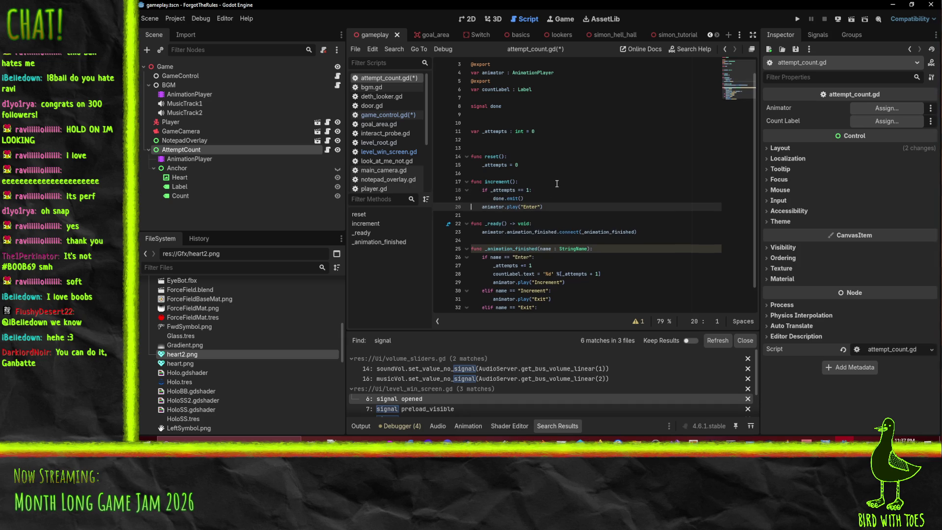
key(Return)
text(lse:)
key(Down)
key(Home)
key(Tab)
Move the _attempts += 1 line to the top of increment() and save attempt_count.gd.
key(Down)
key(Down)
key(Down)
key(Down)
key(Down)
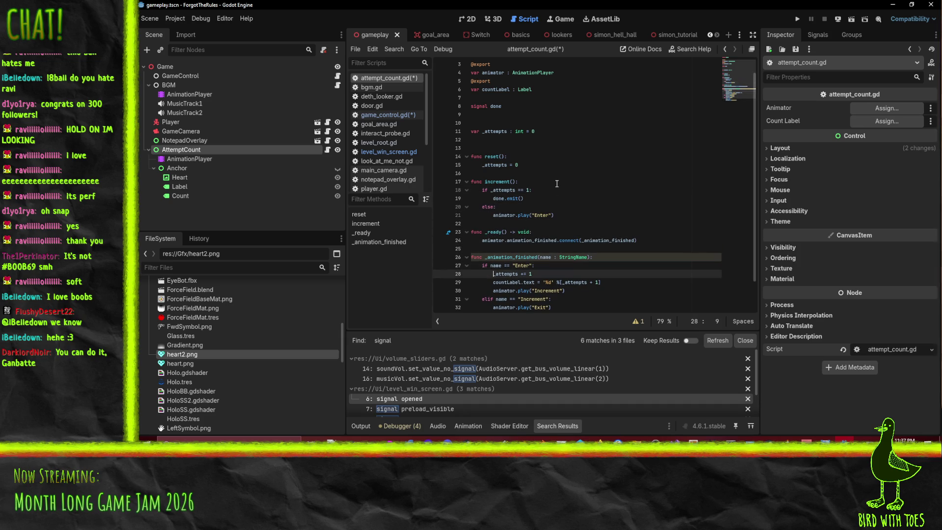
key(ctrl+x)
key(Up)
key(Up)
key(Up)
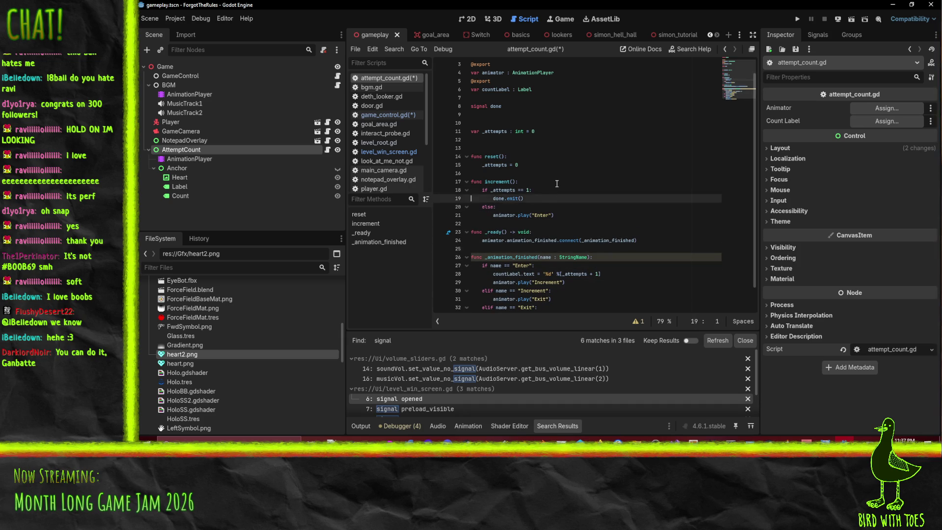
key(Home)
key(ctrl+v)
key(Up)
key(shift+Tab)
key(ctrl+s)
Select the increment function name in attempt_count.gd.
click(546, 173)
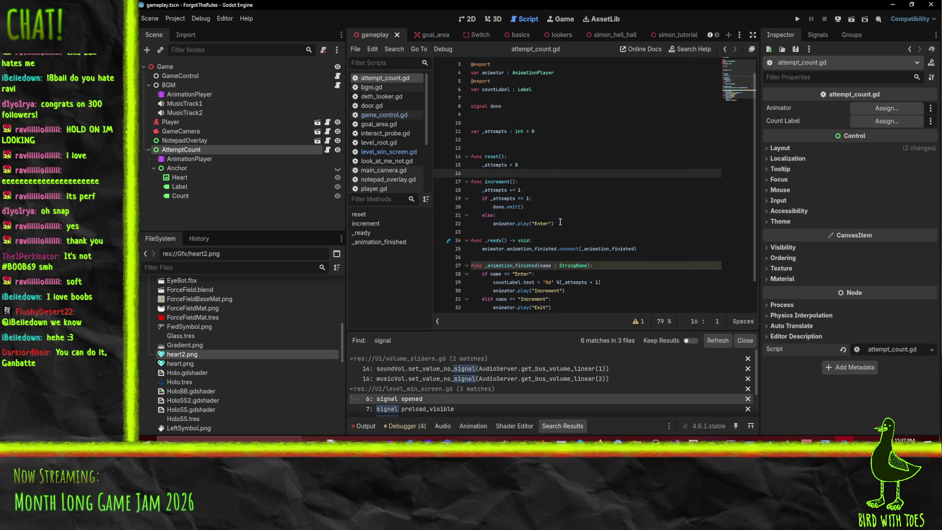
scroll(590, 173, down, 2)
click(512, 148)
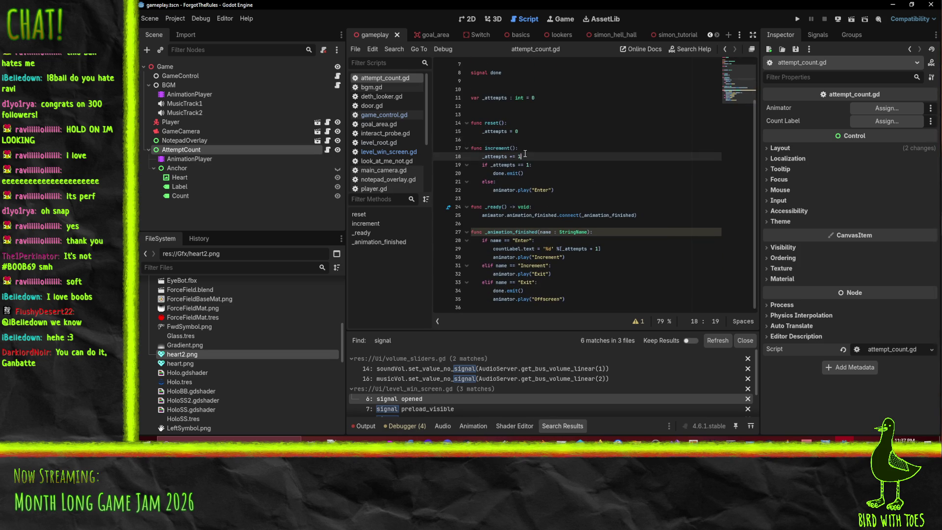
double_click(498, 148)
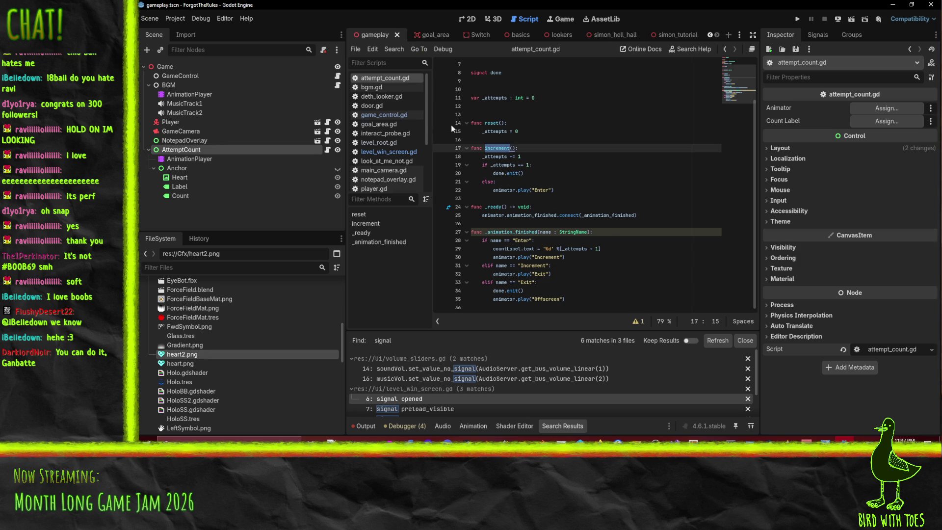
Open game_control.gd and retype 'increment' in the attempts call on line 112.
click(390, 116)
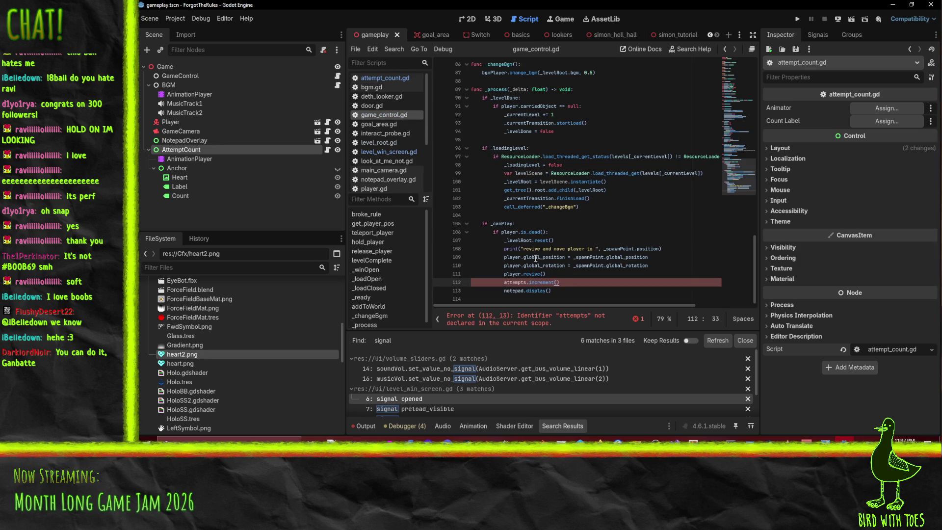
click(526, 283)
double_click(540, 283)
text(i)
scroll(551, 264, up, 15)
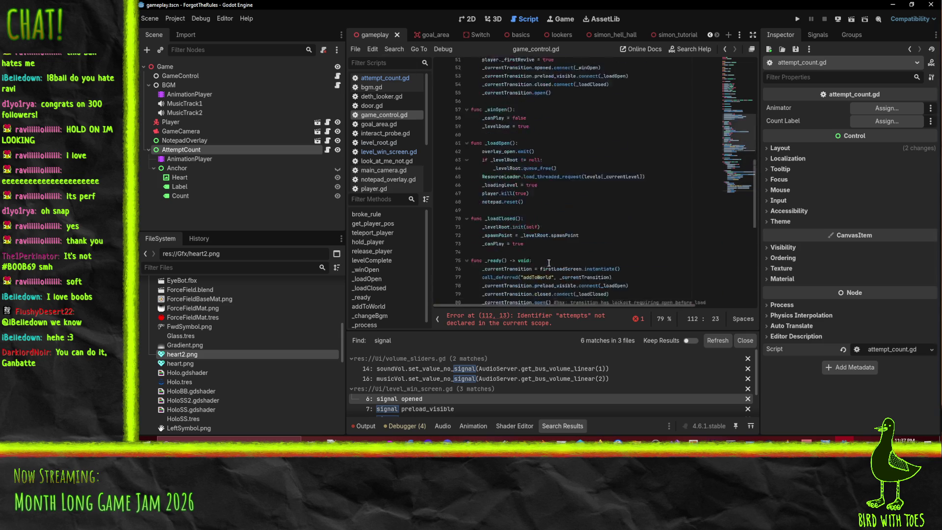
scroll(551, 264, up, 3)
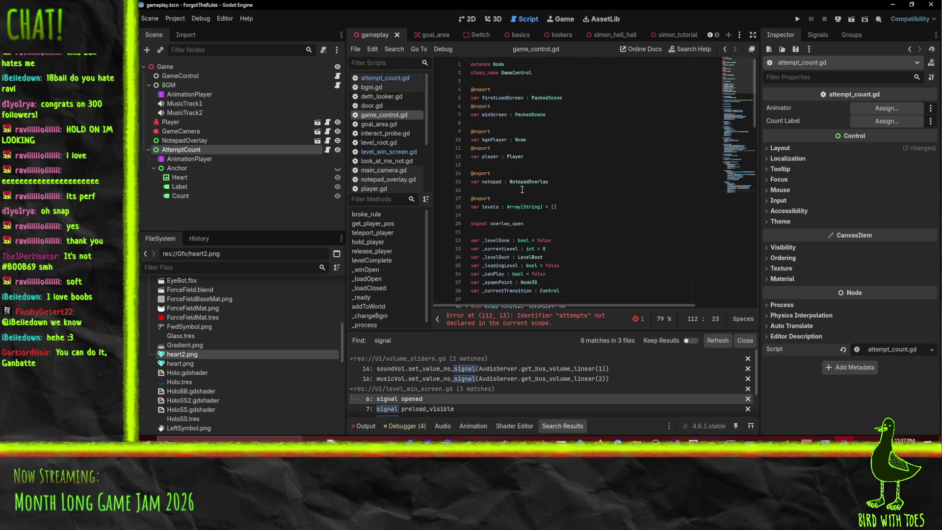
click(621, 181)
key(Up)
key(Up)
key(Return)
text(@export)
key(Return)
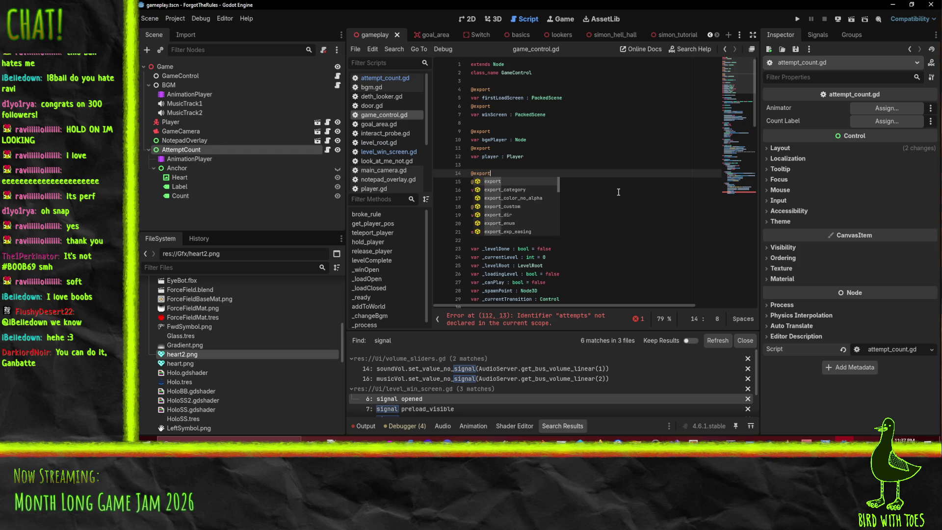
key(Return)
text(attempts : N)
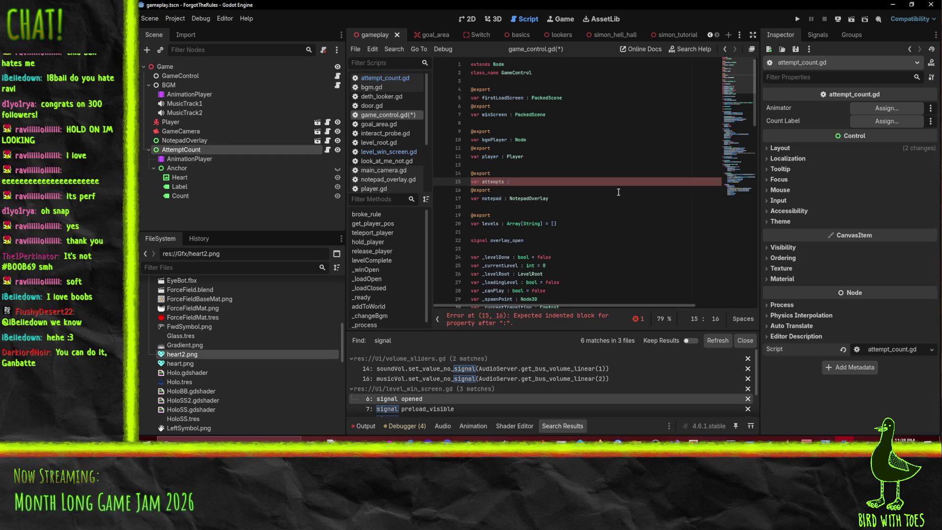
text(ode)
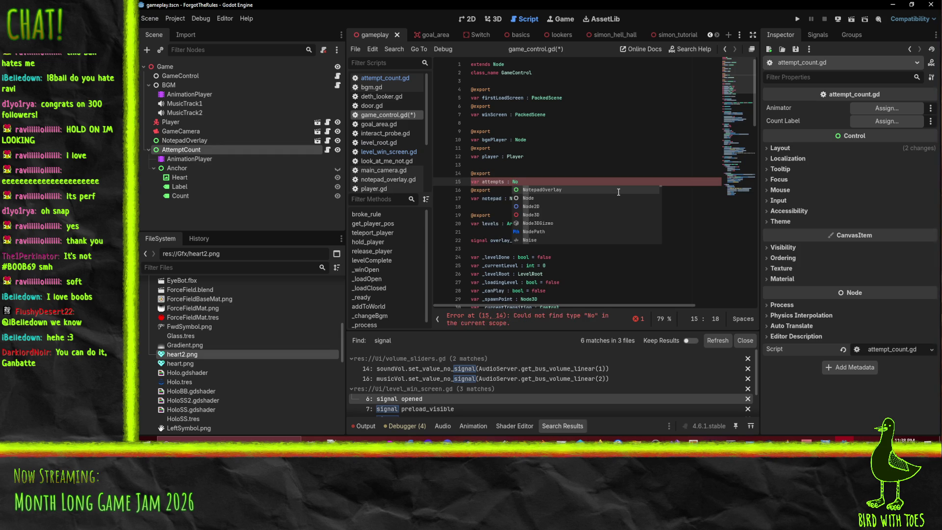
key(BackSpace)
key(BackSpace)
key(BackSpace)
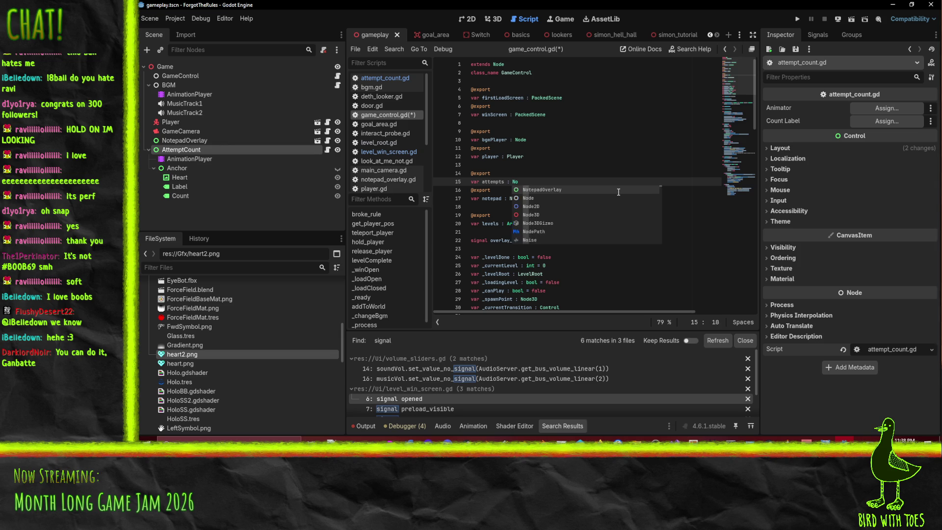
text(ttemptCount)
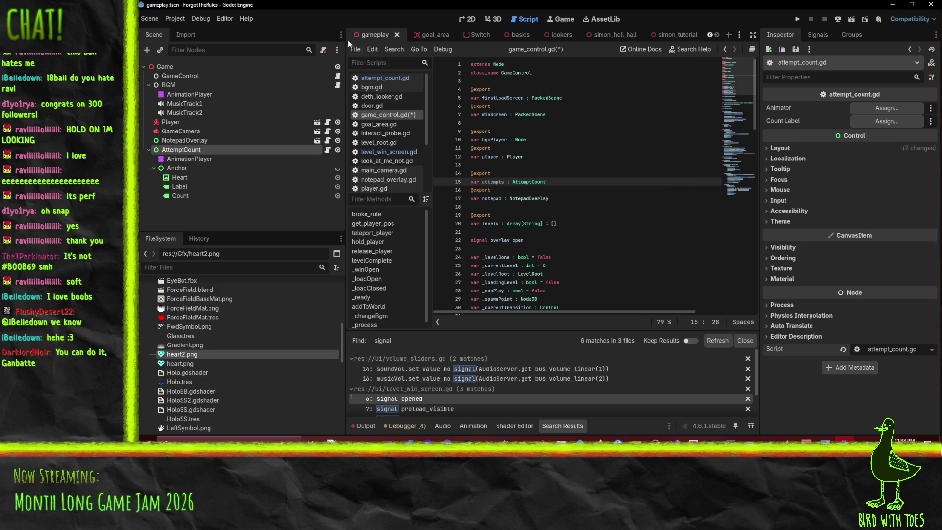
click(385, 77)
click(490, 64)
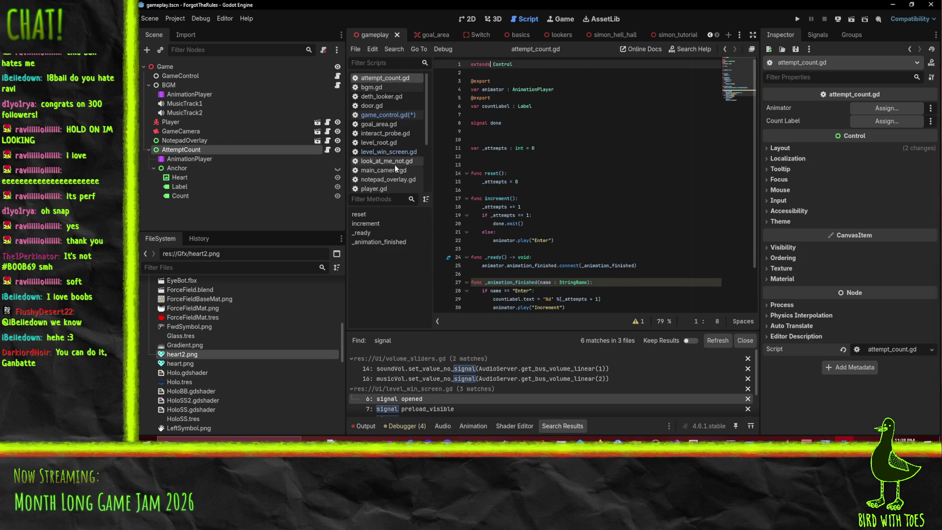
Copy the class_name line from notepad_overlay.gd.
scroll(396, 163, down, 3)
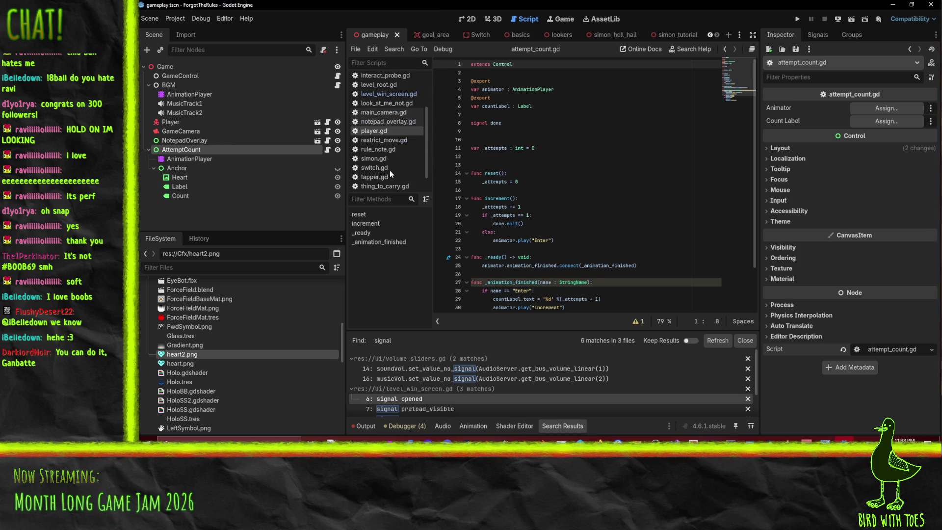
click(387, 121)
scroll(538, 120, up, 8)
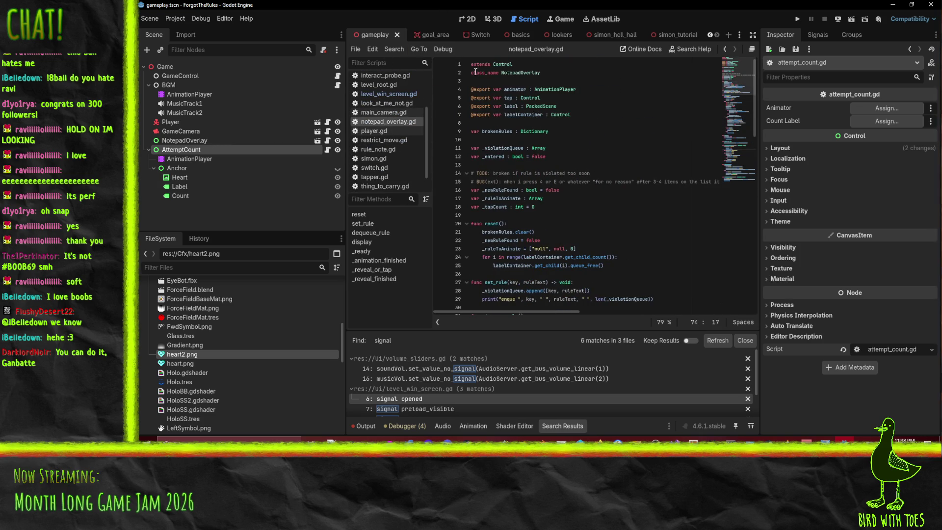
click(493, 72)
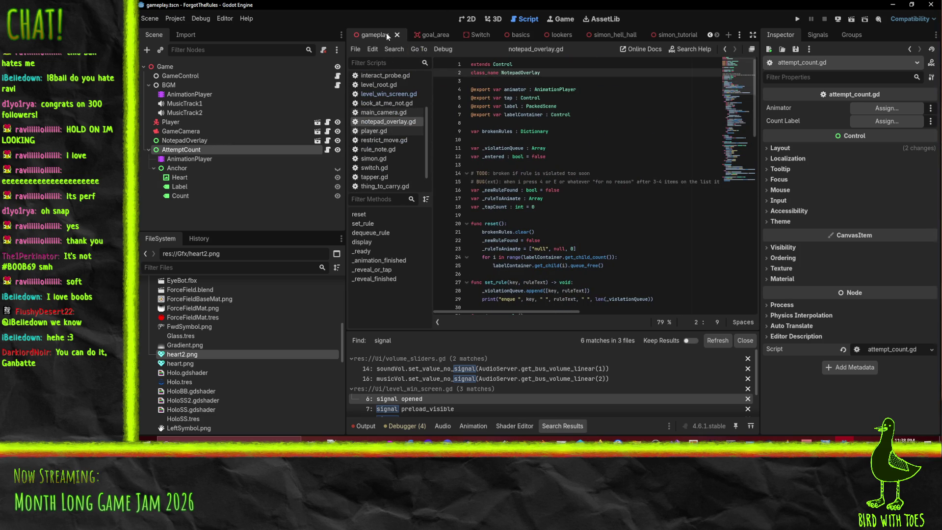
scroll(377, 110, up, 3)
Paste it below extends Control in attempt_count.gd as 'class_name AttemptCount' and save.
click(396, 81)
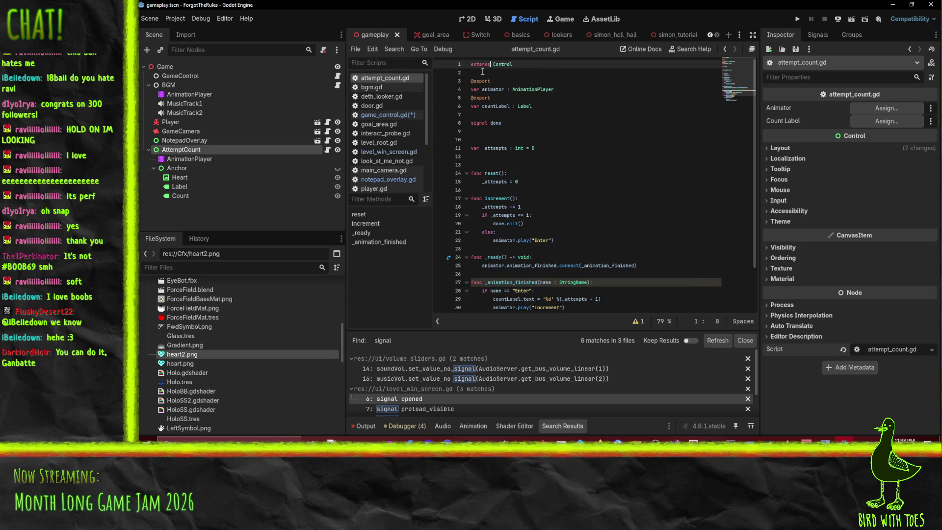
click(515, 65)
key(Return)
key(ctrl+v)
double_click(524, 72)
text(A)
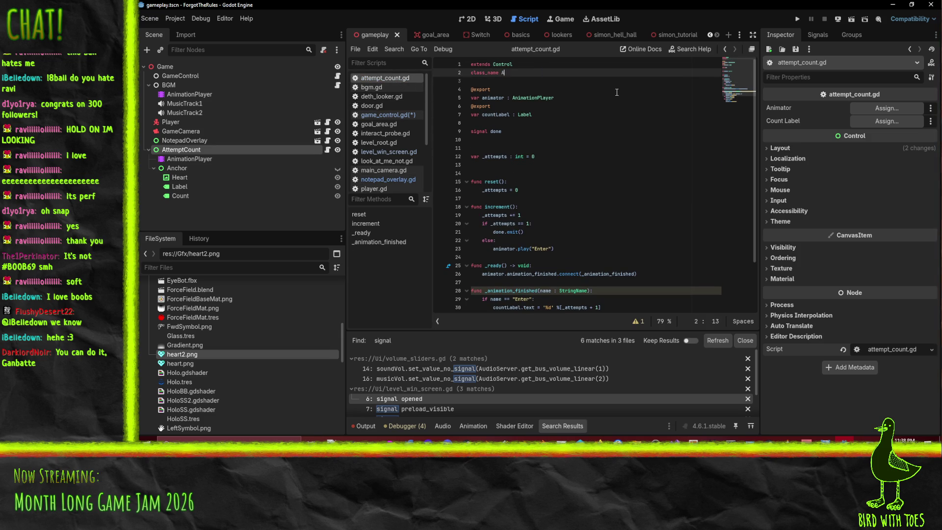
text(ttemptCount)
key(ctrl+s)
Open game_control.gd and select the AttemptCount type on line 15.
click(519, 72)
click(384, 115)
double_click(523, 182)
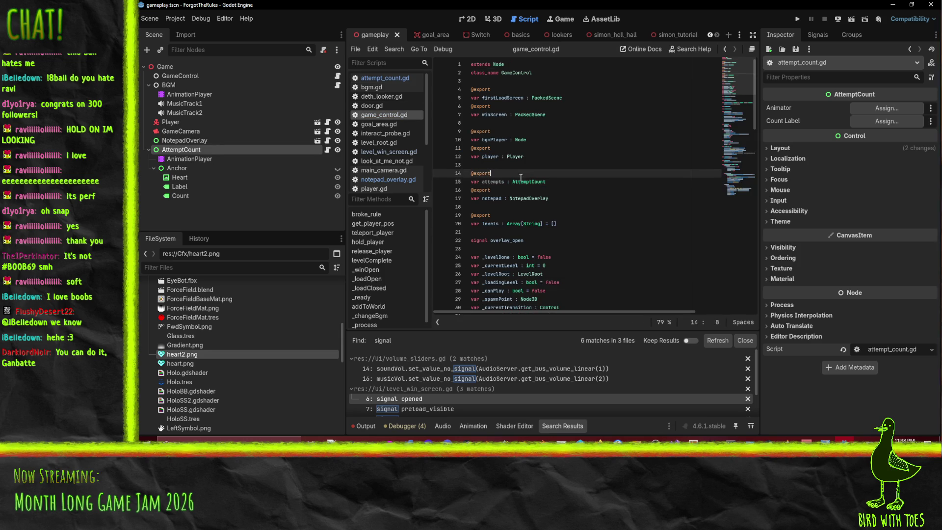
Delete the notepad.display() line beneath attempts.increment() in _process.
double_click(496, 182)
scroll(621, 192, down, 15)
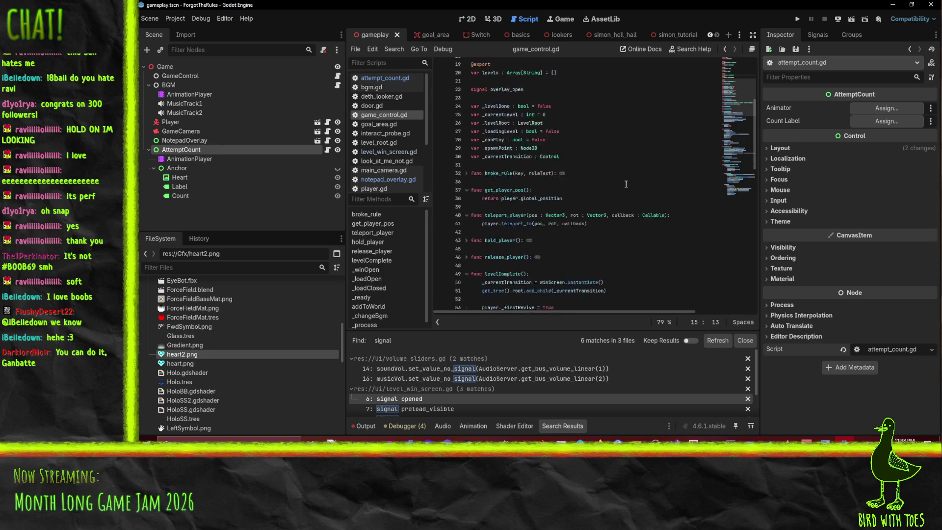
scroll(620, 192, down, 10)
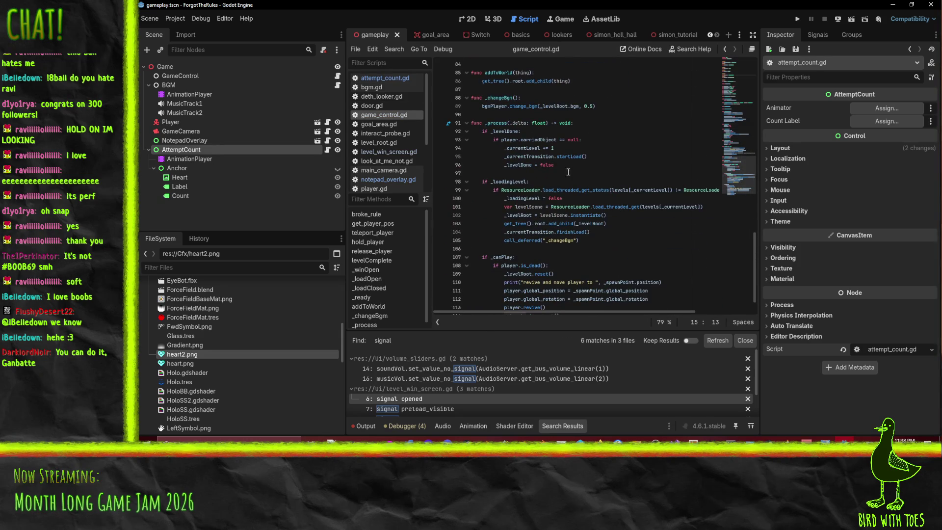
scroll(610, 248, down, 1)
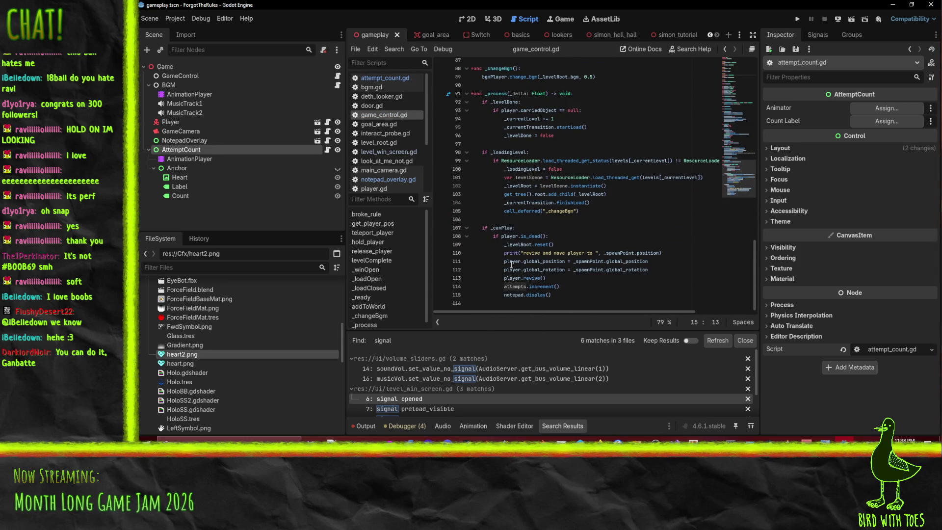
click(560, 286)
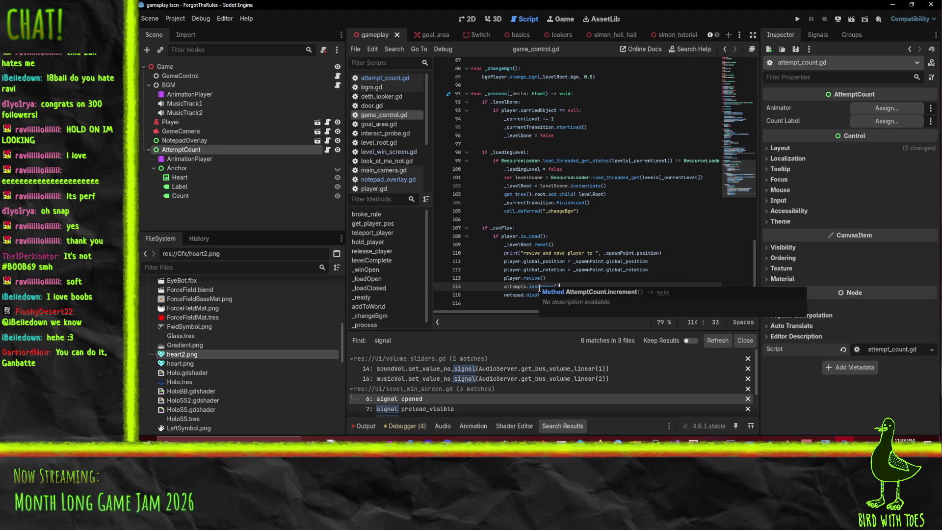
click(521, 295)
key(ctrl+x)
Scroll through game_control.gd to review the revive code ending with attempts.increment().
scroll(649, 254, up, 9)
scroll(649, 253, up, 2)
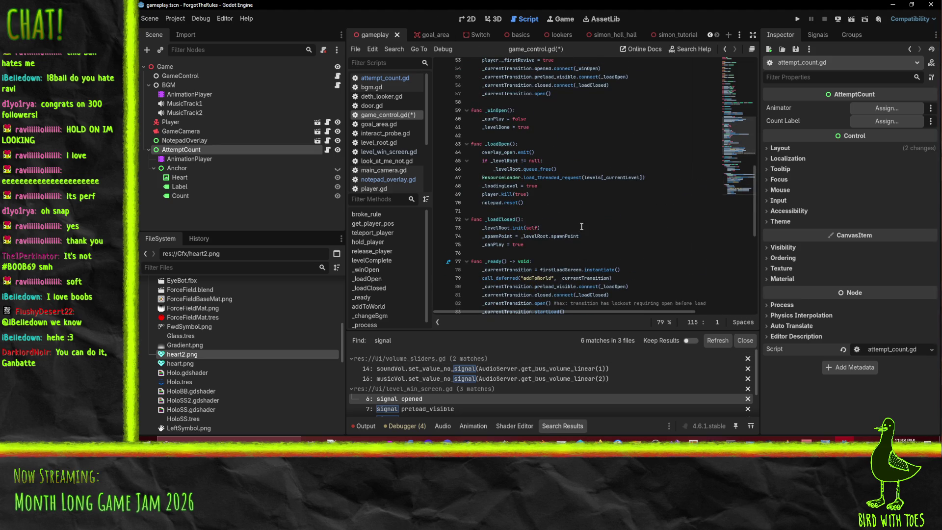
scroll(593, 227, down, 10)
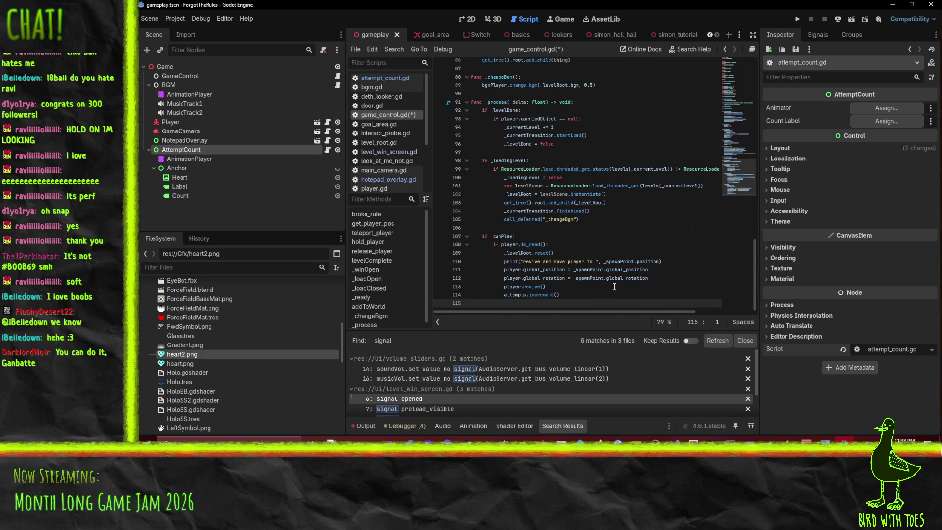
click(611, 296)
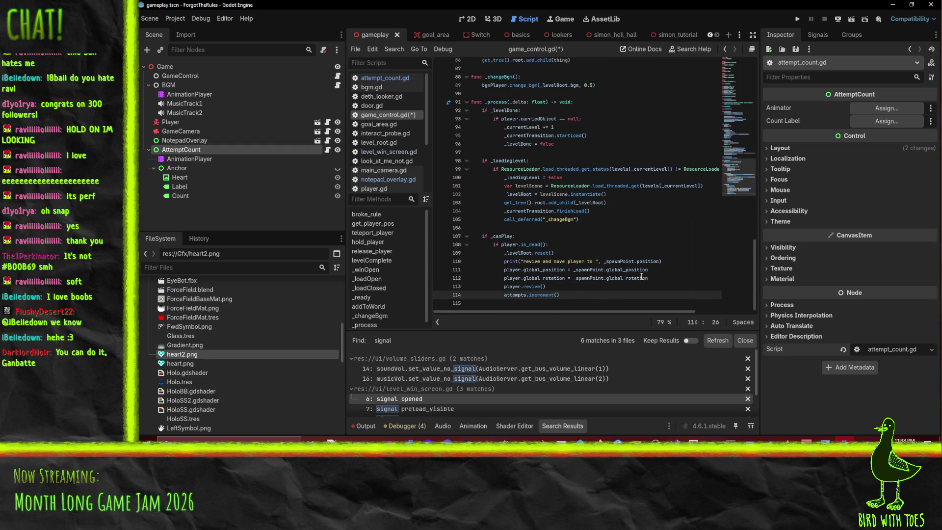
scroll(641, 277, up, 2)
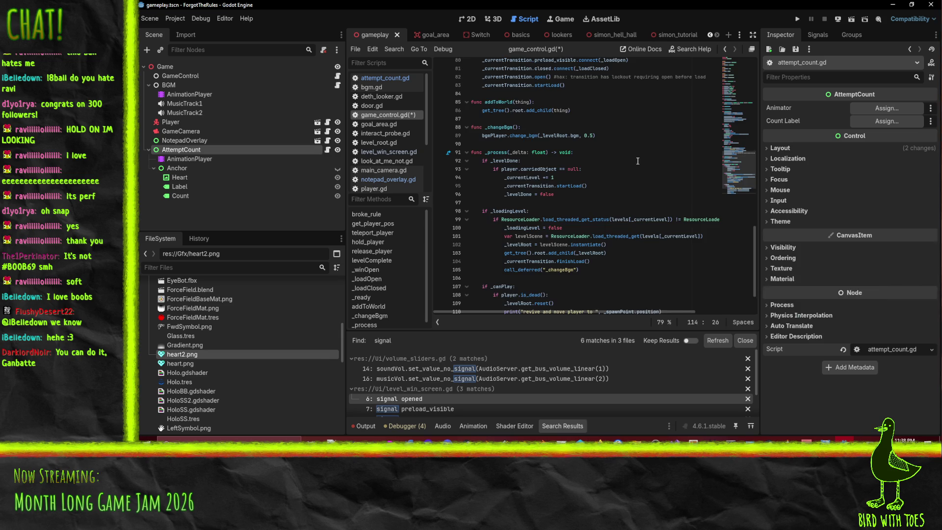
scroll(632, 154, up, 4)
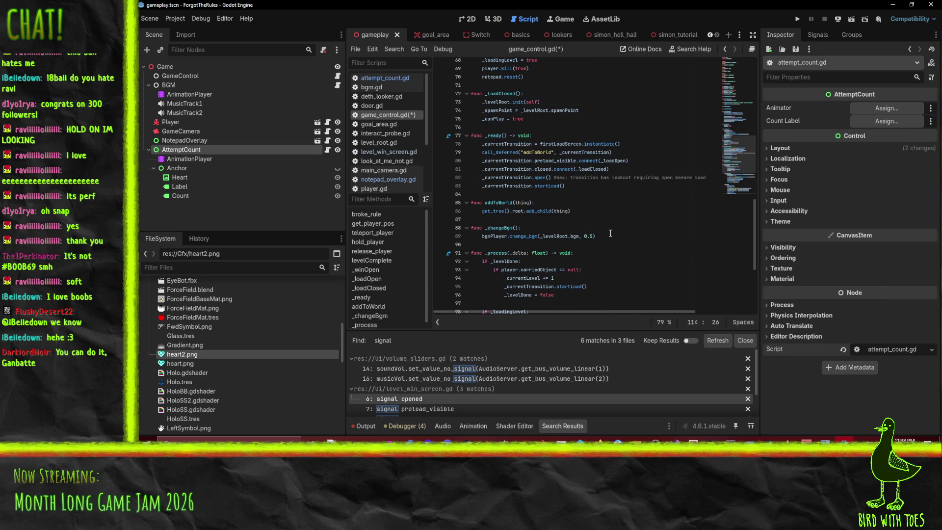
scroll(561, 118, up, 2)
Locate the end of the _ready function in game_control.gd.
scroll(572, 210, up, 1)
scroll(599, 258, up, 4)
scroll(600, 257, down, 4)
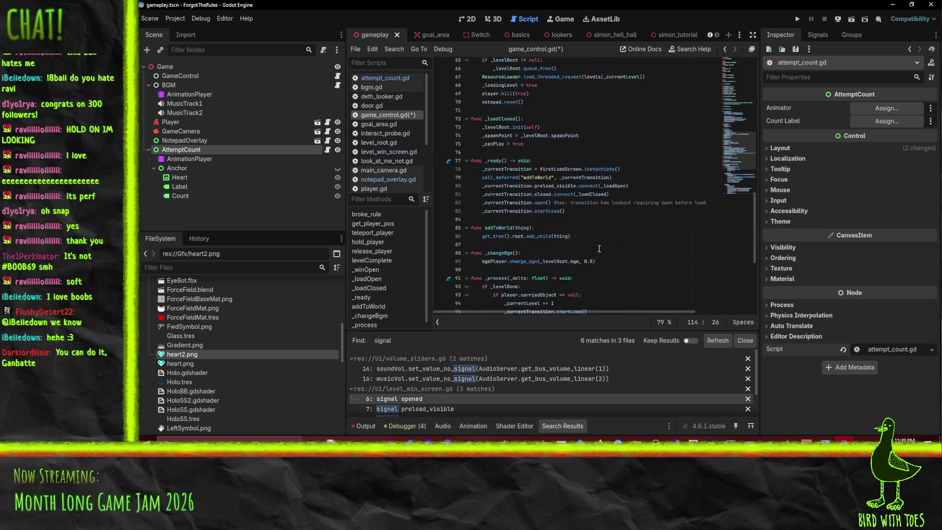
scroll(602, 240, up, 8)
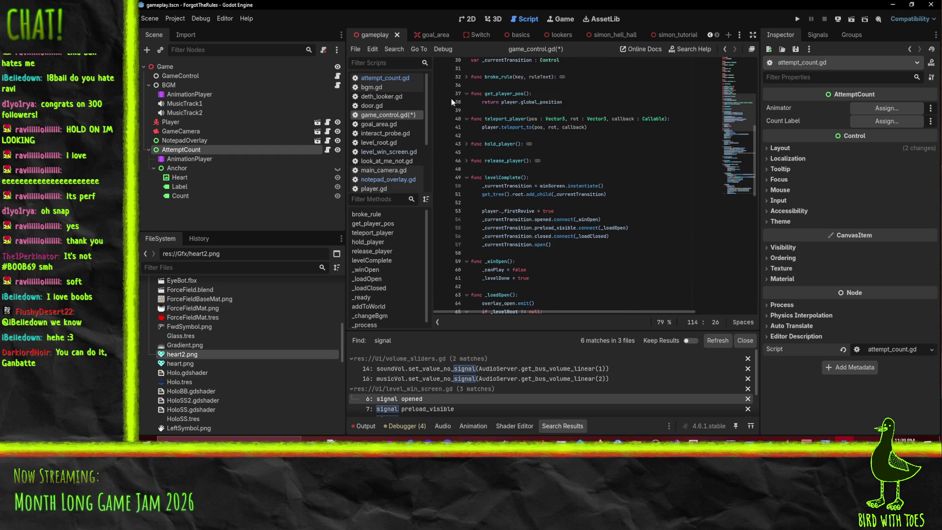
scroll(480, 163, up, 2)
scroll(587, 240, down, 12)
click(588, 239)
Add 'attempts.done.connect(_attemptsShown)' as the last line of _ready.
key(Return)
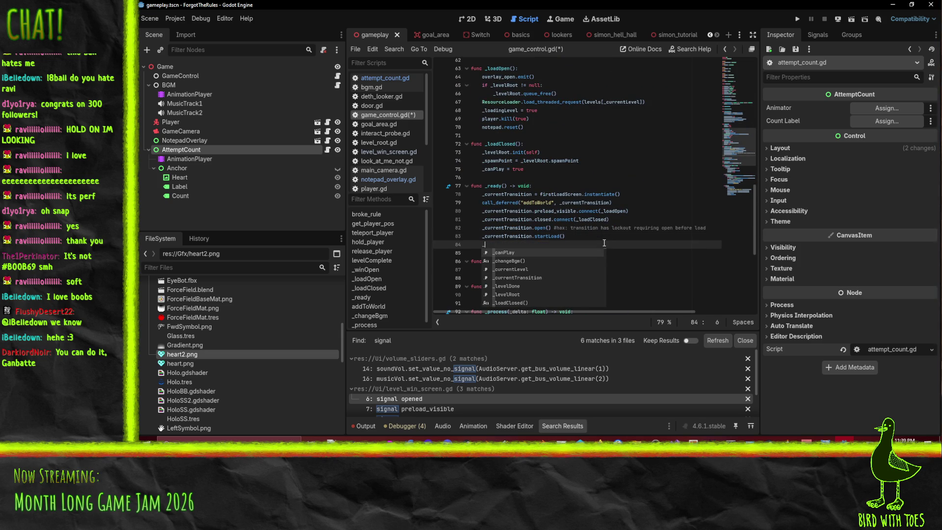
key(BackSpace)
text(atemp)
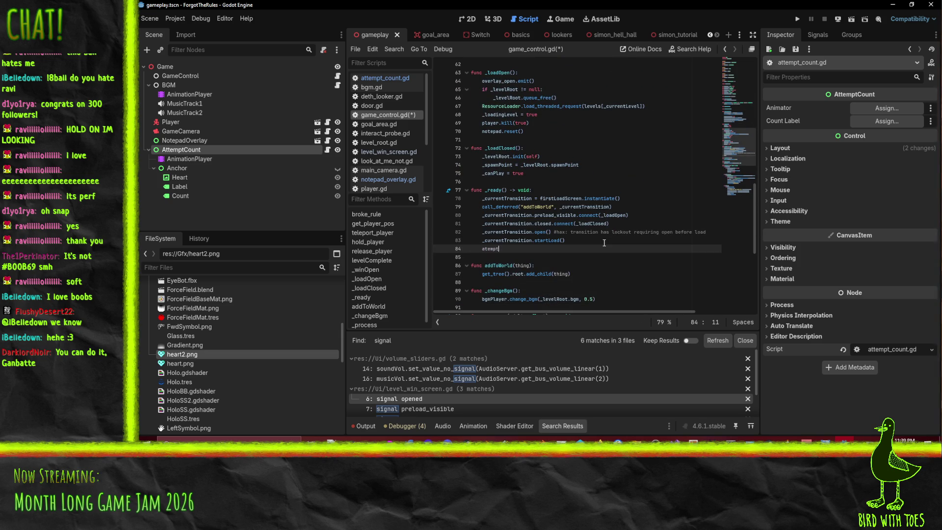
text(t)
key(Return)
text(/)
text(.done.conne)
key(Return)
text(_attempt_)
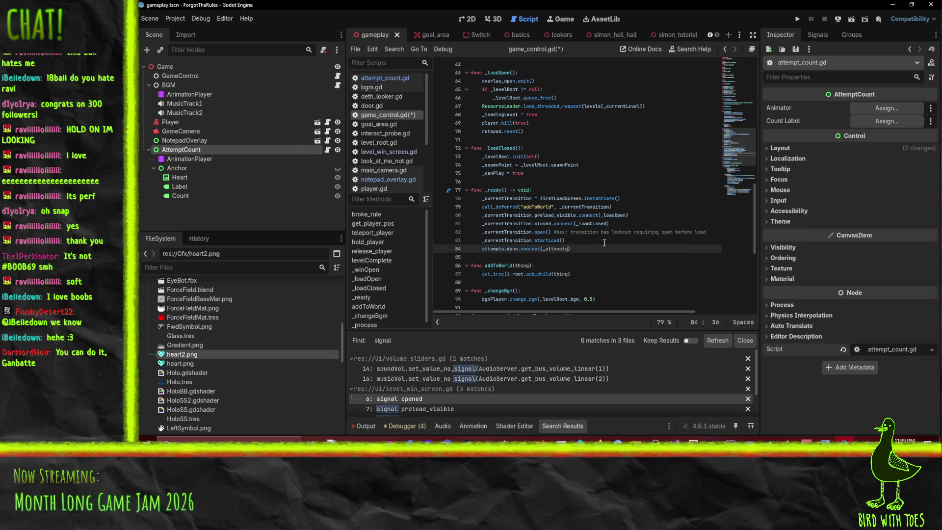
text(Shown)
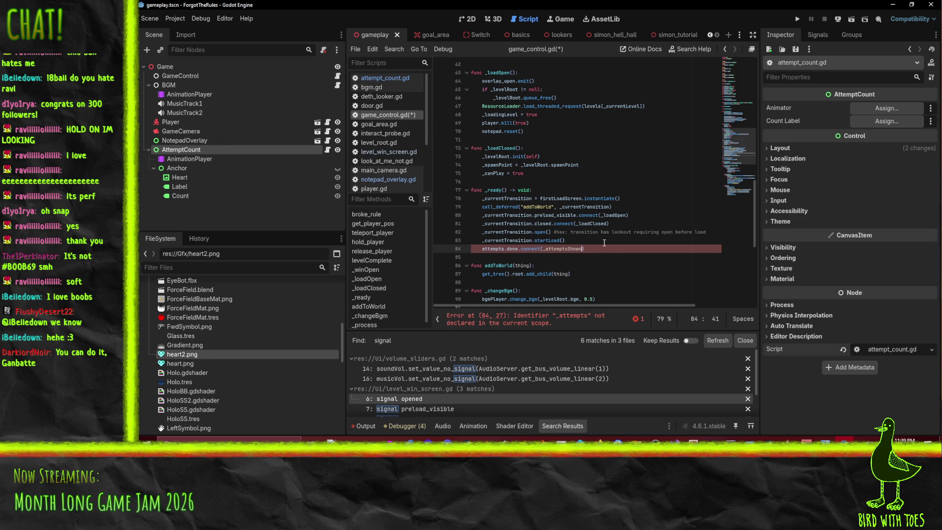
key(Down)
key(Down)
key(Down)
scroll(553, 271, down, 8)
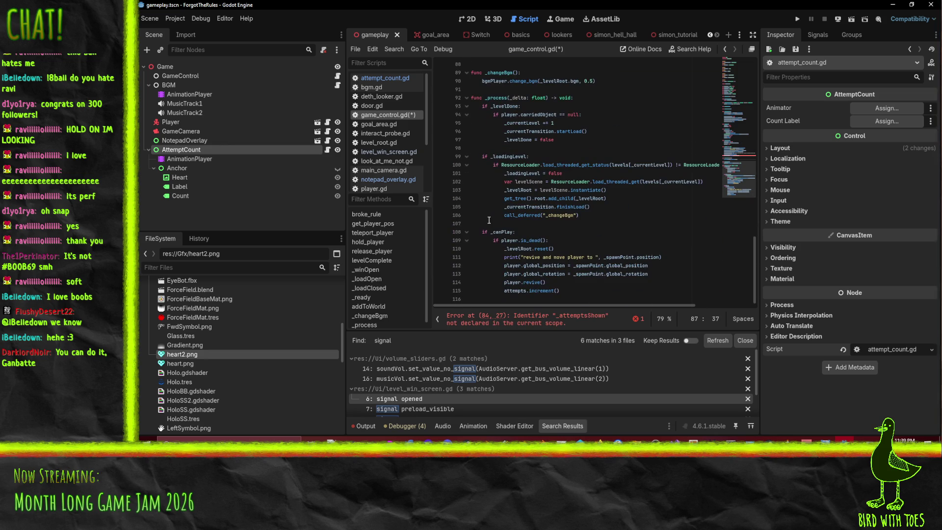
scroll(487, 221, up, 2)
Add an _attemptsShown() function calling notepad.display() above _process in game_control.gd.
click(493, 142)
key(Return)
key(Return)
key(Up)
text(func _attemptsShou)
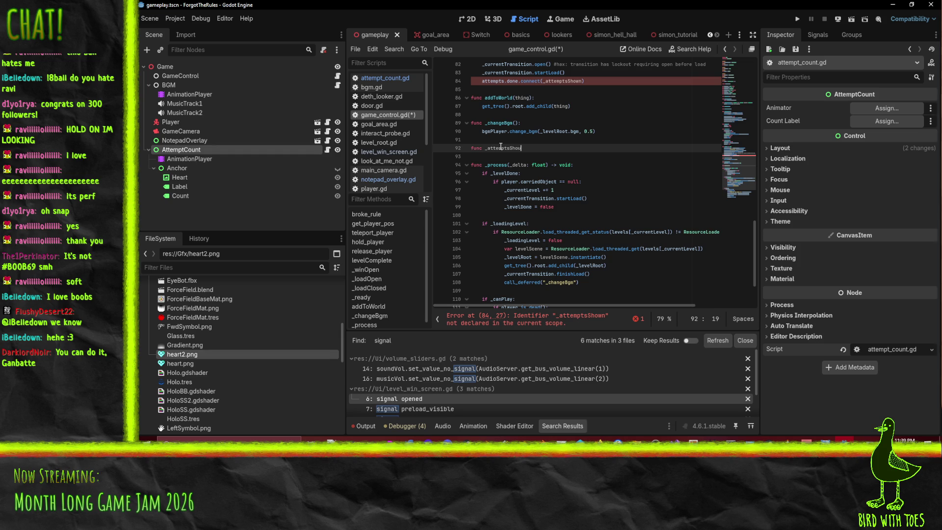
text(();)
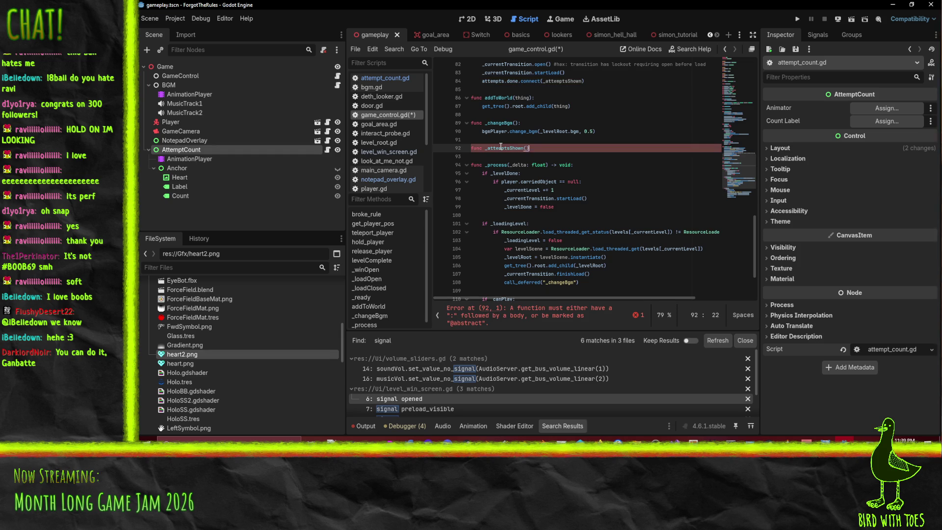
key(Return)
text(notepad.display())
key(Home)
key(Home)
key(shift+Down)
key(Up)
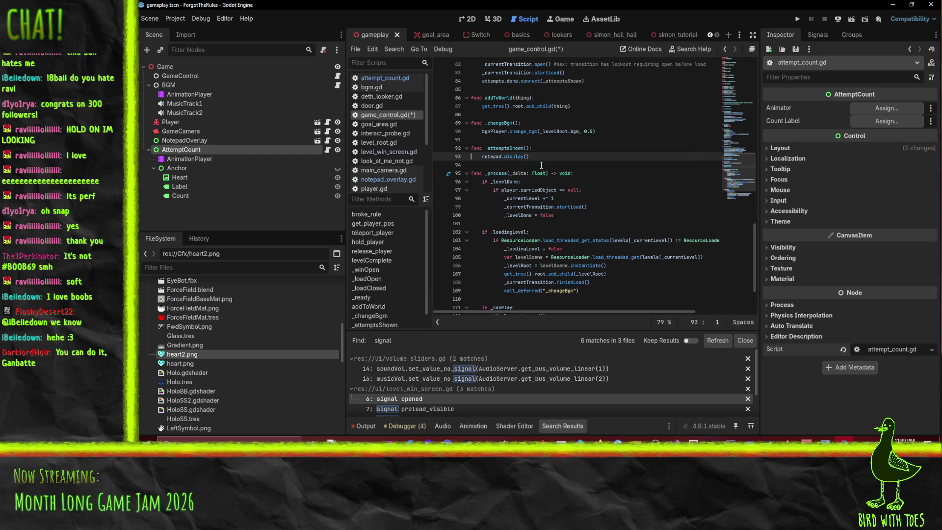
click(543, 154)
Save game_control.gd and run the project to its title screen.
scroll(544, 159, down, 3)
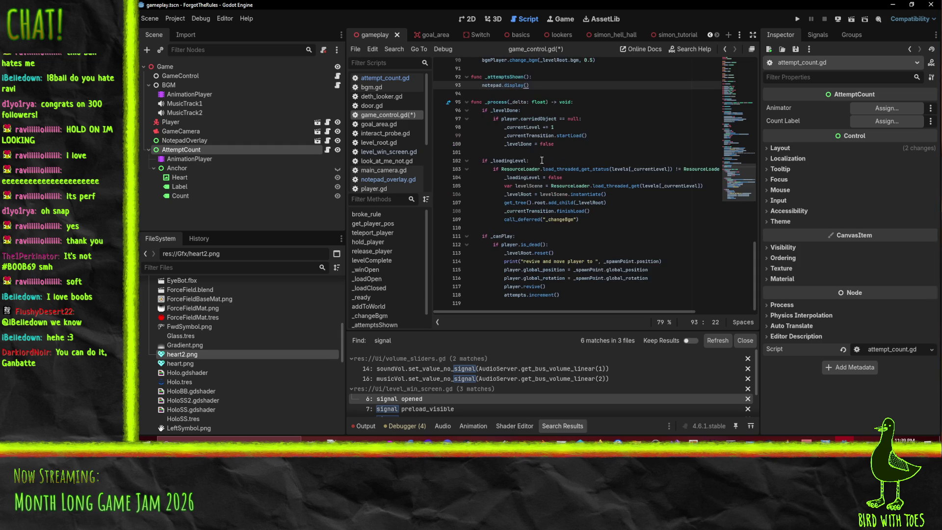
scroll(577, 275, up, 6)
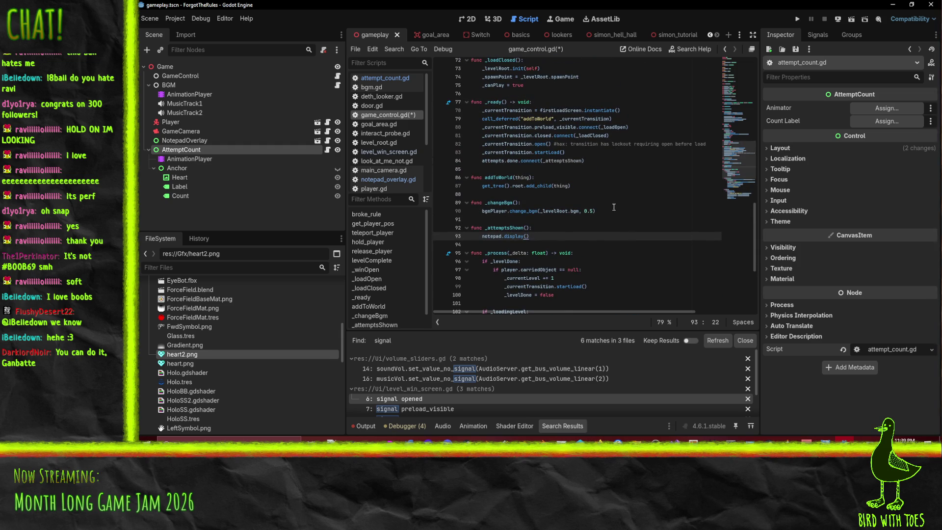
scroll(603, 212, up, 10)
scroll(613, 207, up, 1)
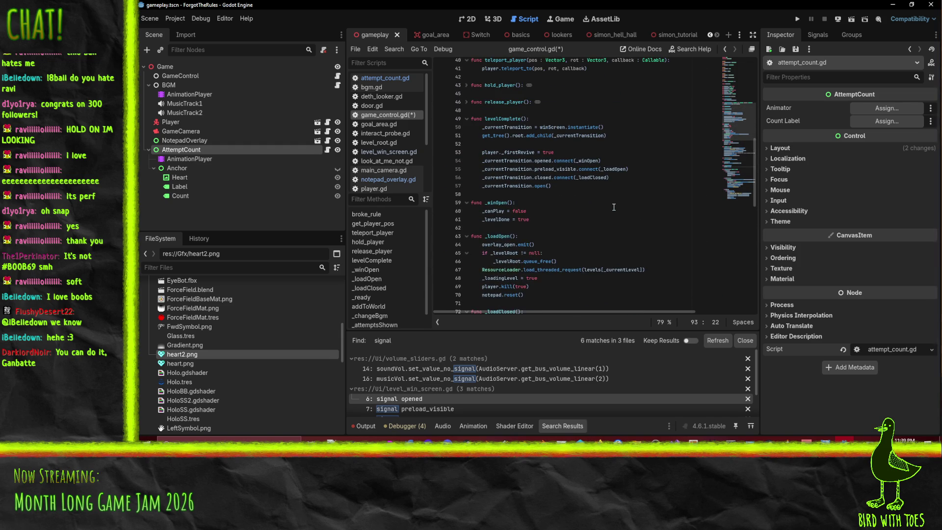
scroll(613, 207, down, 16)
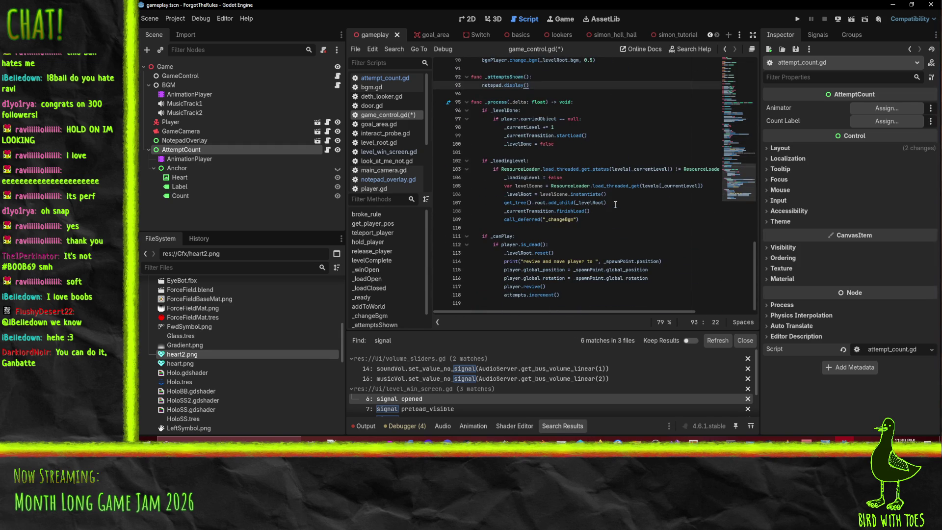
key(ctrl+s)
click(515, 286)
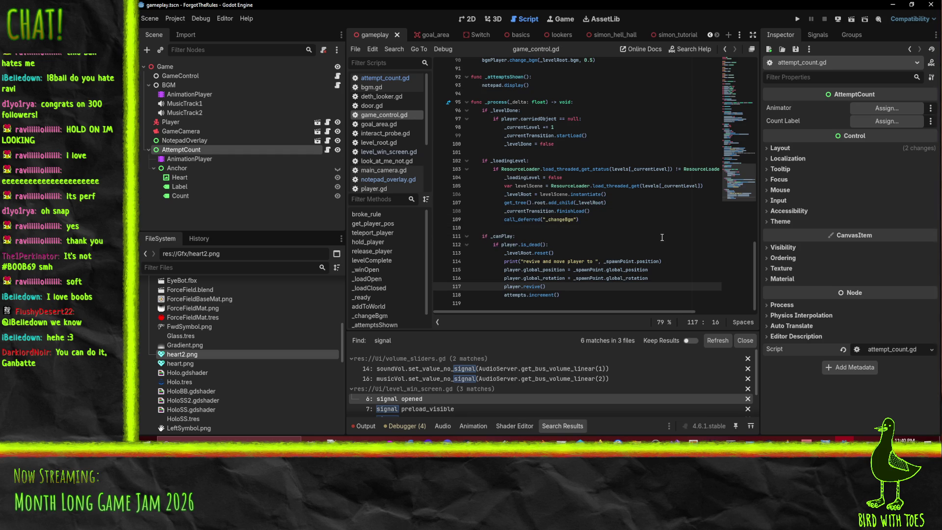
click(795, 21)
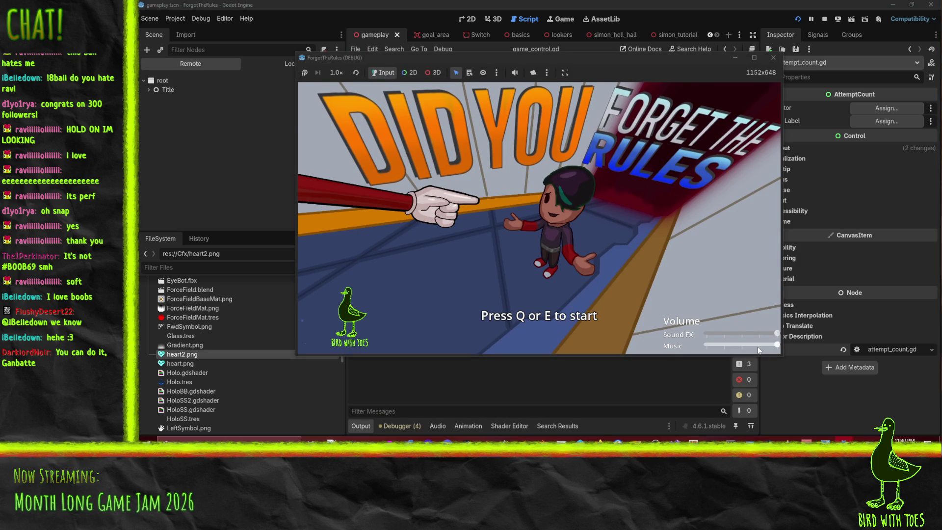
Stop the crashed run and assign the AttemptCount node to GameControl's Attempts slot.
key(e)
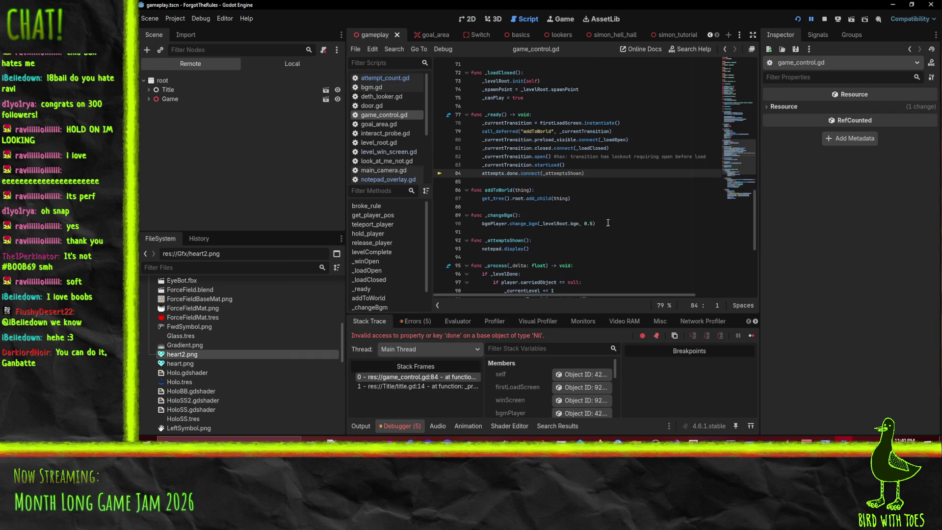
click(823, 20)
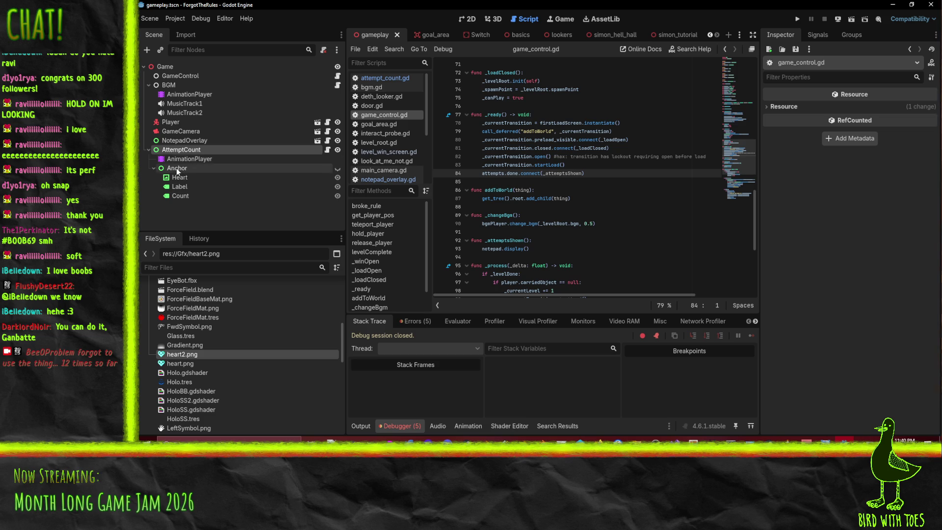
click(178, 77)
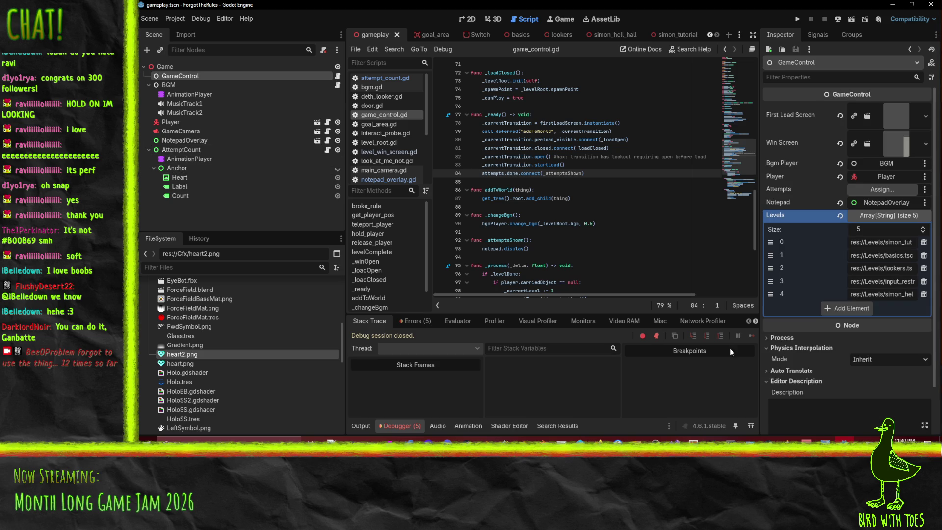
mouse_move(181, 150)
mouse_down()
mouse_move(862, 178)
mouse_move(874, 194)
mouse_up()
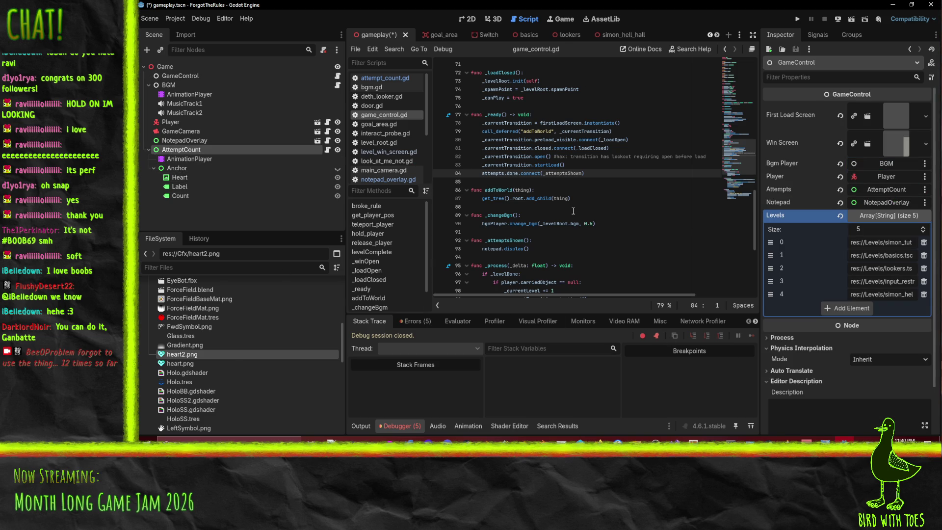
Save the gameplay scene and test-run the game, starting from the title screen with Q.
key(ctrl+s)
click(798, 19)
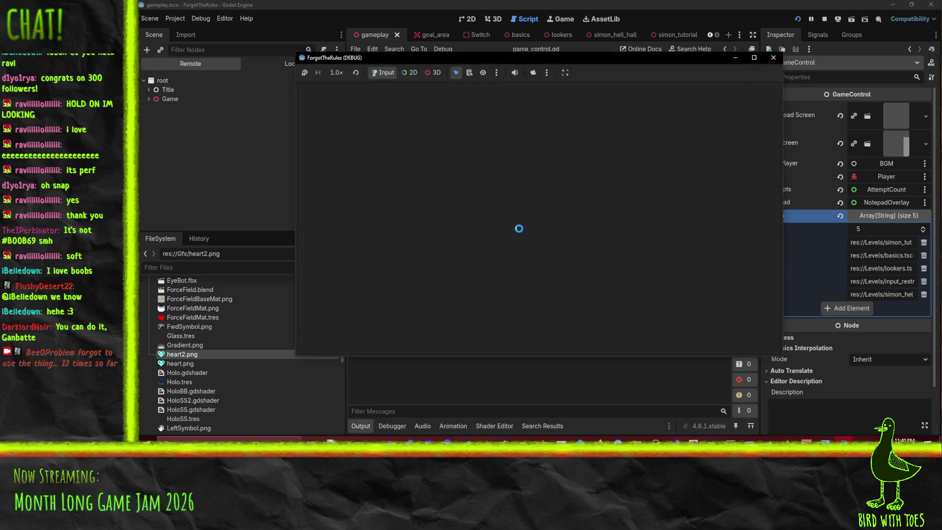
click(706, 346)
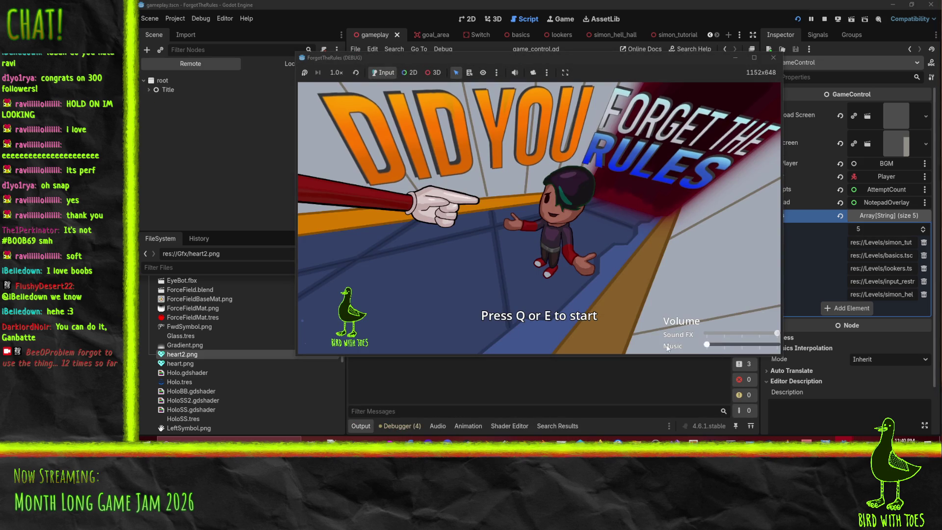
key(q)
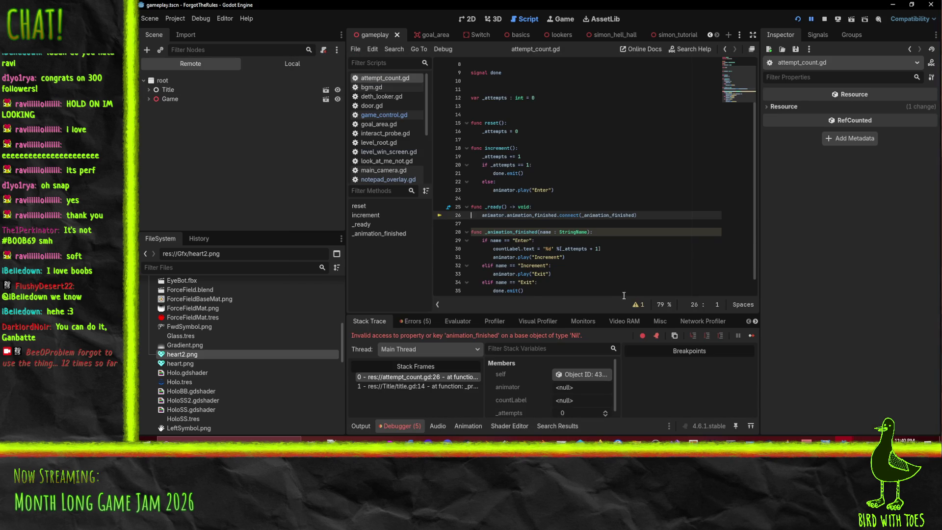
Stop the crashed debug session and return to the Godot editor.
click(823, 19)
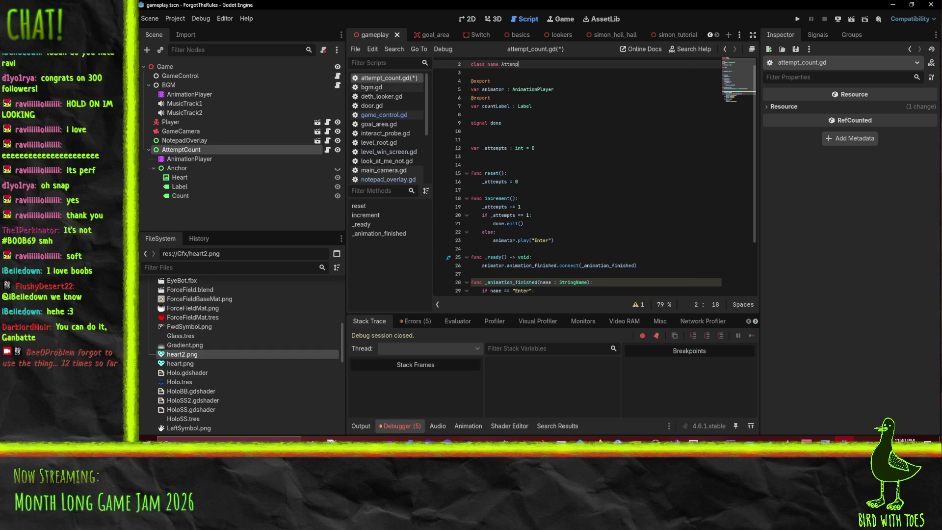
key(alt+Tab)
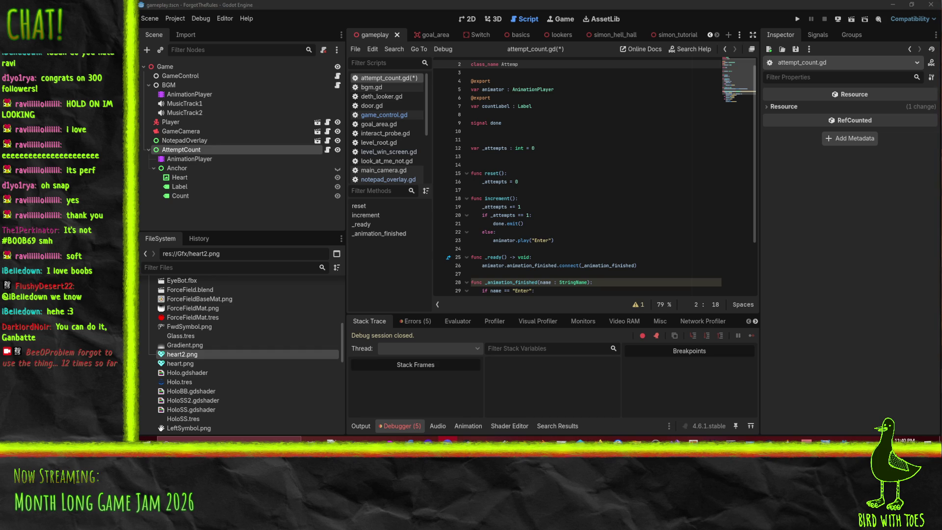
key(alt+Tab)
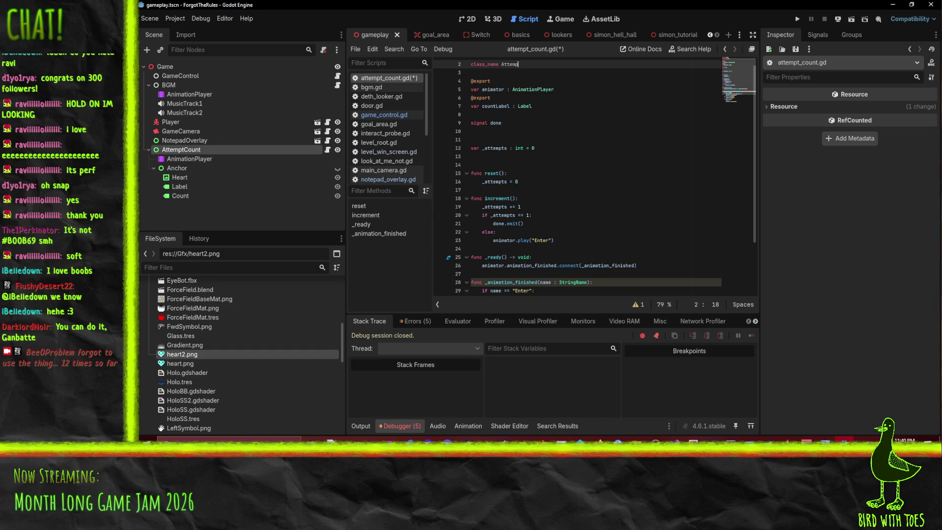
key(alt+Tab)
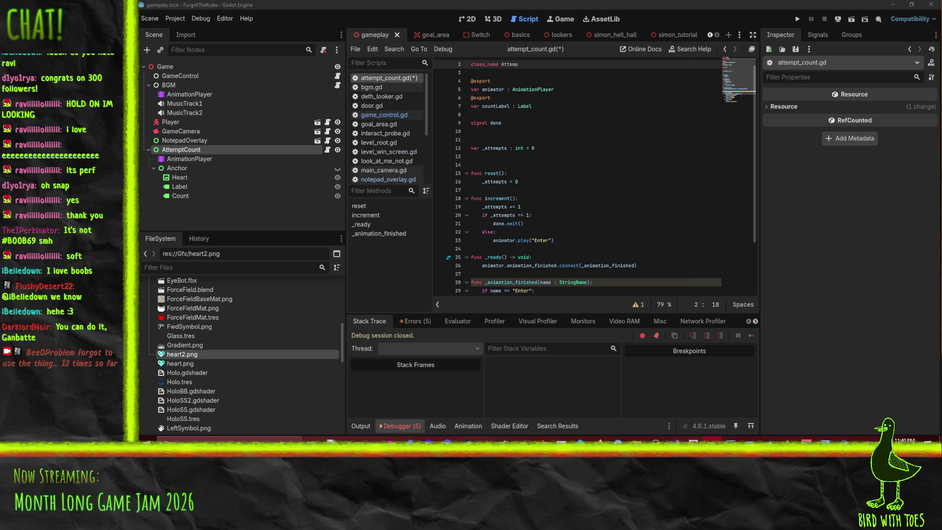
click(552, 4)
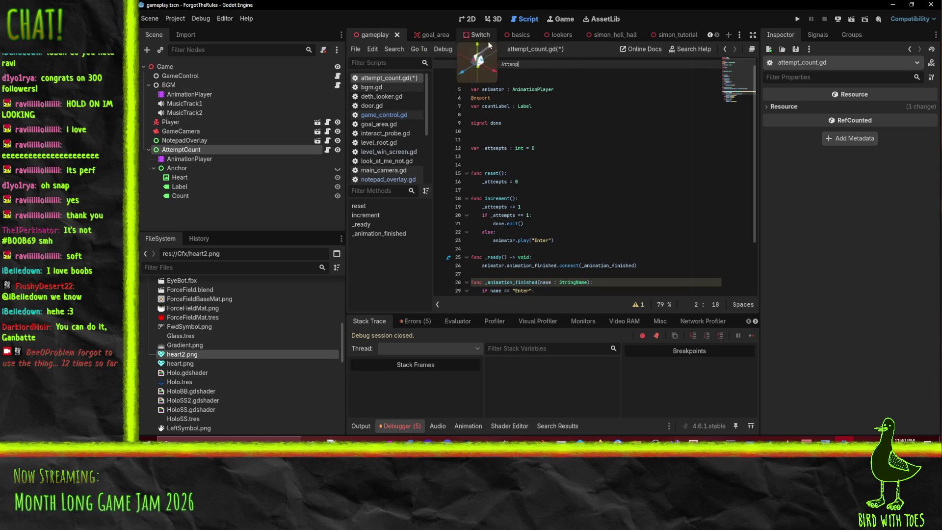
Set AttemptCount's Animator to AnimationPlayer and Count Label to Count, save, and rerun.
click(189, 158)
click(181, 149)
drag(189, 159, 879, 108)
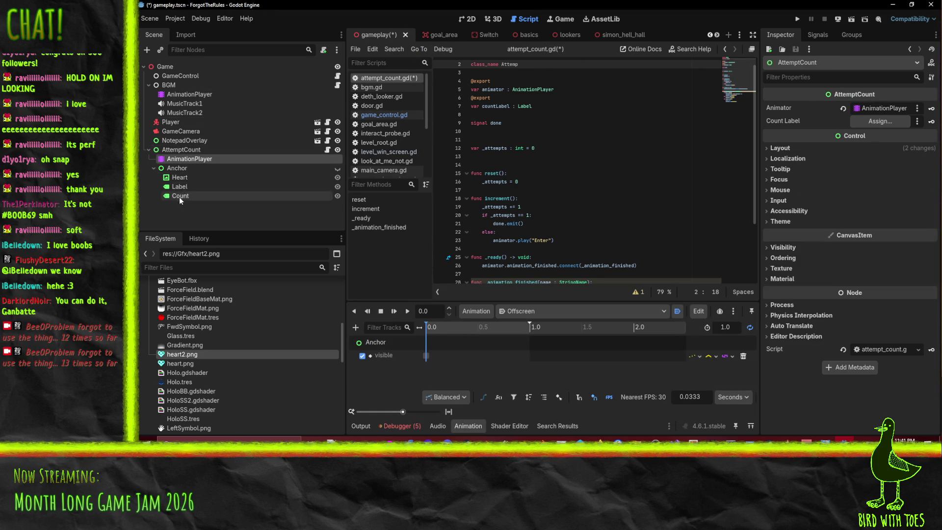
mouse_move(180, 196)
mouse_down()
mouse_move(711, 131)
mouse_move(879, 126)
mouse_up()
key(ctrl+s)
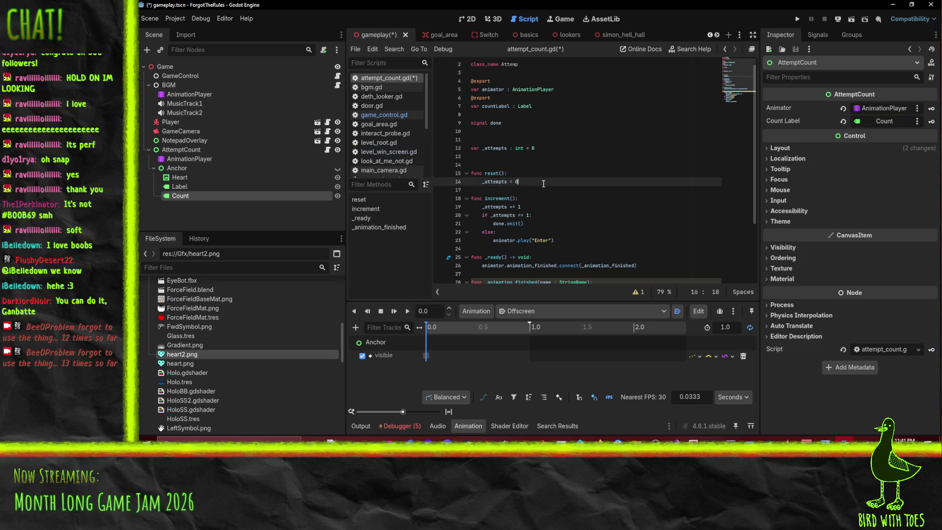
click(797, 21)
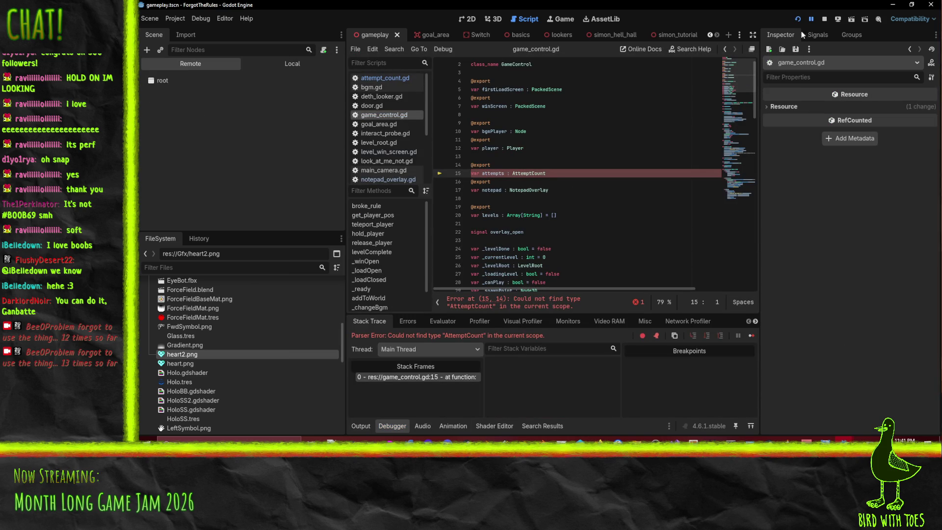
Stop the failed run, show the Output log, and inspect the AttemptCount type on line 15.
click(825, 19)
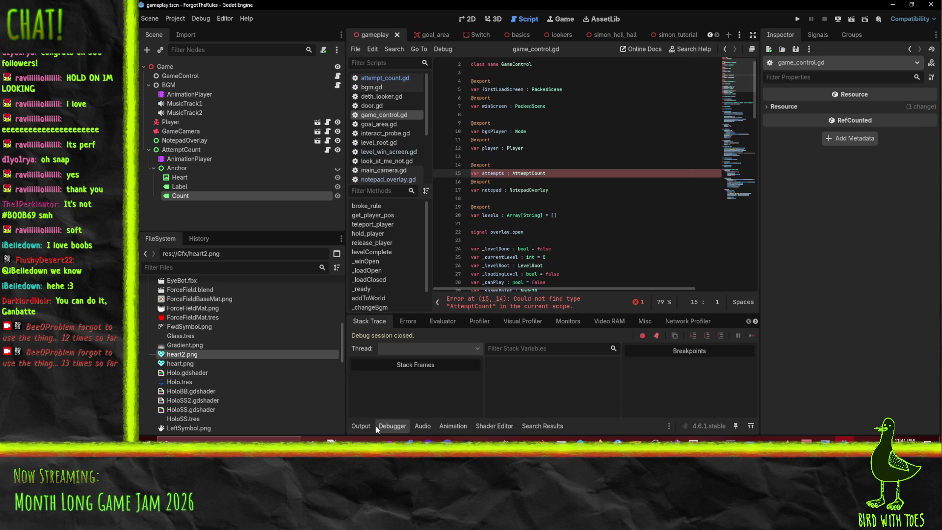
click(392, 428)
click(397, 429)
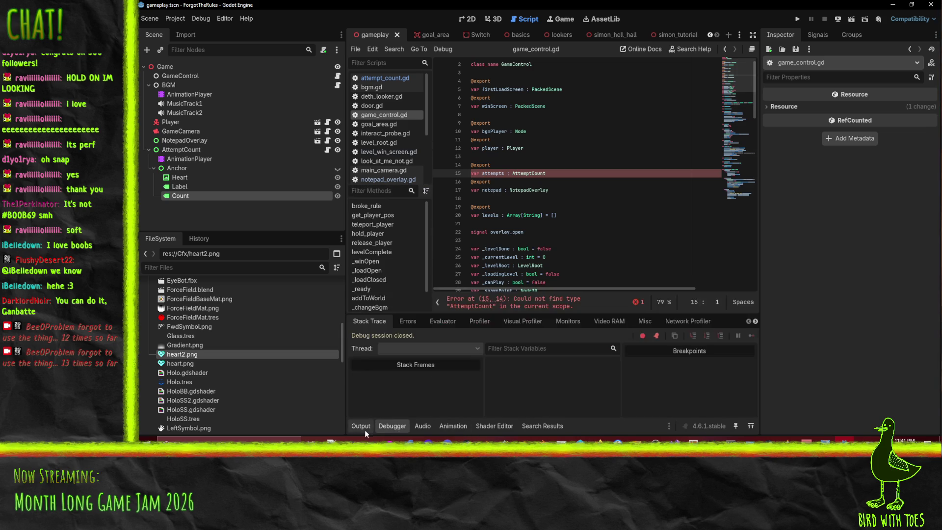
click(364, 429)
click(578, 214)
click(530, 148)
double_click(531, 174)
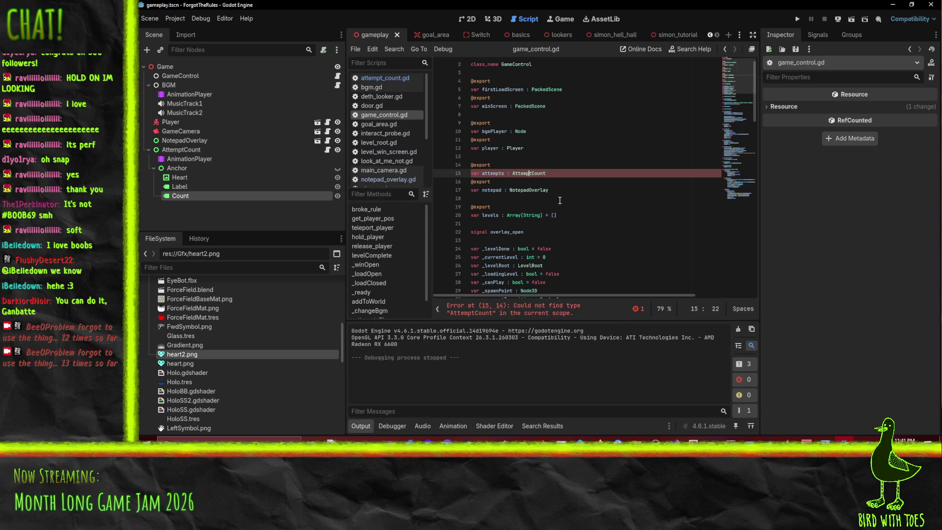
Complete attempt_count.gd's class_name as AttemptCount and relaunch the game.
scroll(583, 197, up, 1)
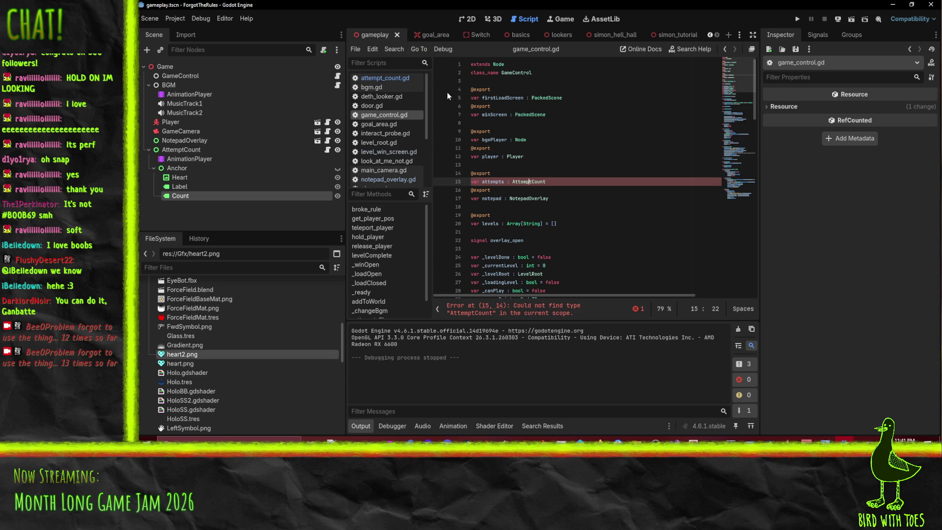
click(401, 79)
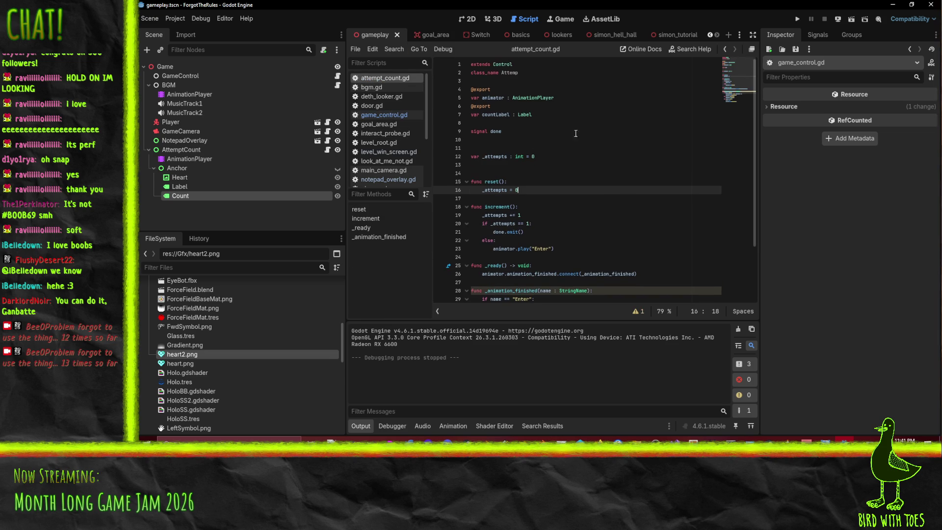
click(559, 76)
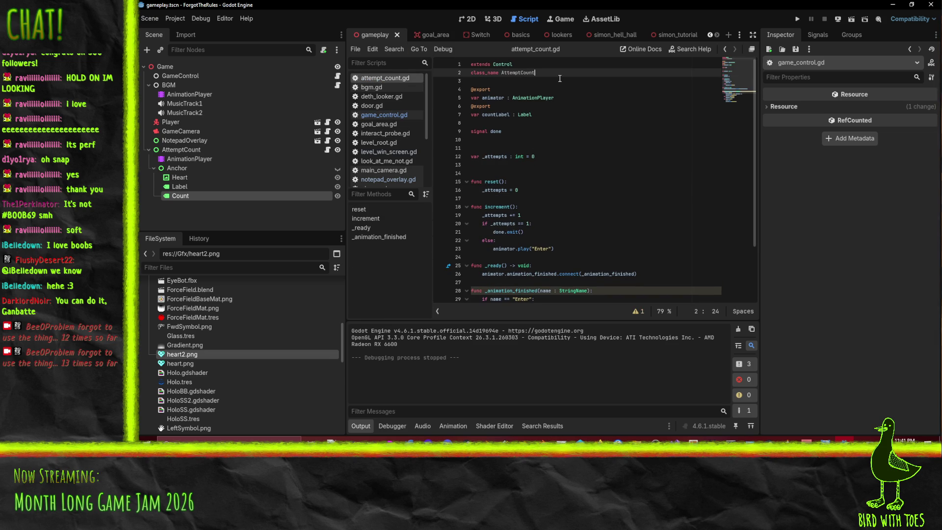
click(793, 18)
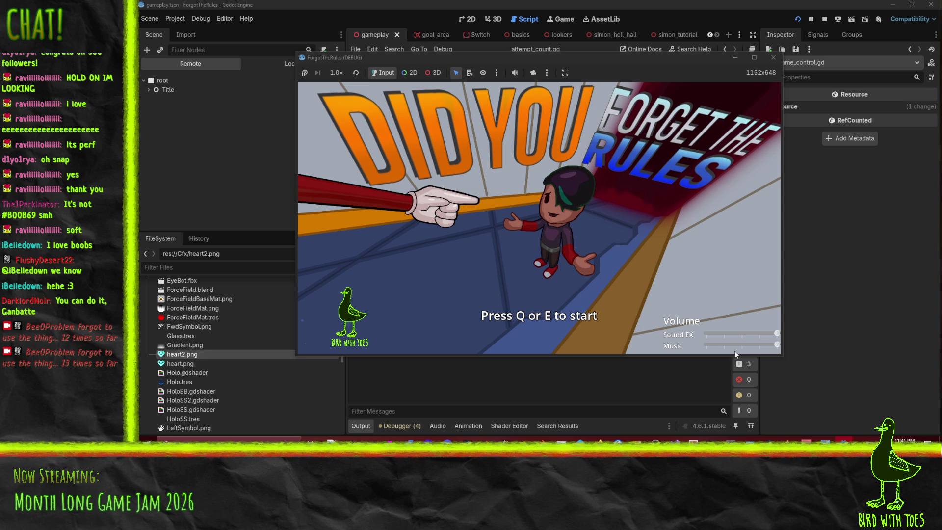
Start the game with Q, try picking up nothing with E, then stop the run.
key(q)
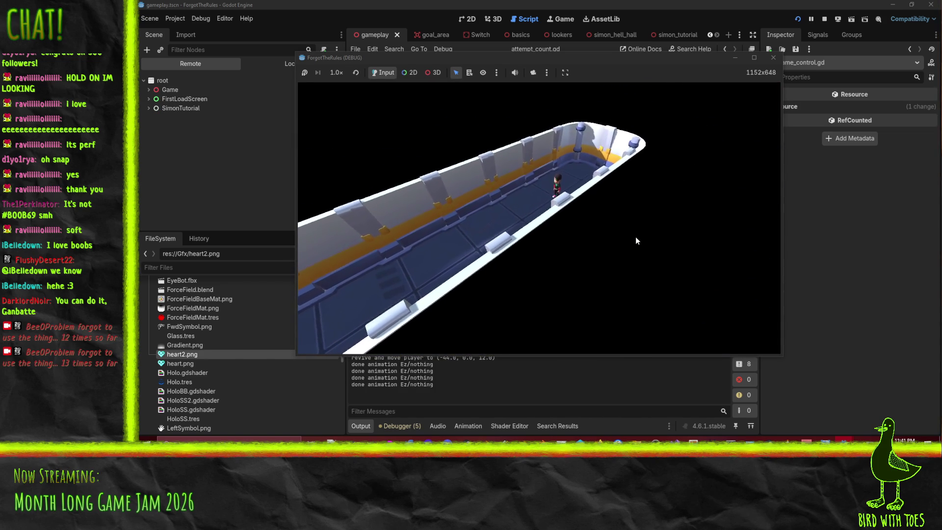
key(e)
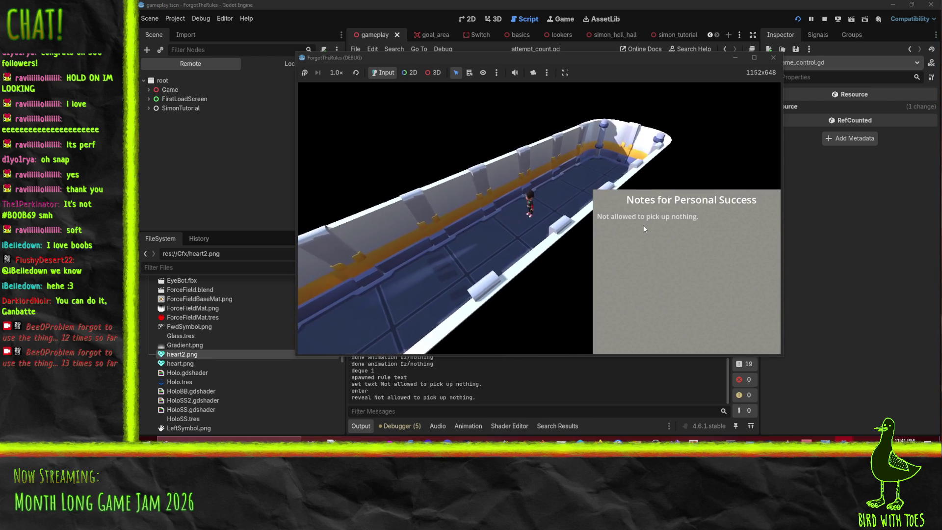
click(774, 57)
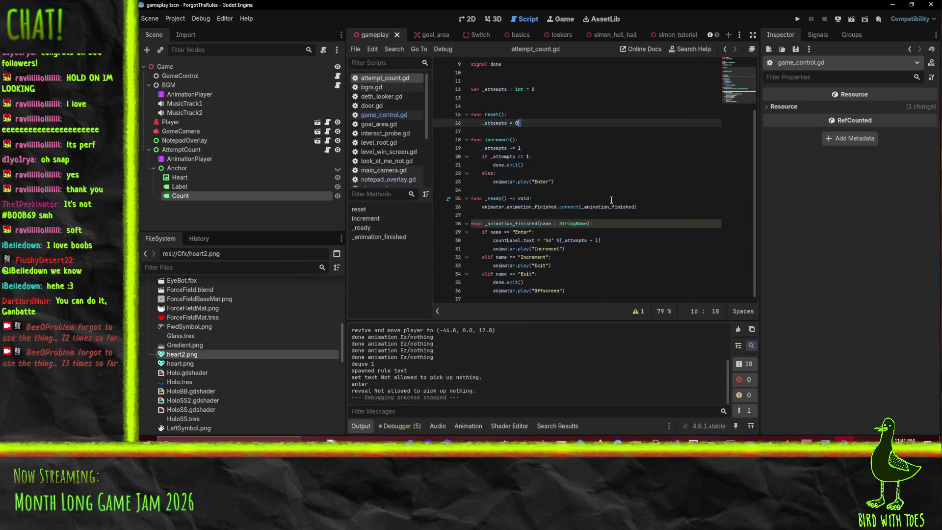
Remove the +1 from the displayed attempt number on line 30 and rerun the game.
click(587, 240)
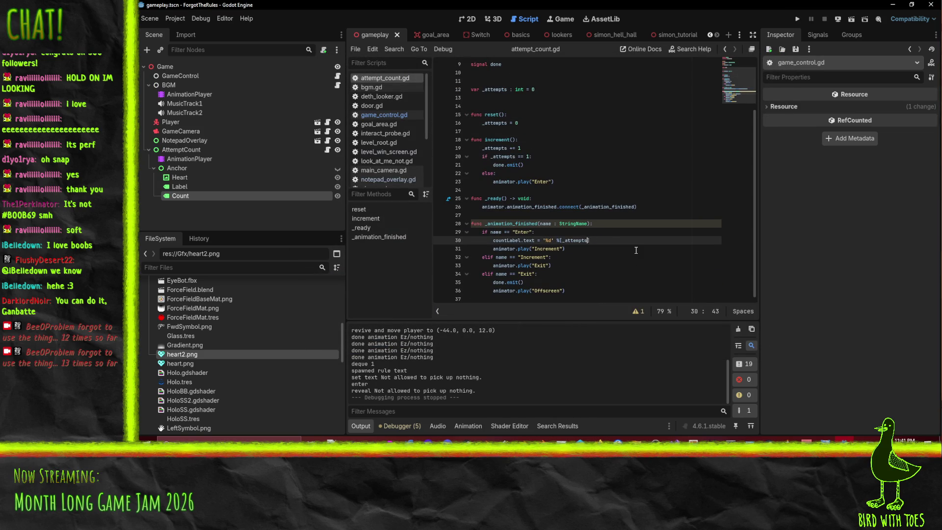
key(Up)
click(797, 18)
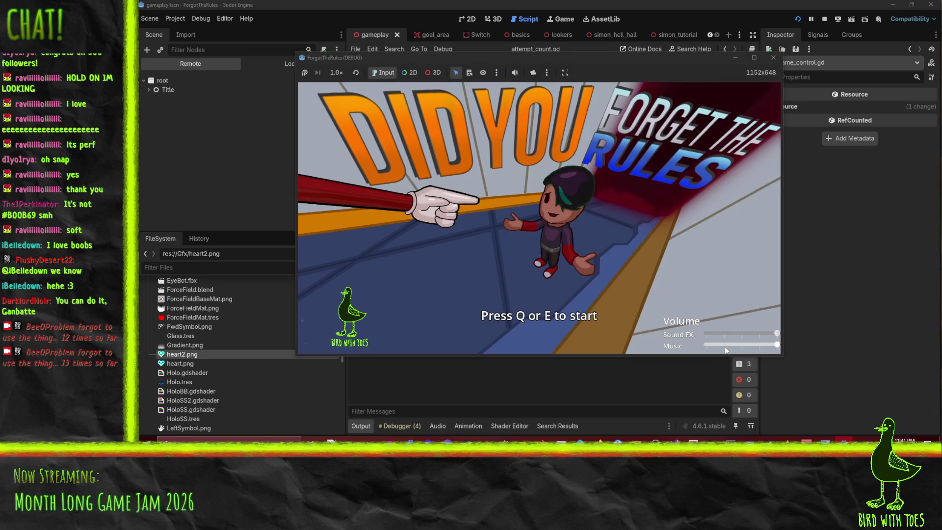
key(e)
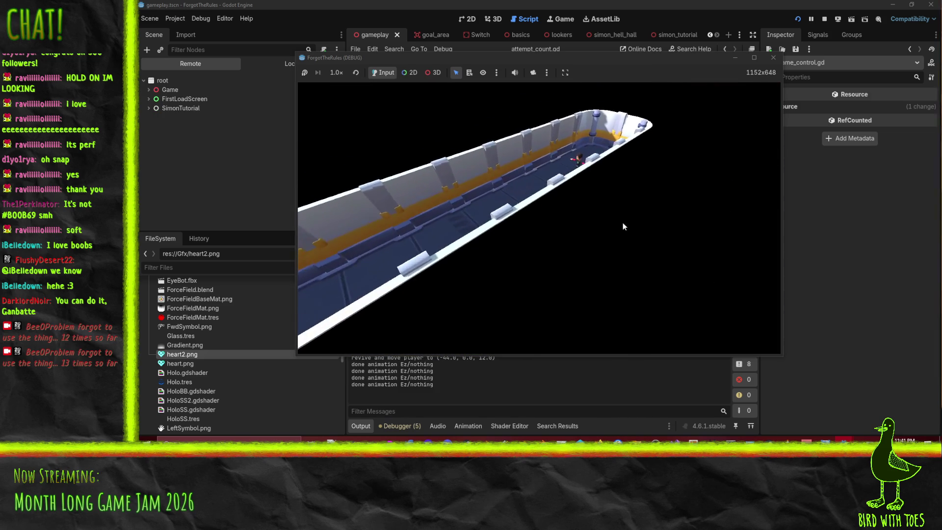
Break the pick-up-nothing and swing-at-air rules repeatedly, then stop the test run.
key(e)
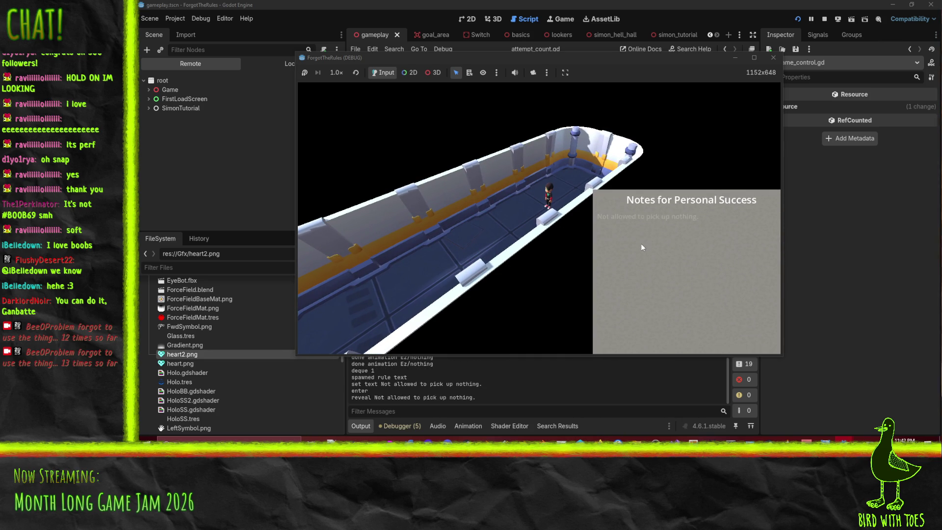
key(a)
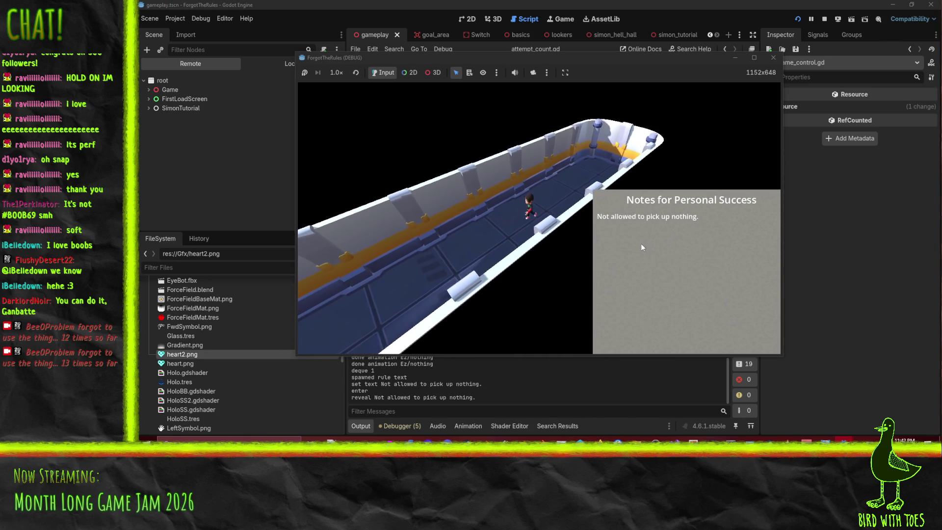
click(641, 244)
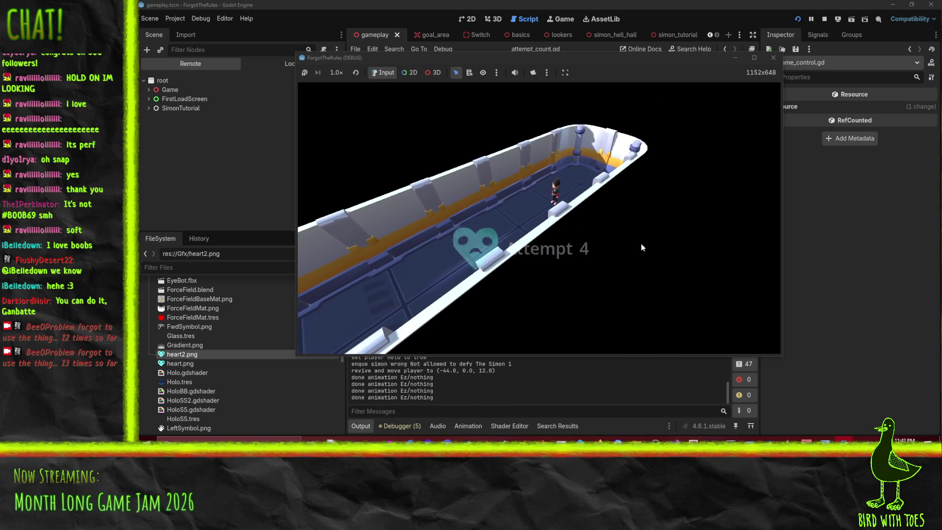
key(e)
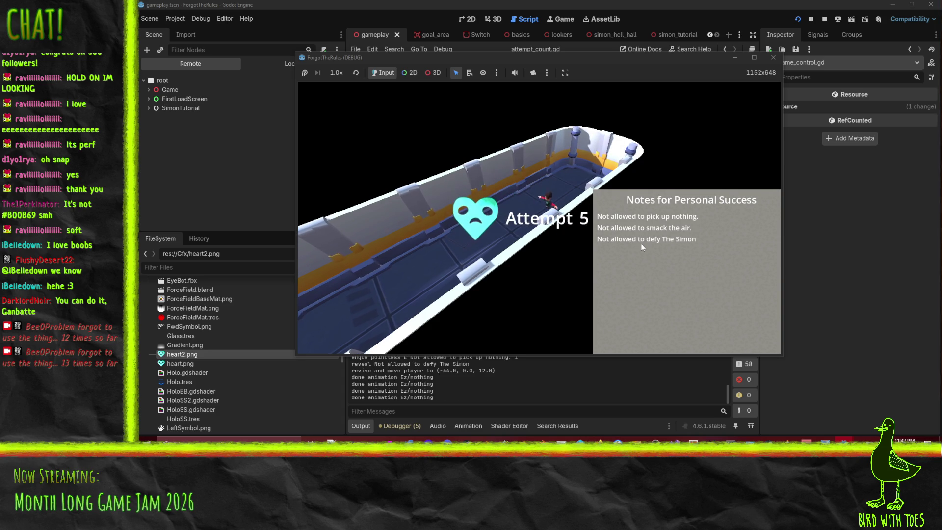
key(q)
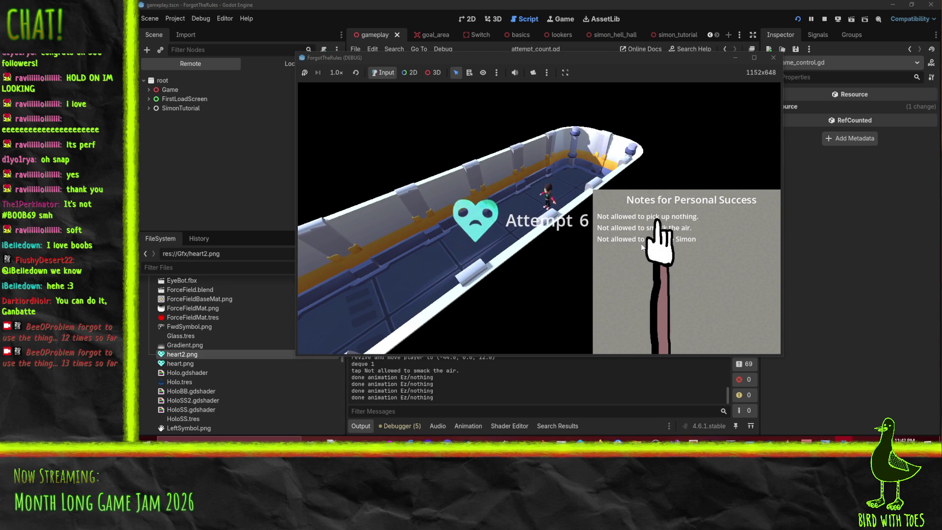
key(e)
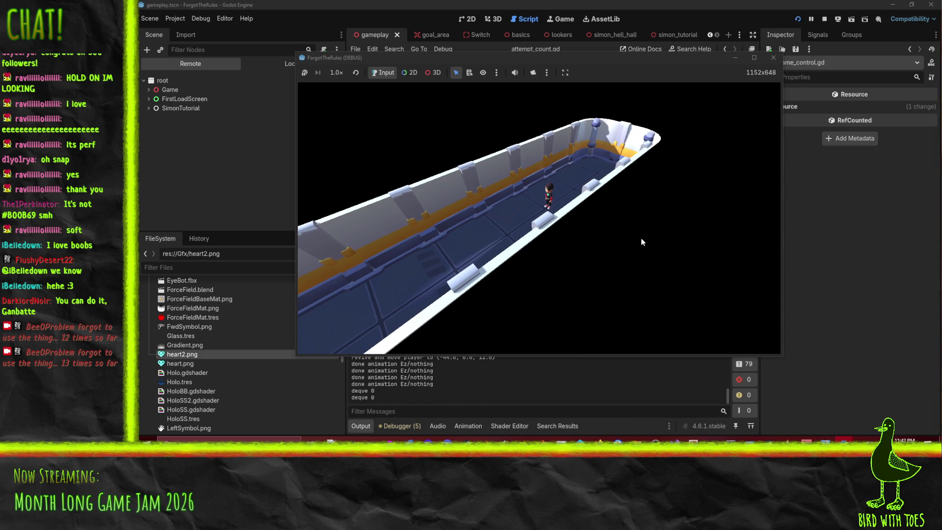
click(774, 57)
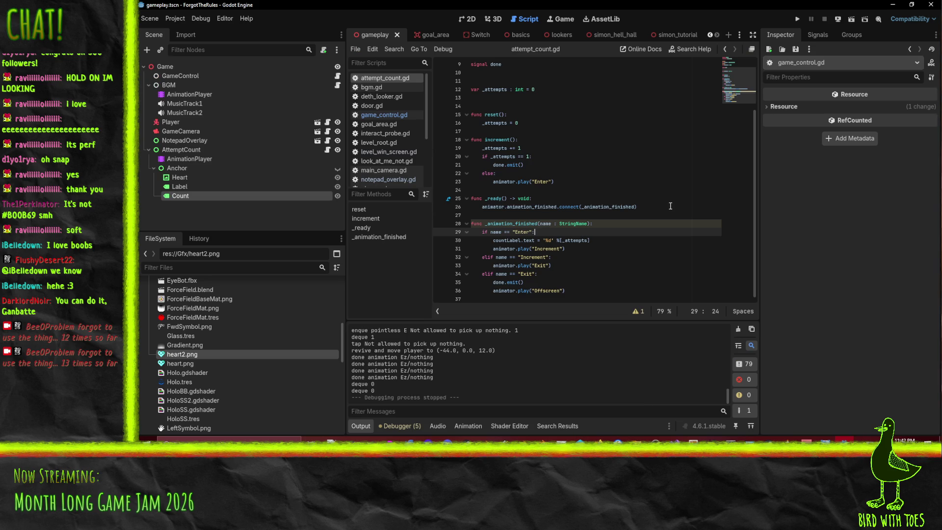
Bring up the ForgotTheRules workspace files in Perforce P4V.
click(628, 217)
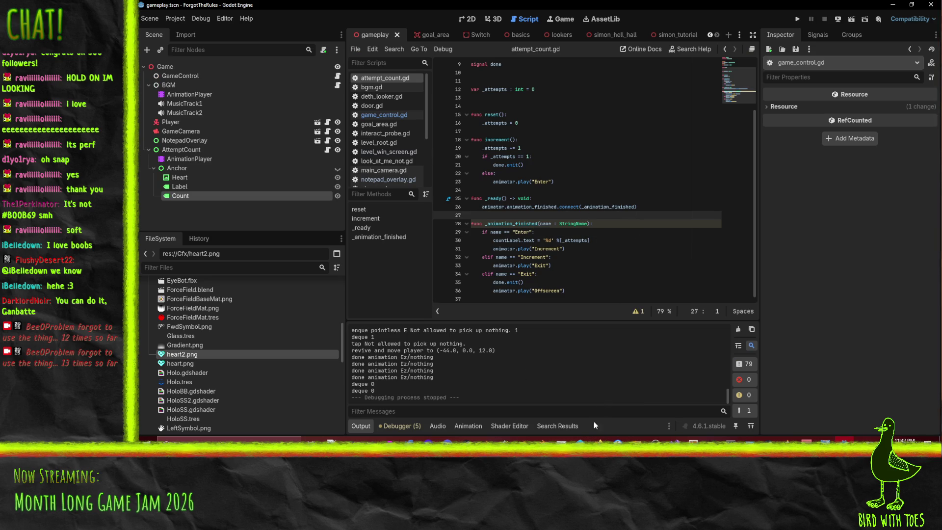
click(580, 456)
click(195, 66)
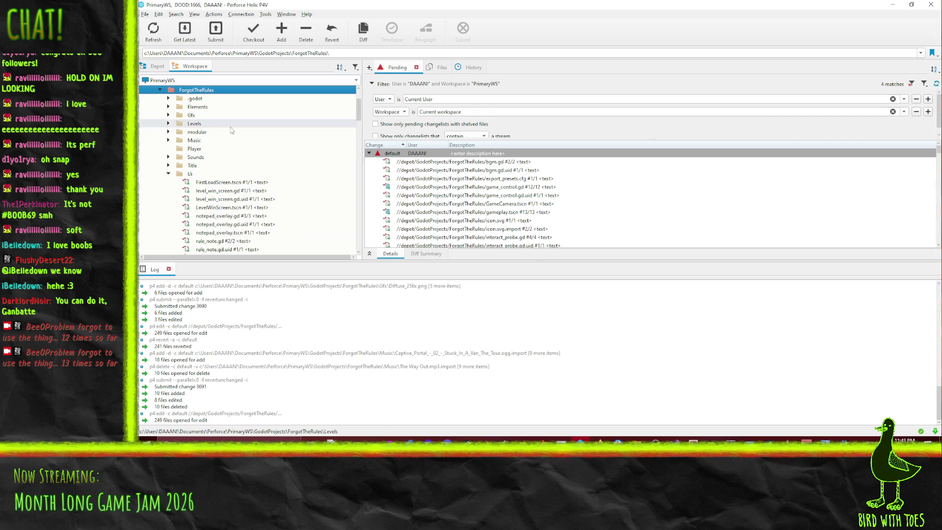
In the Gfx folder, add heart.png, heart2.png and both .import files to the default changelist.
click(184, 124)
key(Up)
key(Right)
key(Down)
scroll(250, 186, down, 4)
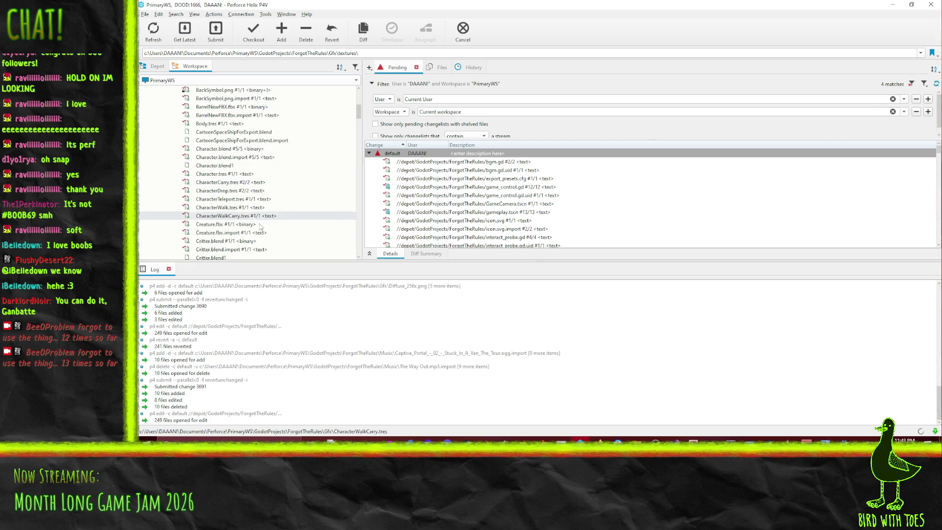
scroll(246, 166, down, 10)
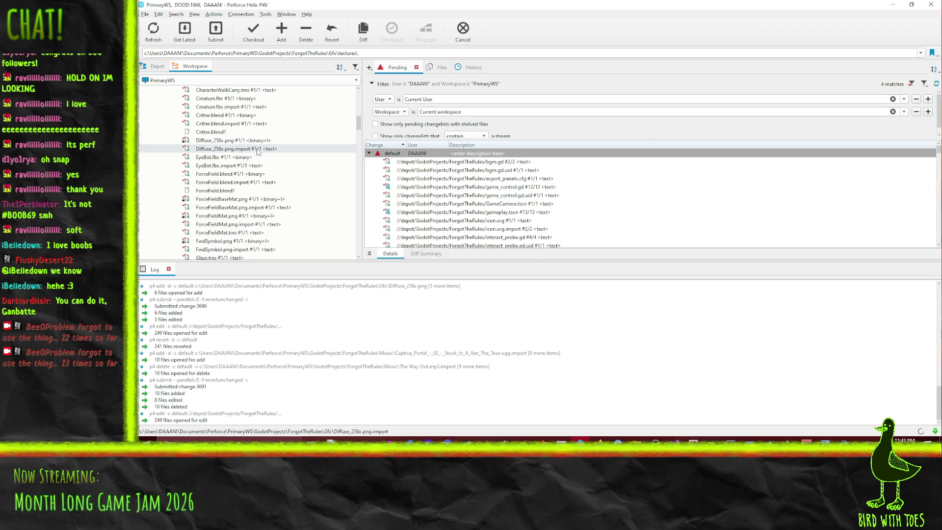
scroll(231, 193, up, 1)
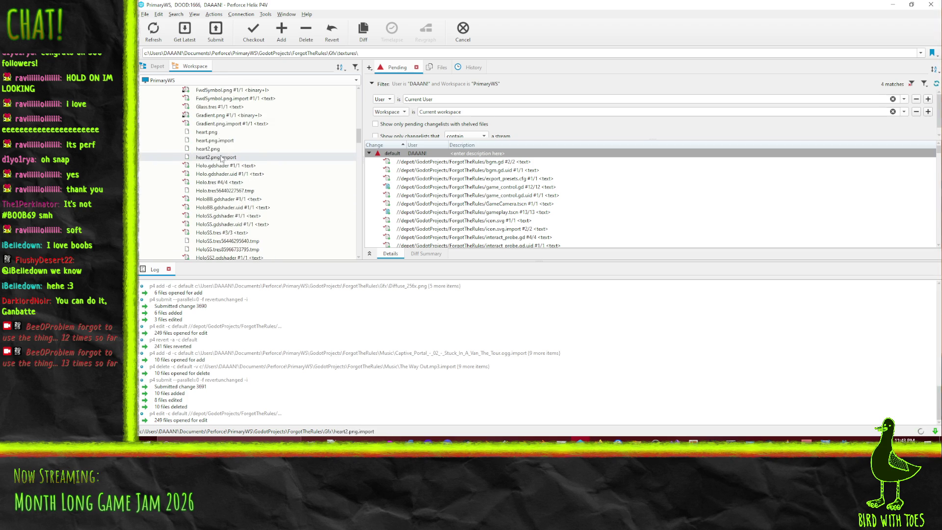
click(211, 132)
shift+click(215, 156)
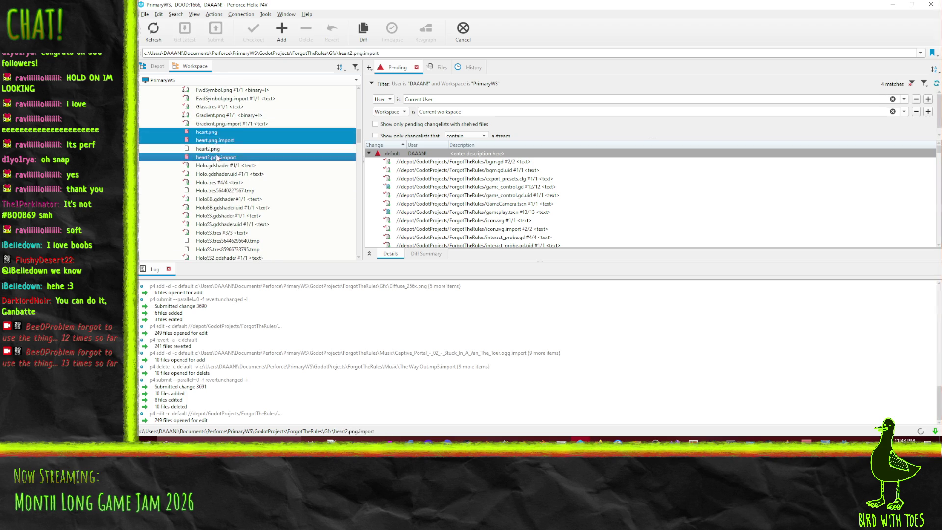
drag(410, 153, 412, 153)
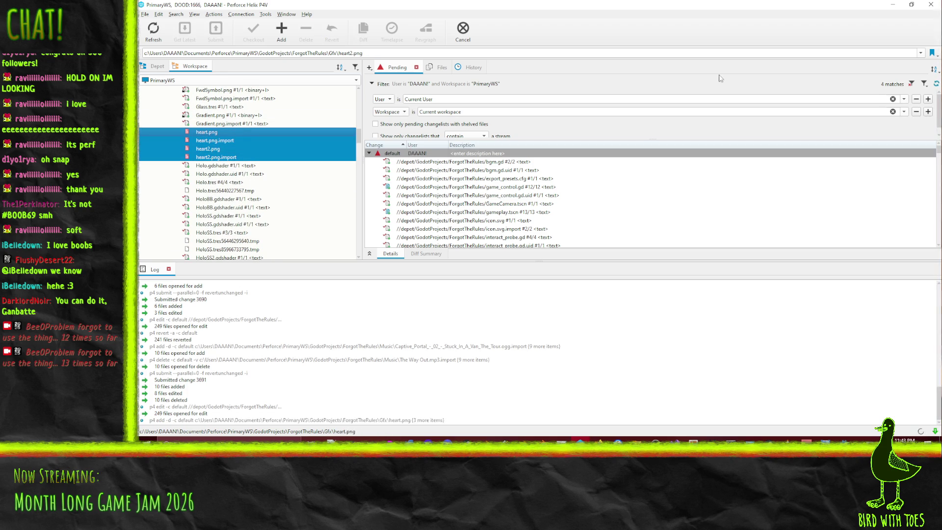
click(896, 4)
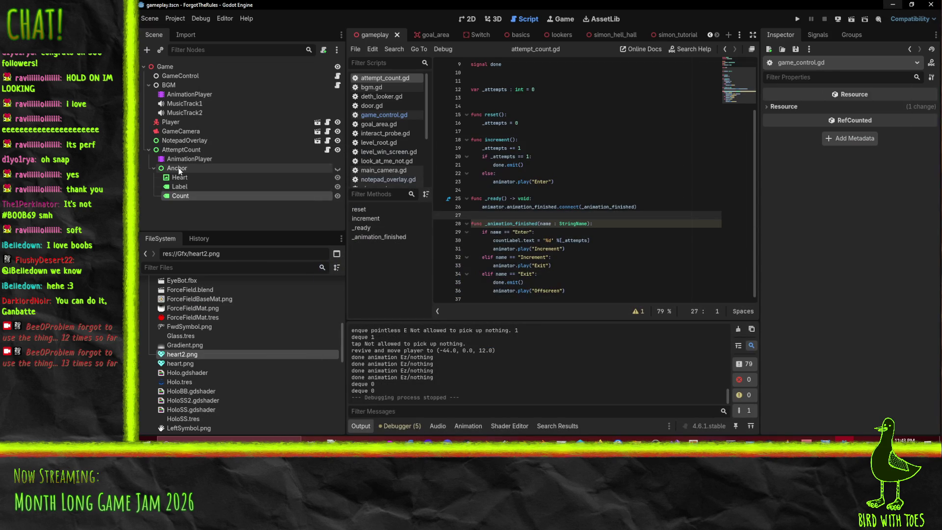
Save the AttemptCount branch as res://Ui/AttemptCount.tscn, then save the gameplay scene.
right_click(178, 168)
click(172, 141)
click(174, 146)
right_click(175, 147)
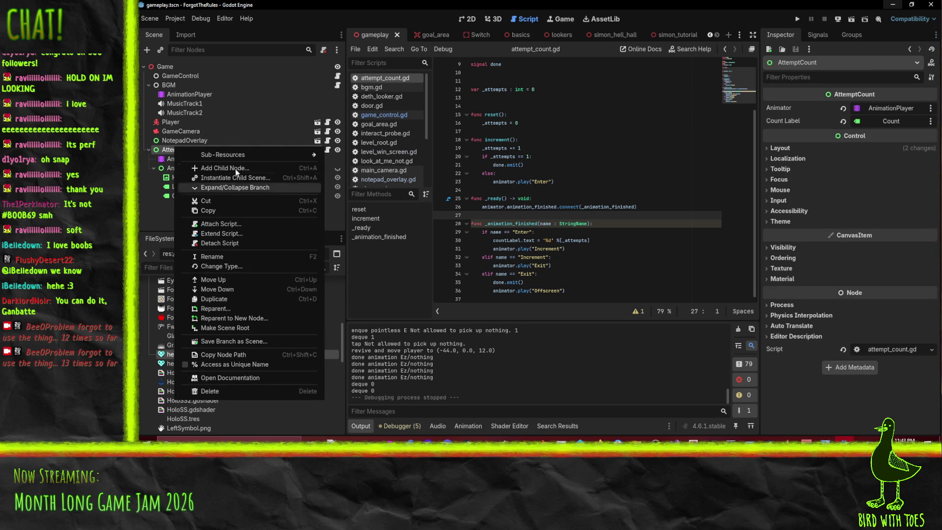
click(230, 342)
click(453, 171)
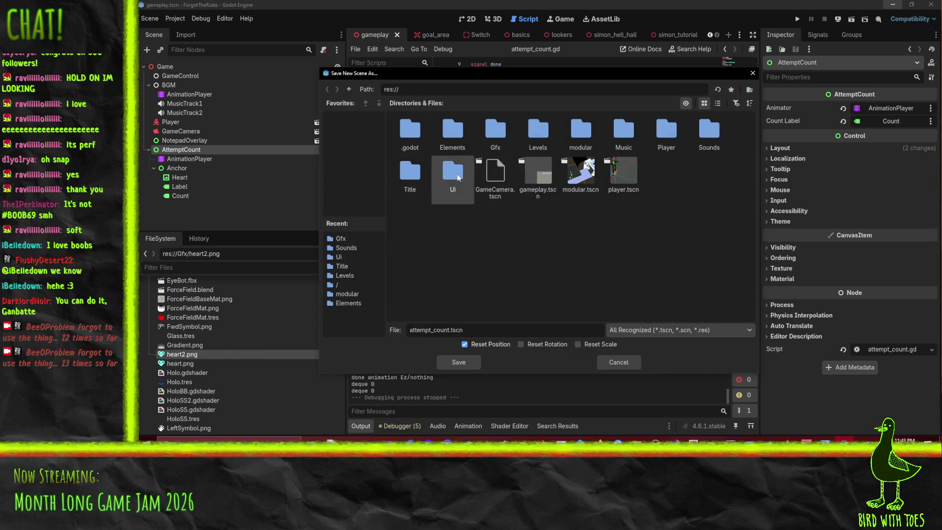
double_click(461, 189)
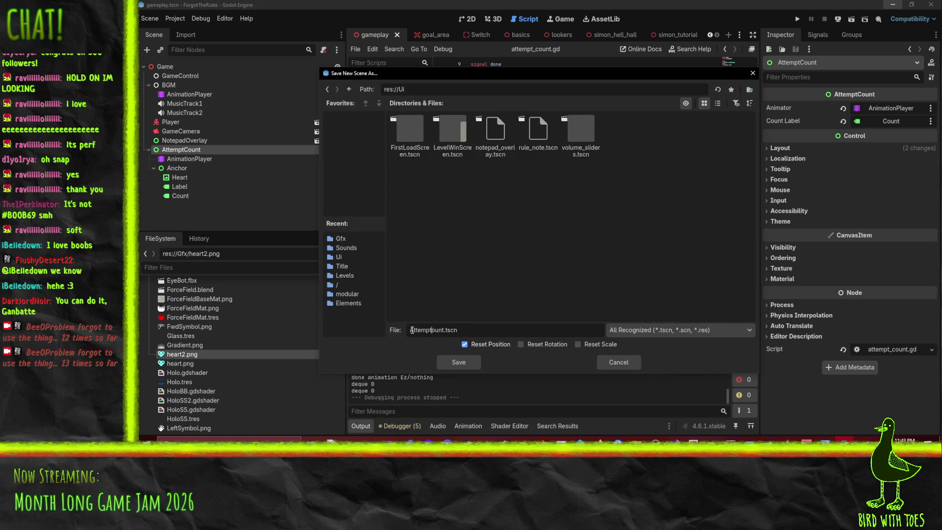
click(461, 361)
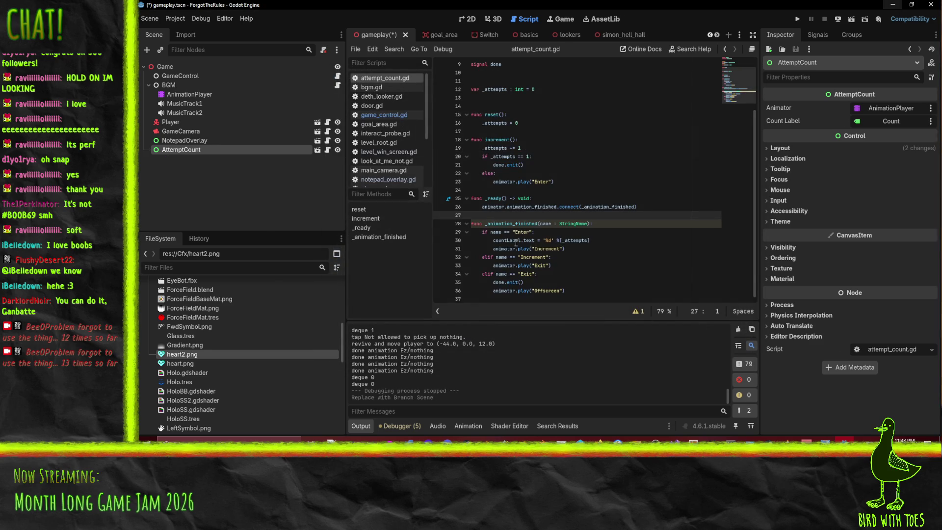
key(ctrl+s)
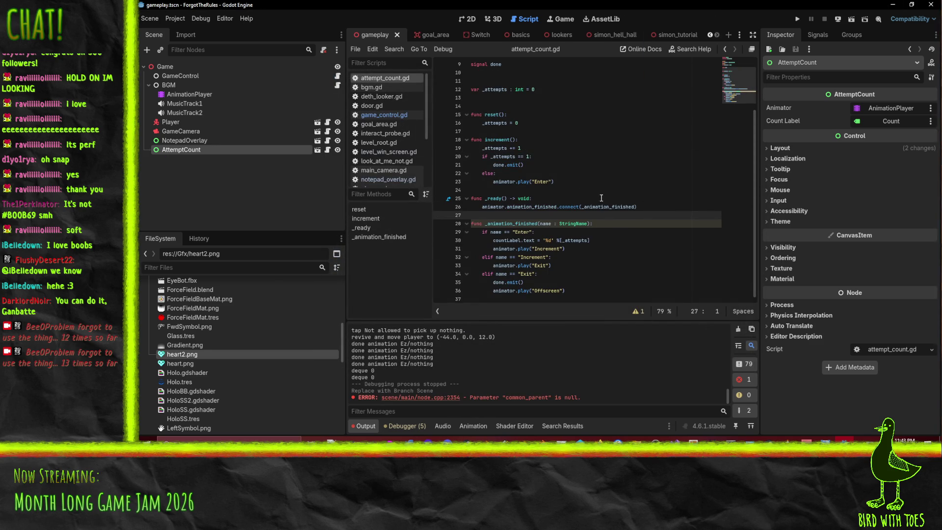
click(576, 457)
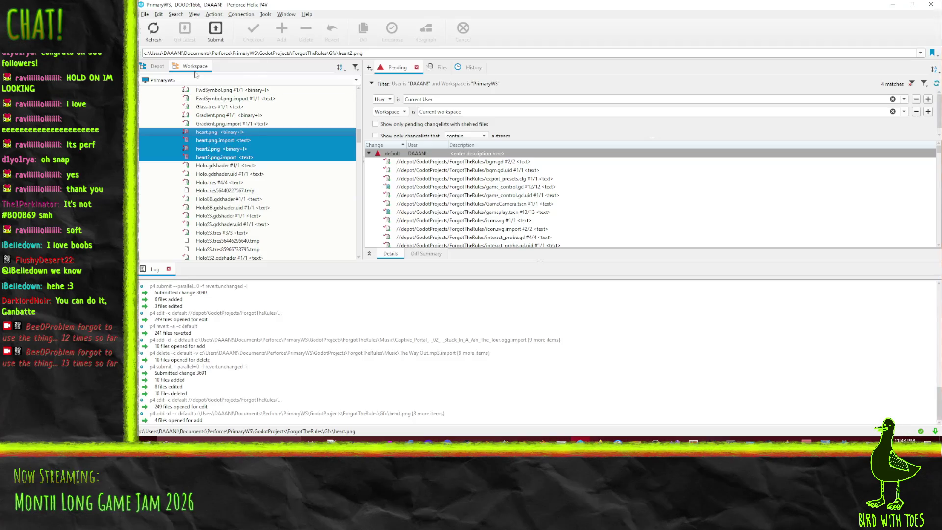
Inspect the P4V status of attempt_count.gd and game_control.gd.uid, then return to Godot.
scroll(227, 195, down, 2)
click(168, 199)
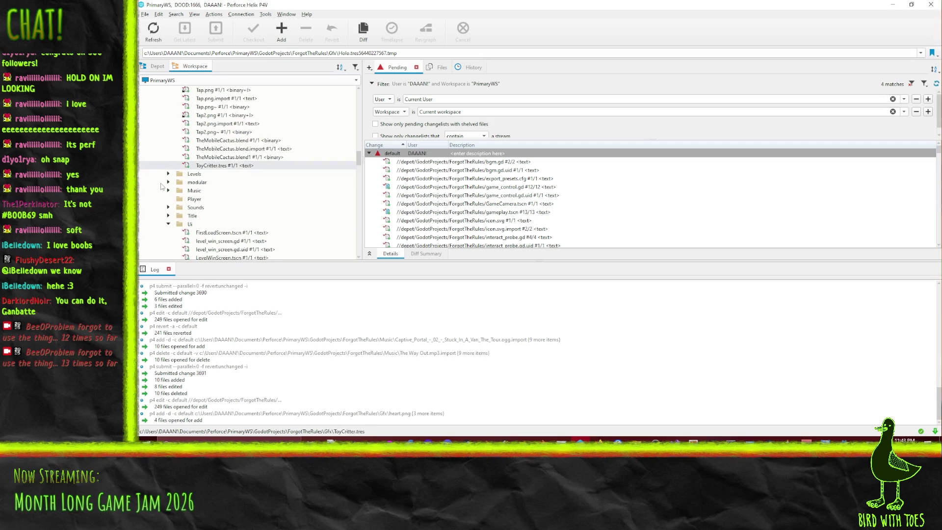
click(211, 208)
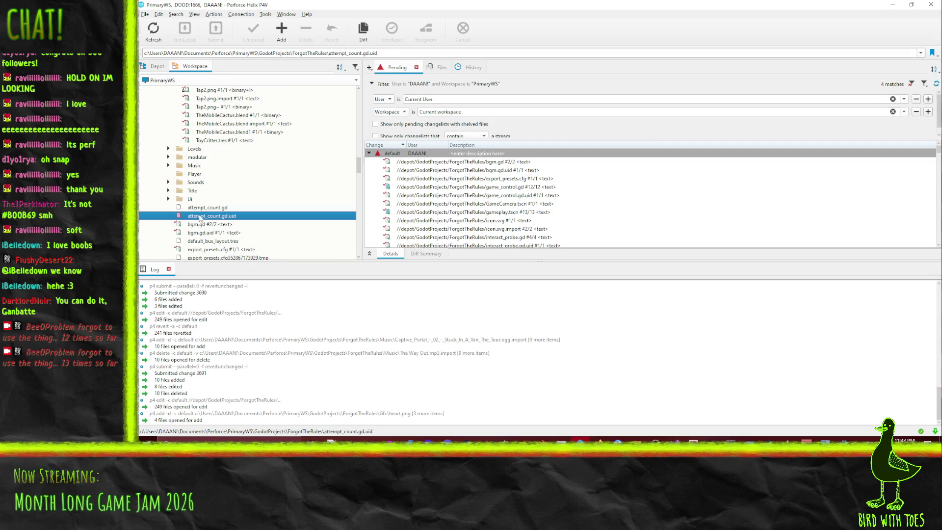
scroll(255, 210, down, 6)
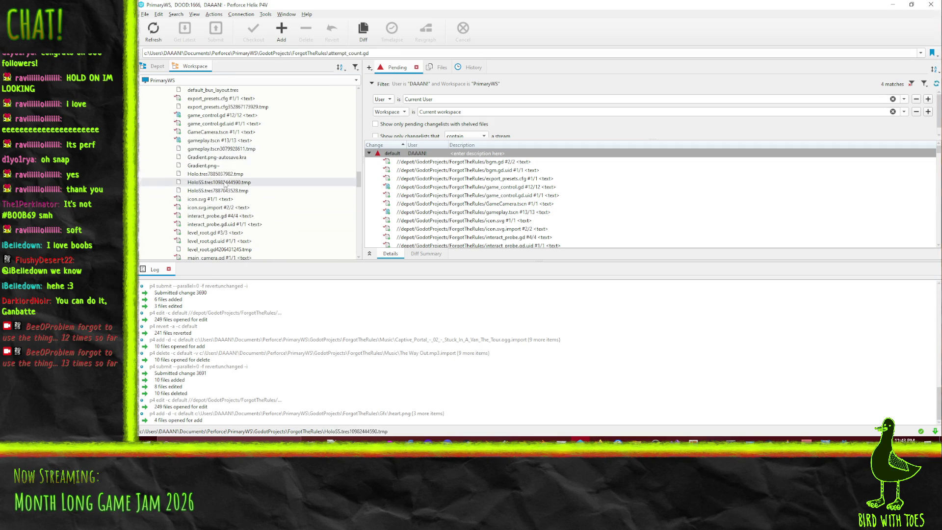
scroll(240, 167, up, 7)
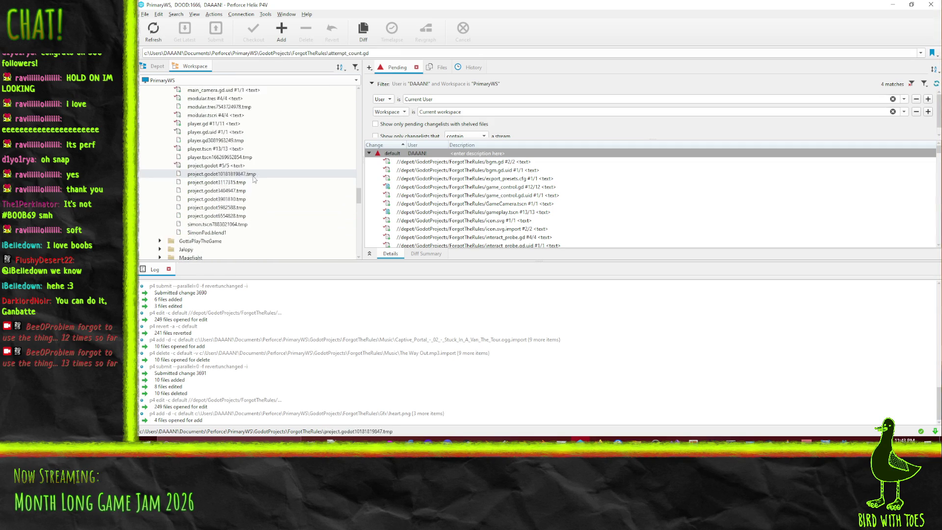
click(242, 224)
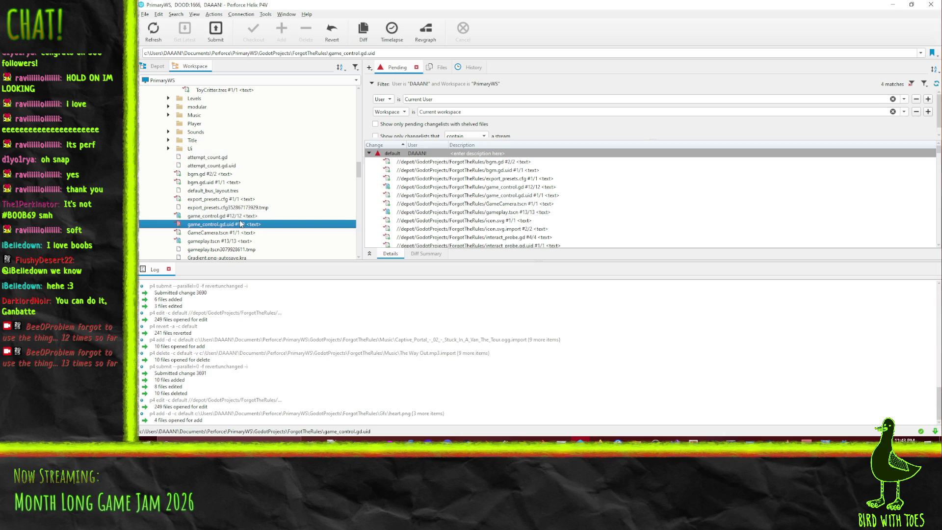
drag(204, 158, 205, 165)
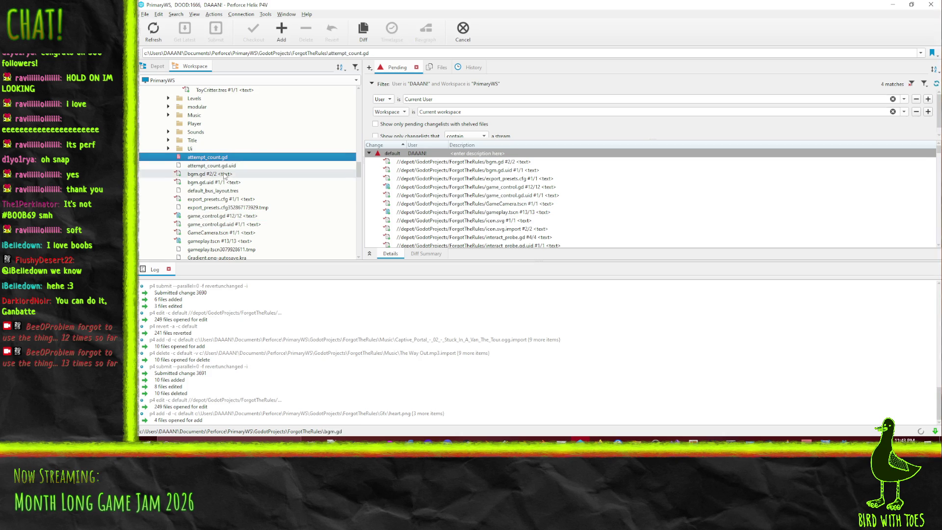
scroll(295, 204, down, 1)
click(280, 199)
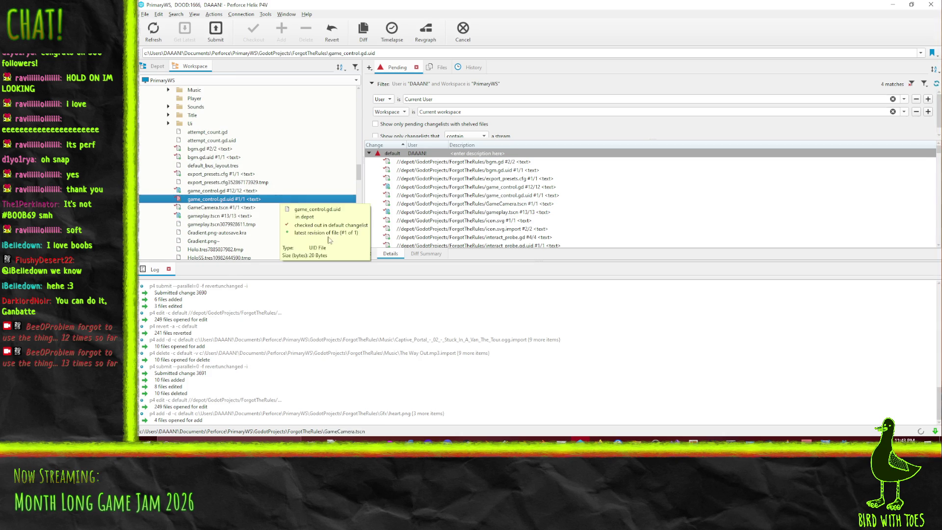
key(alt+Tab)
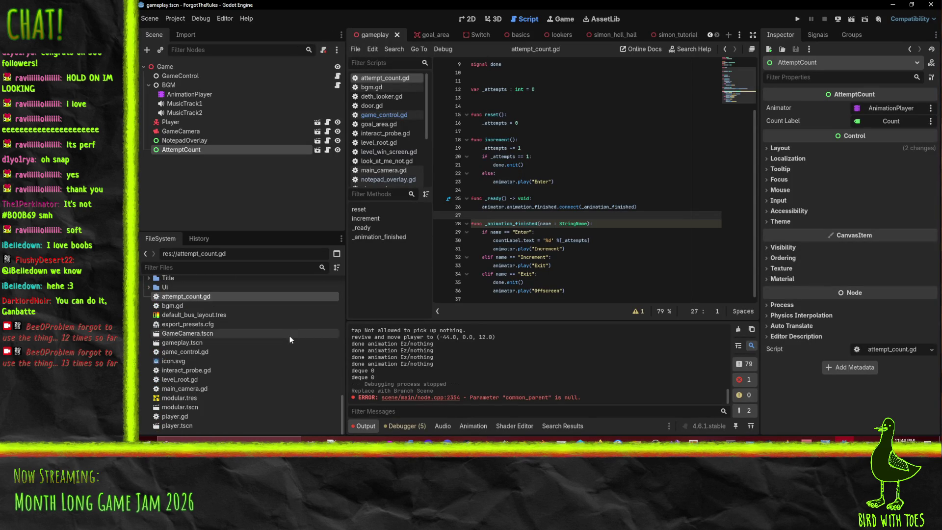
Move attempt_count.gd into the Ui folder, then select it there in Perforce.
click(181, 297)
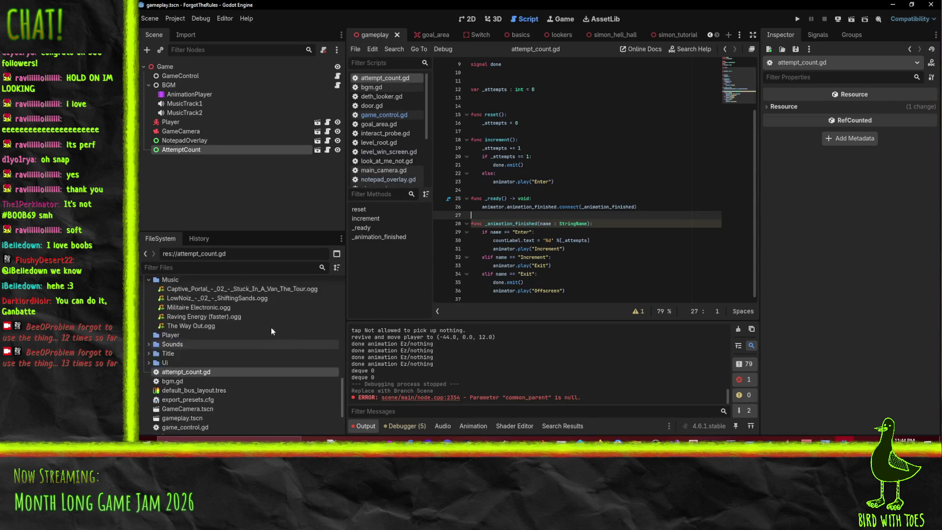
click(147, 343)
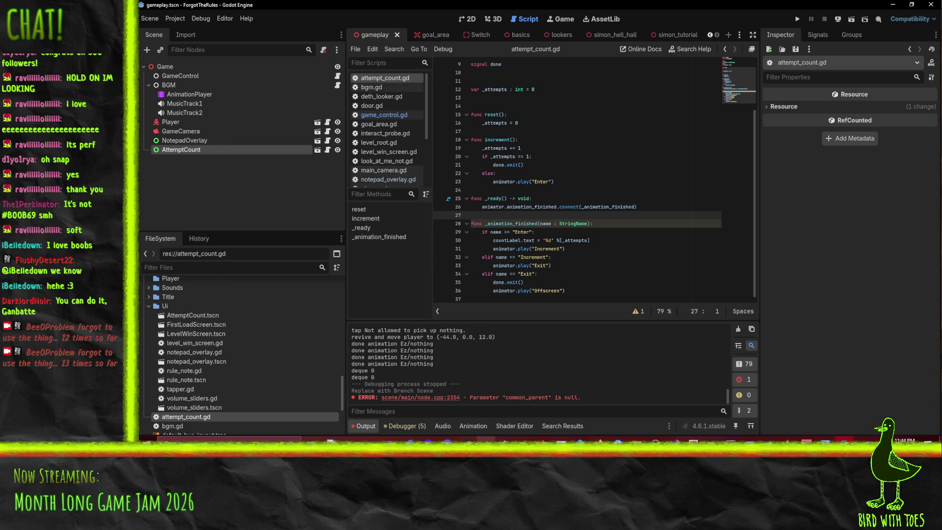
mouse_move(175, 417)
mouse_down()
mouse_move(165, 296)
mouse_move(165, 306)
mouse_up()
click(513, 236)
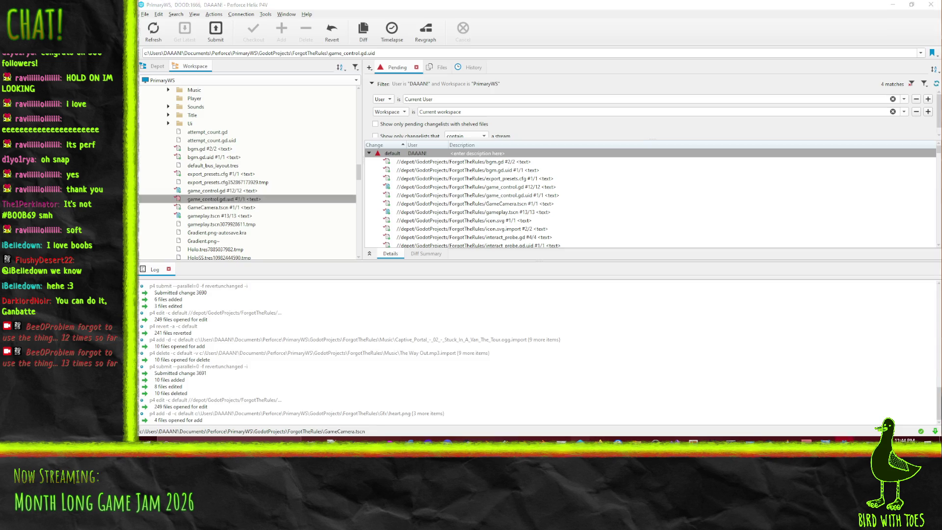
click(581, 439)
click(243, 135)
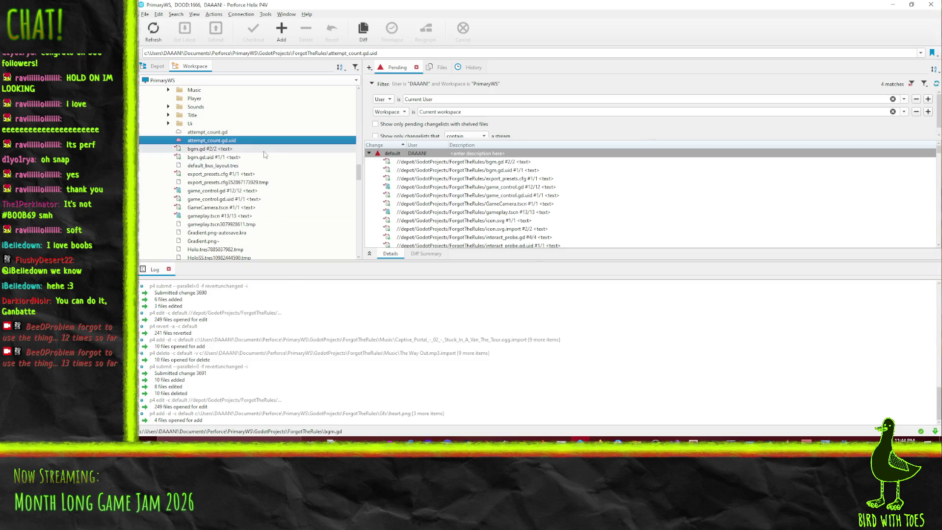
Add the three new UI files and revert unchanged files in the default changelist.
mouse_move(243, 139)
mouse_down()
mouse_move(244, 149)
mouse_move(425, 179)
mouse_move(410, 160)
mouse_up()
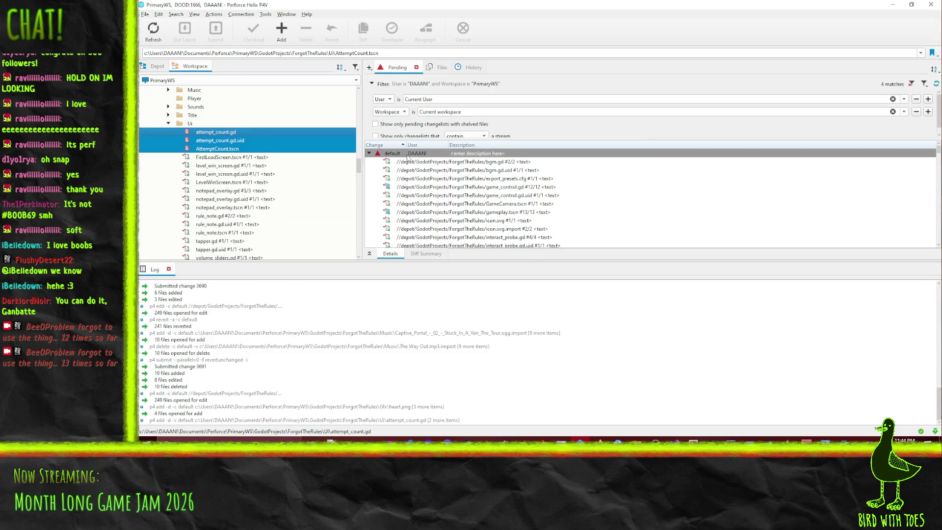
scroll(200, 186, down, 6)
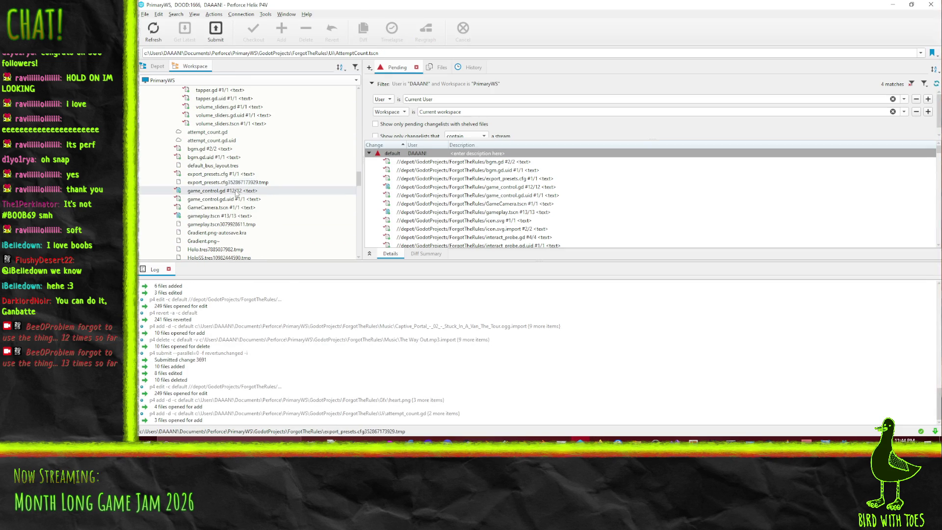
scroll(236, 192, up, 10)
click(471, 153)
scroll(471, 193, down, 5)
scroll(471, 193, up, 5)
right_click(417, 153)
click(471, 180)
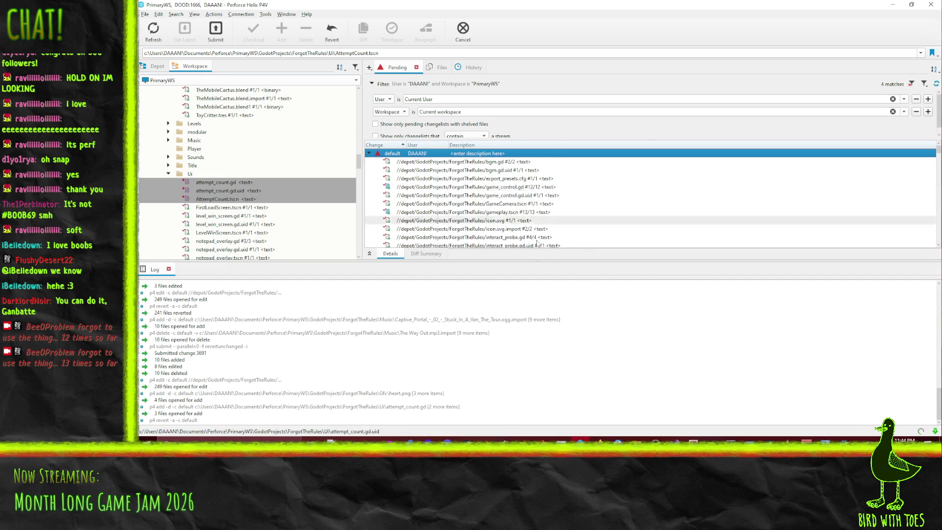
Save the edits as pending changelist 3692, 'Forgot - Add an attempt counter', then return to Godot.
right_click(427, 156)
click(452, 164)
text(Forgot -)
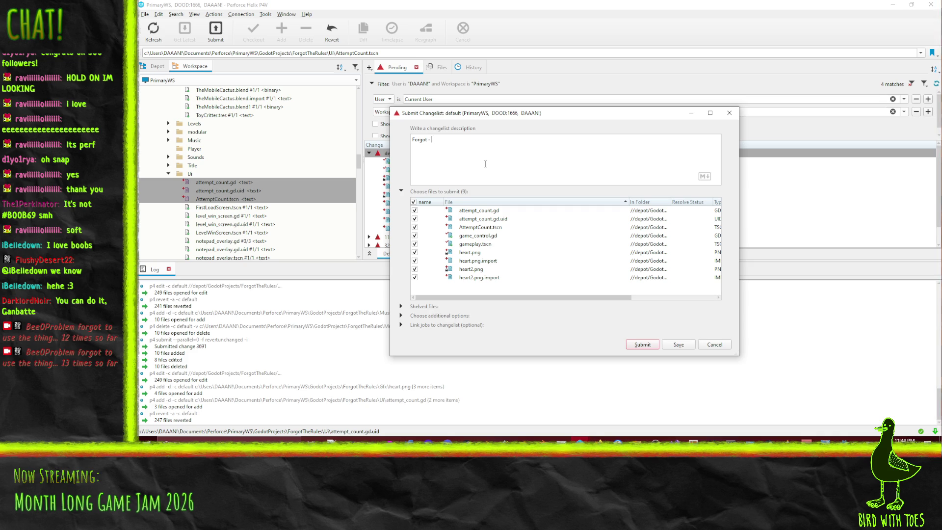
text(mpt counter)
click(680, 348)
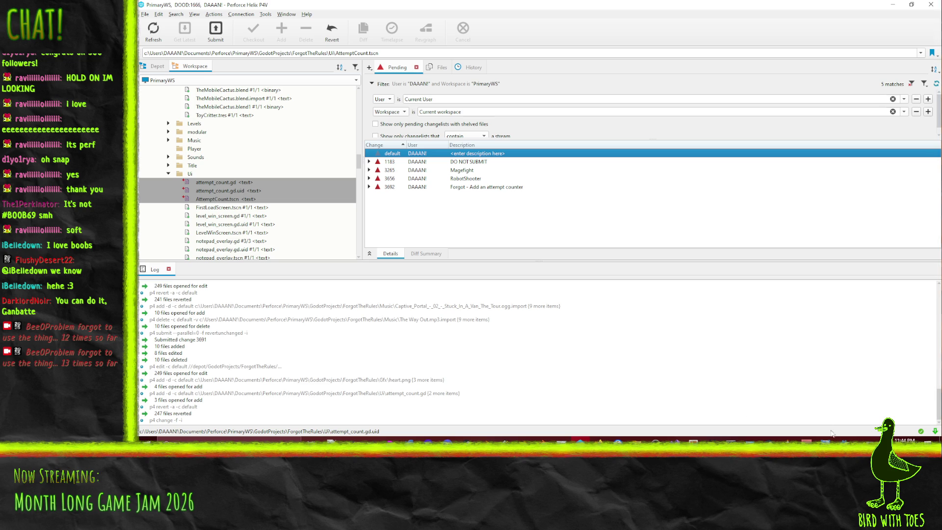
click(844, 441)
click(620, 164)
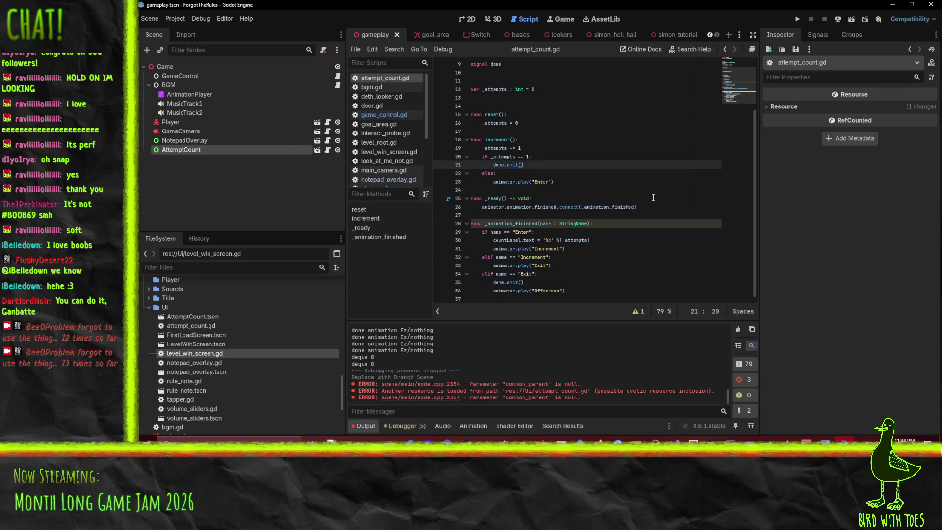
Leave attempt_count.gd and switch to the gameplay scene in the 2D workspace.
scroll(658, 199, up, 3)
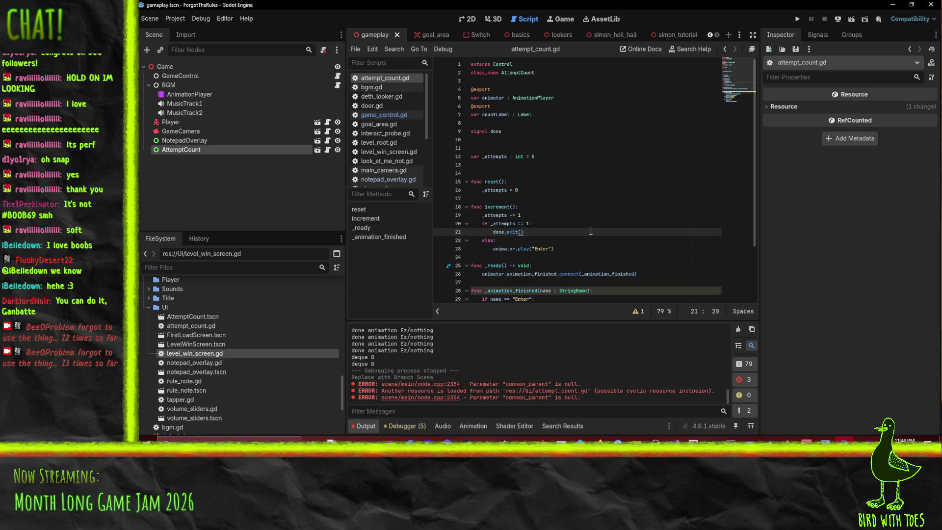
click(515, 126)
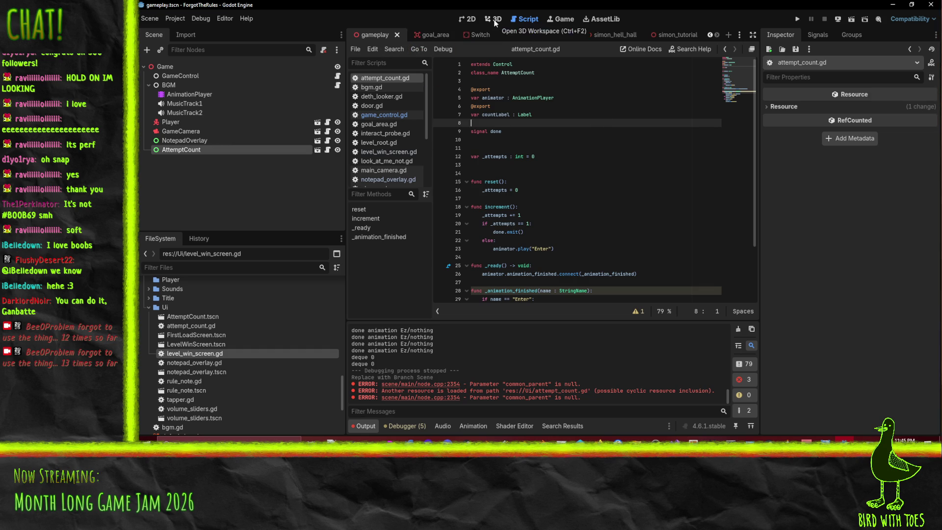
click(469, 20)
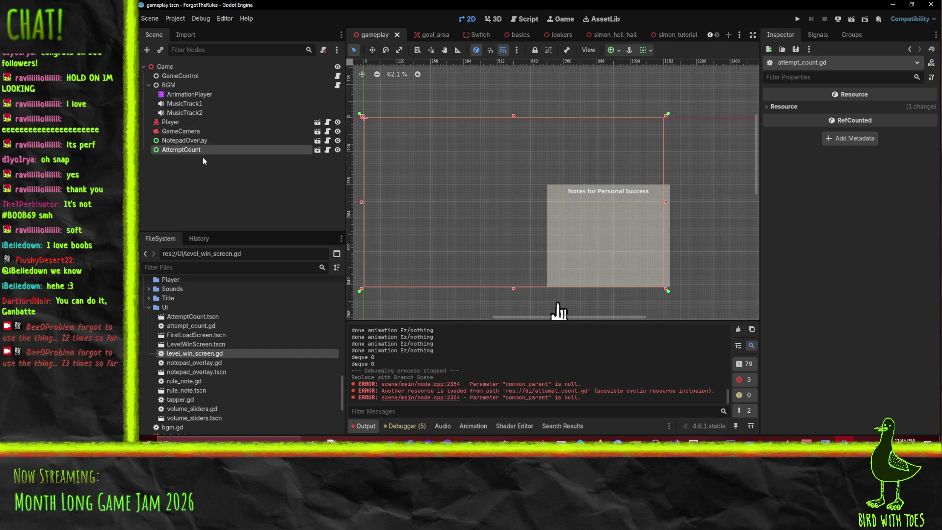
Open the AttemptCount scene and preview its Increment animation on the AnimationPlayer.
click(318, 150)
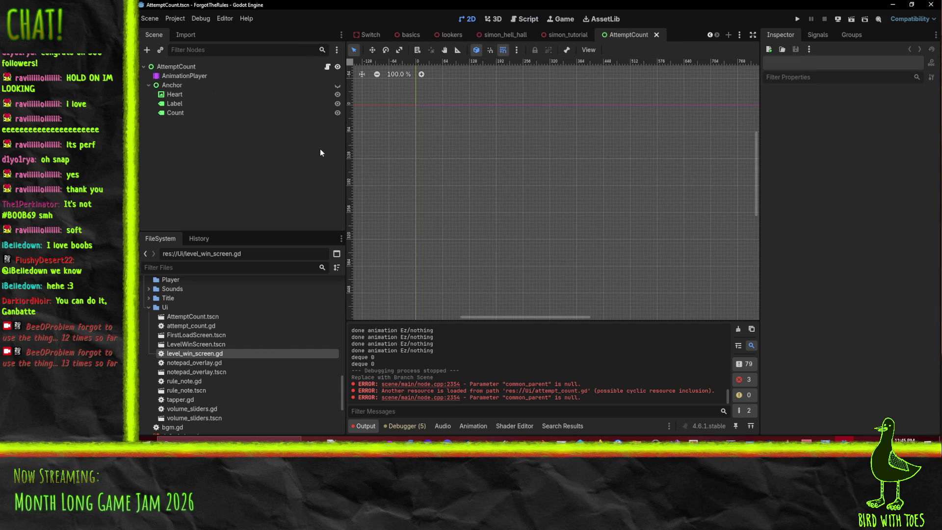
click(179, 103)
click(179, 79)
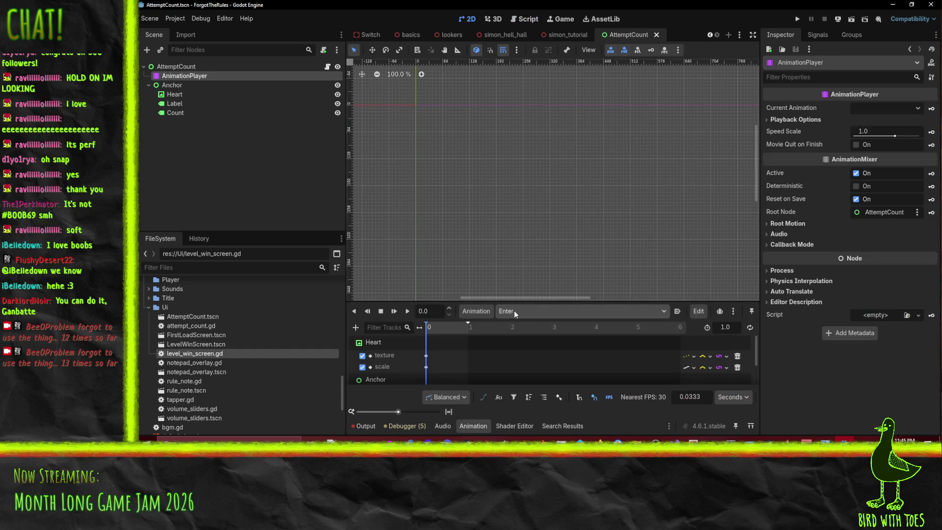
click(511, 311)
click(536, 346)
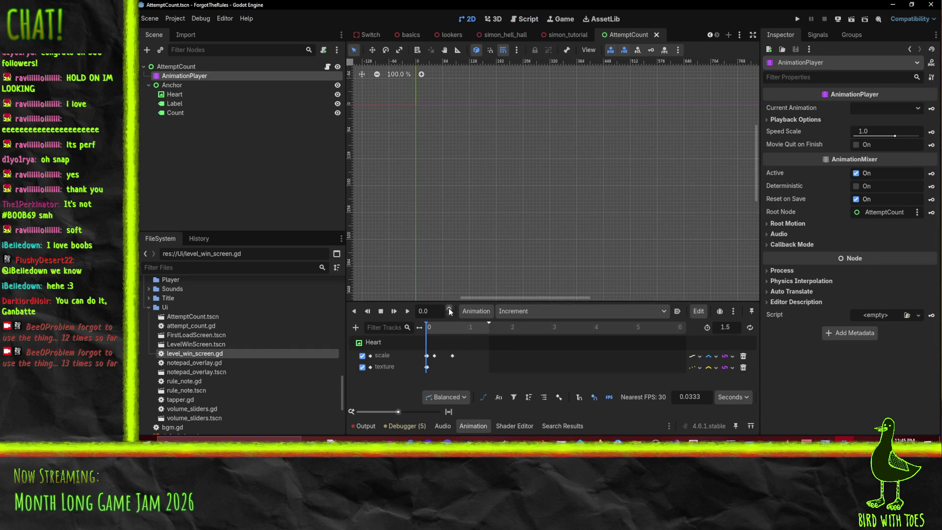
click(407, 311)
scroll(552, 217, down, 5)
scroll(576, 166, up, 4)
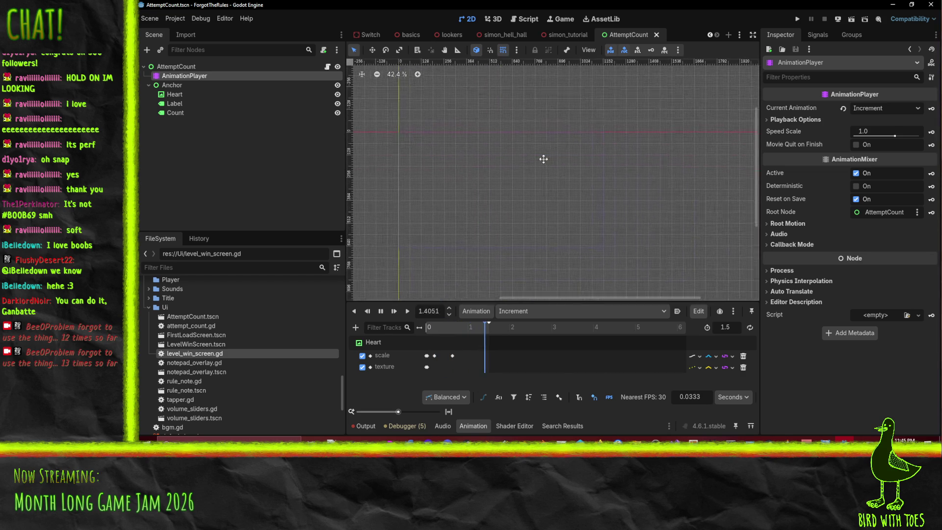
Preview the Enter animation, showing the heart with 'Attempt 1'.
click(173, 86)
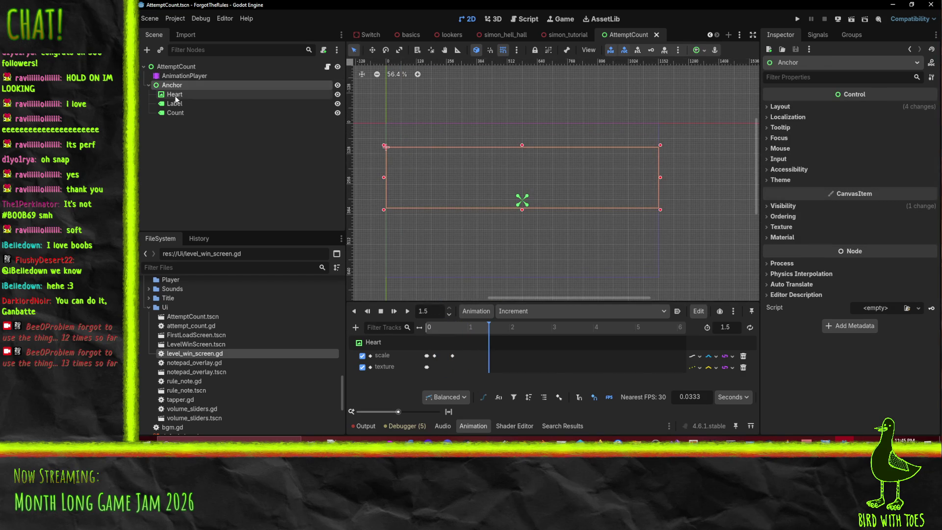
click(528, 311)
click(538, 325)
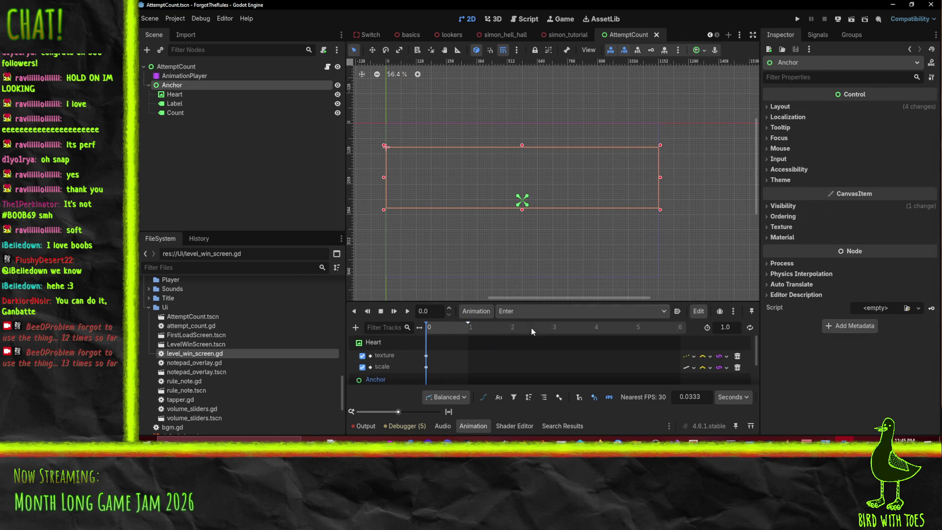
click(407, 311)
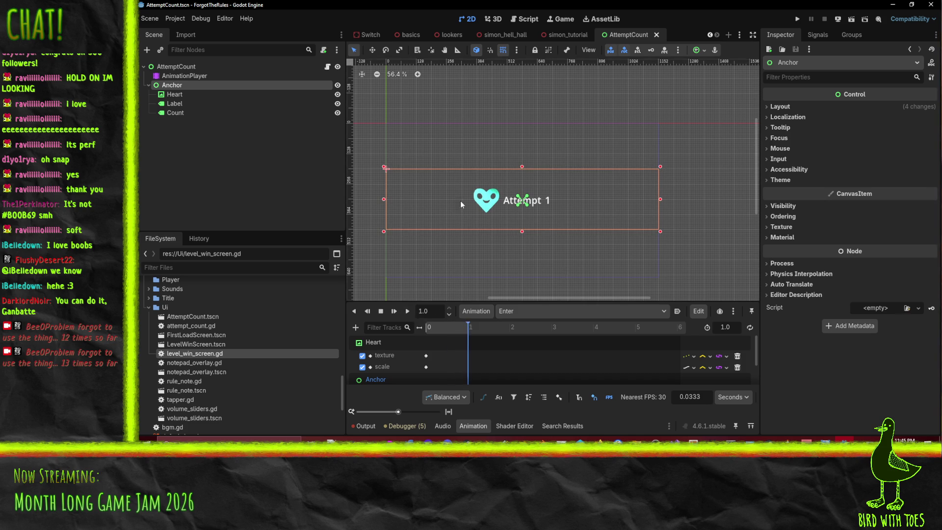
Change the Label's text from 'Attempt' to 'Rules Broken'.
click(179, 105)
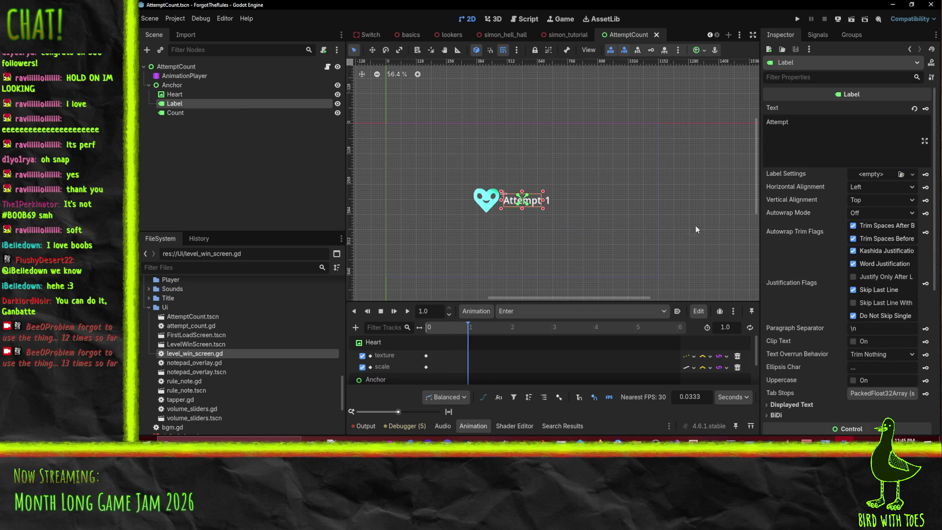
double_click(777, 121)
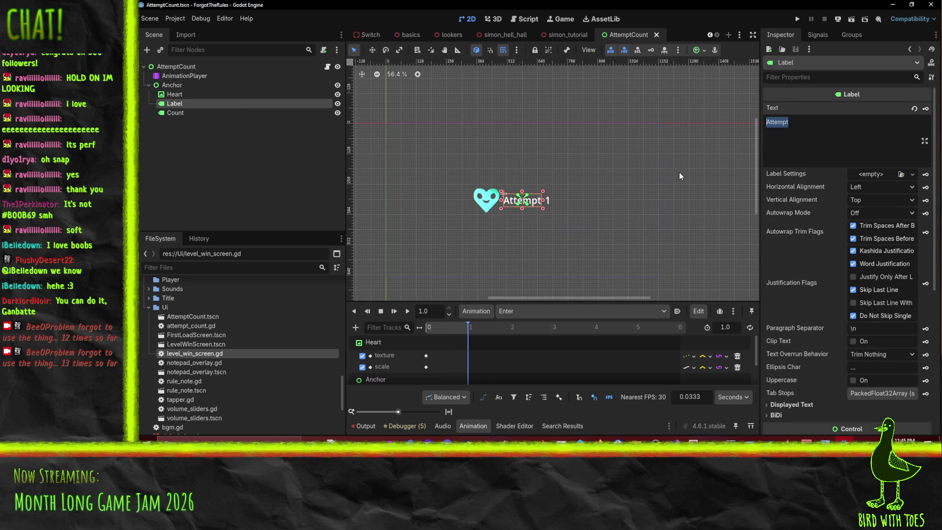
text(Brok)
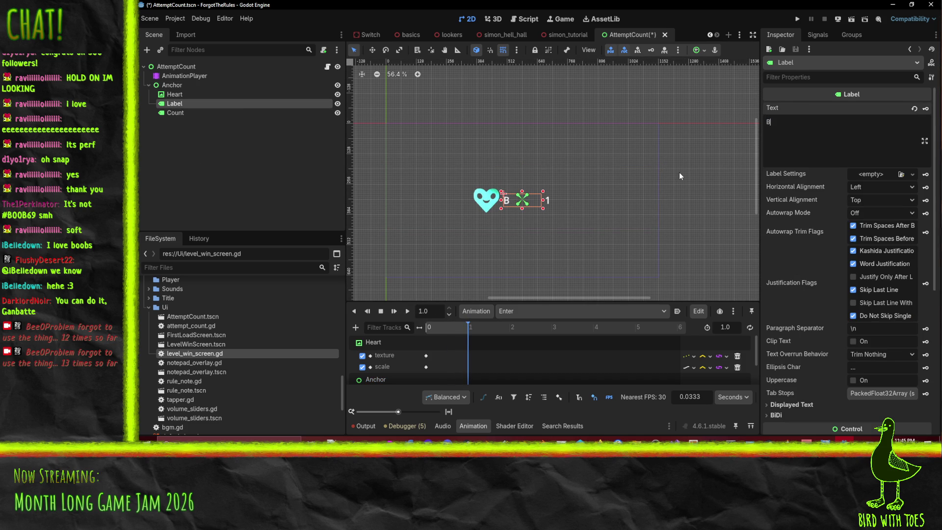
text(e)
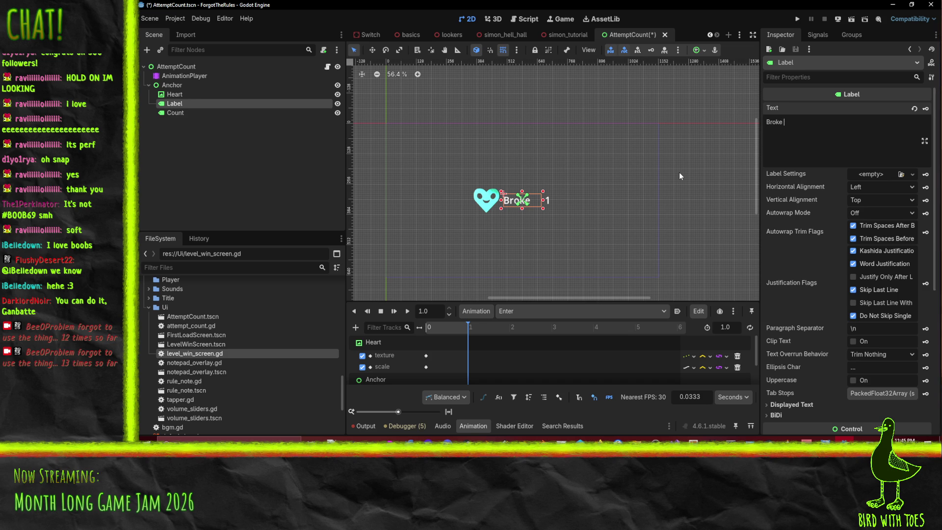
text( a Rul)
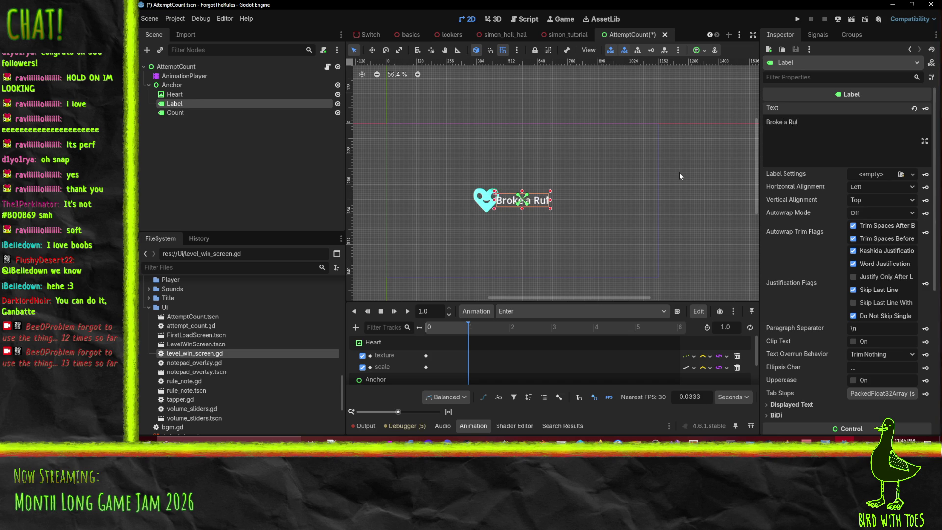
key(BackSpace)
key(BackSpace)
key(BackSpace)
key(BackSpace)
key(BackSpace)
key(BackSpace)
text(Rules Broken)
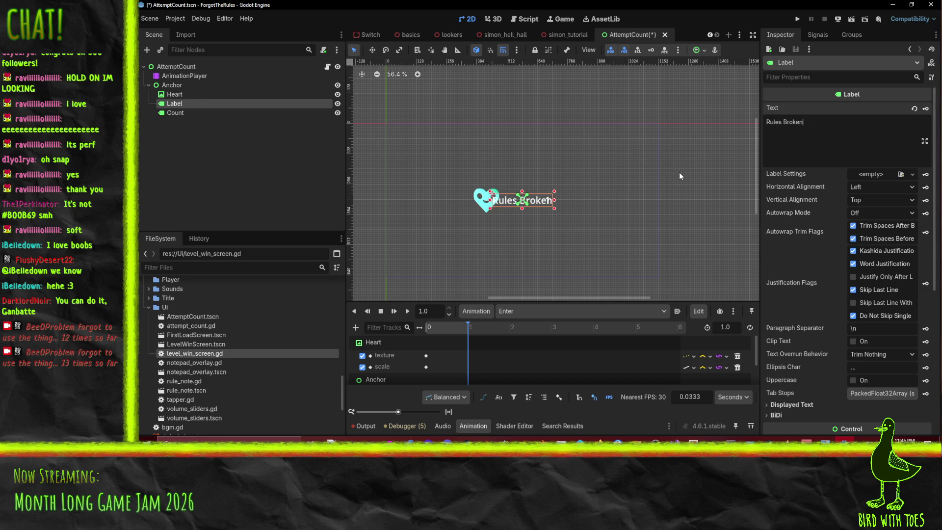
Shift the Heart left and the Count right around the new label, then save the scene.
click(470, 206)
click(485, 206)
mouse_move(486, 206)
mouse_down()
mouse_move(463, 204)
mouse_move(471, 203)
mouse_up()
click(548, 199)
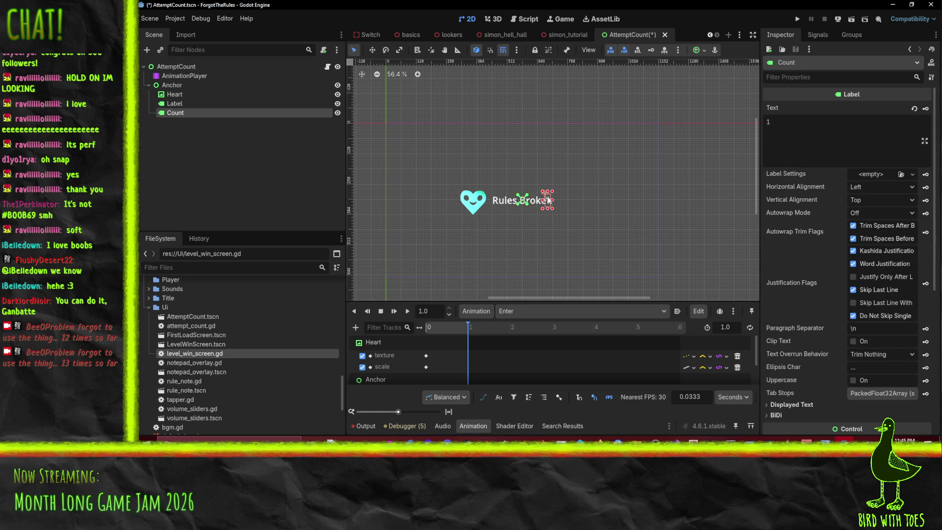
drag(548, 200, 559, 202)
click(575, 181)
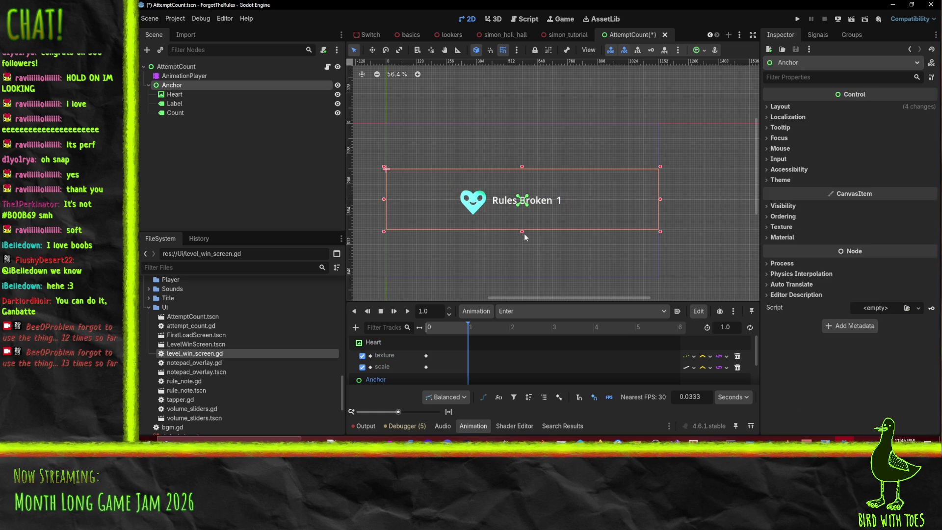
scroll(525, 236, up, 4)
scroll(576, 210, down, 2)
scroll(577, 202, down, 2)
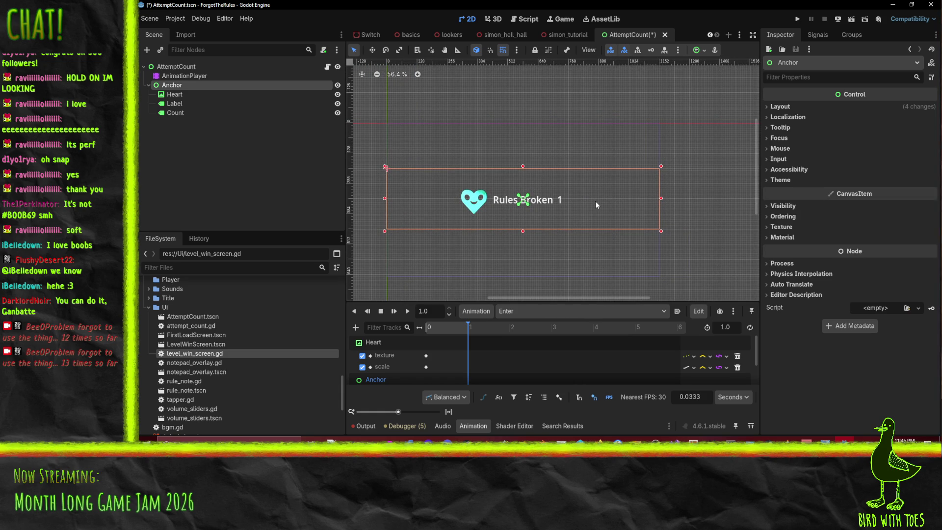
key(ctrl+s)
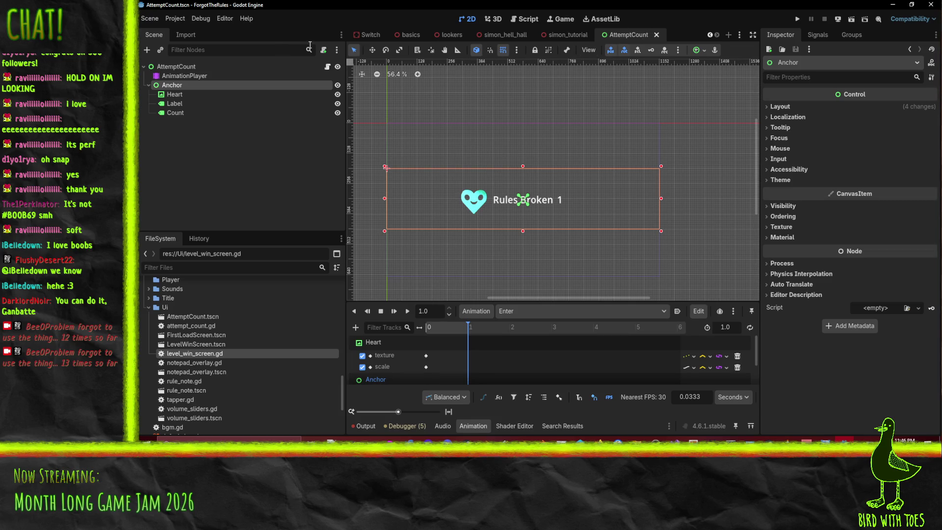
In attempt_count.gd, append '- 1' to the count text line.
click(520, 19)
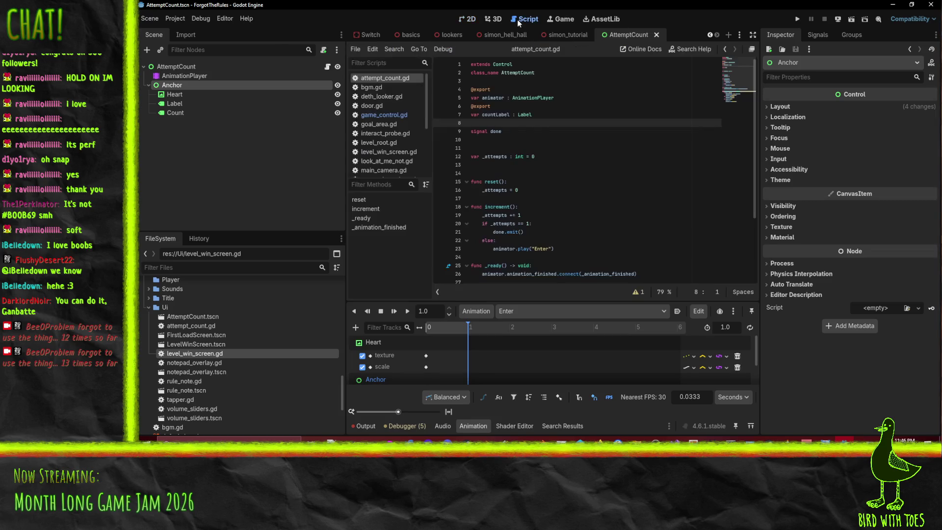
click(511, 215)
scroll(602, 195, down, 2)
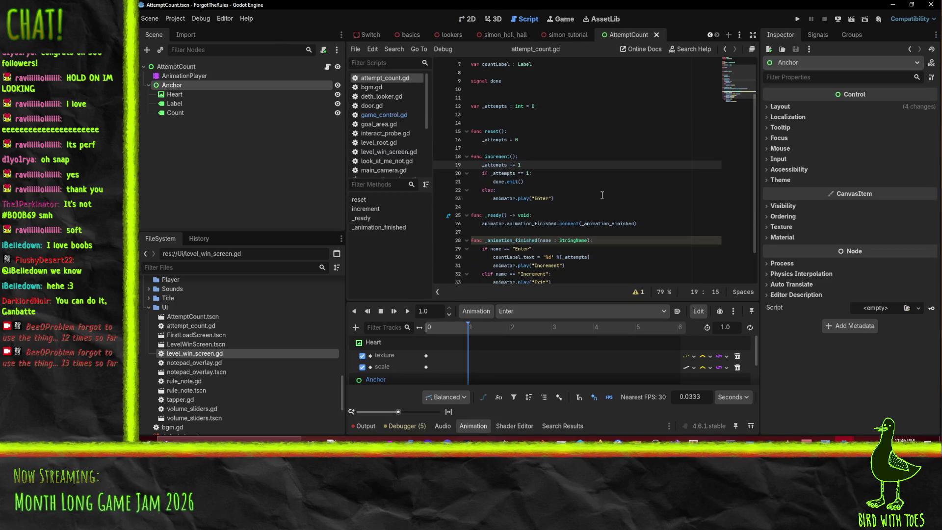
key(Down)
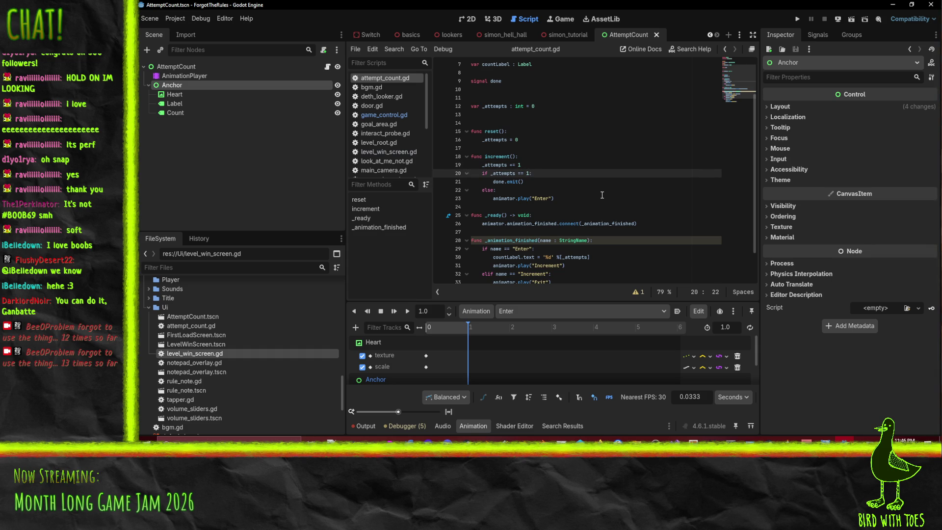
key(Up)
key(Left)
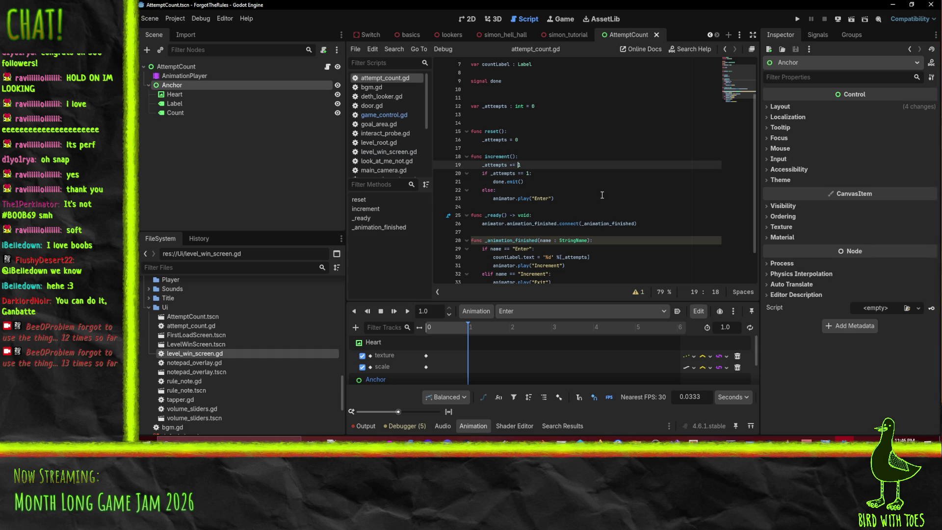
click(621, 260)
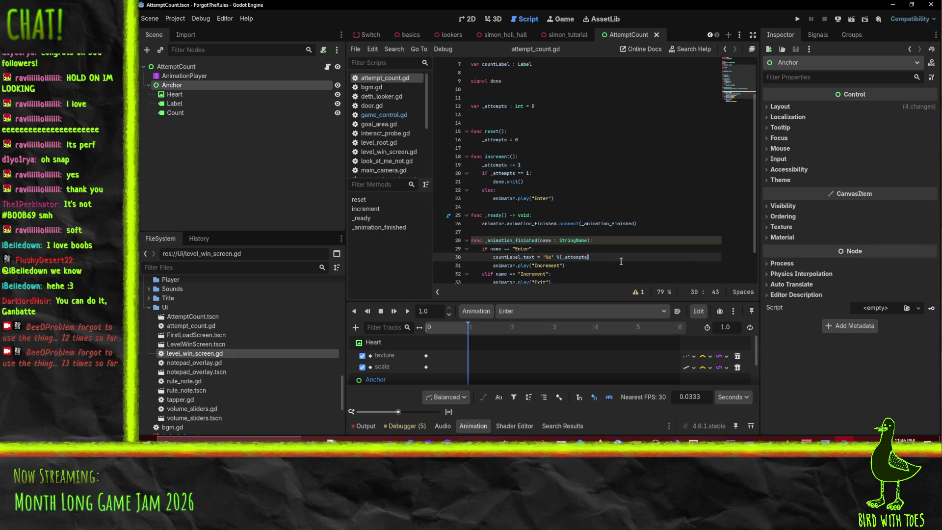
text(- 1)
Make reset() also set countLabel.text to "0" by copying the reference from line 30.
click(557, 256)
click(535, 258)
key(shift+Home)
key(ctrl+c)
click(572, 140)
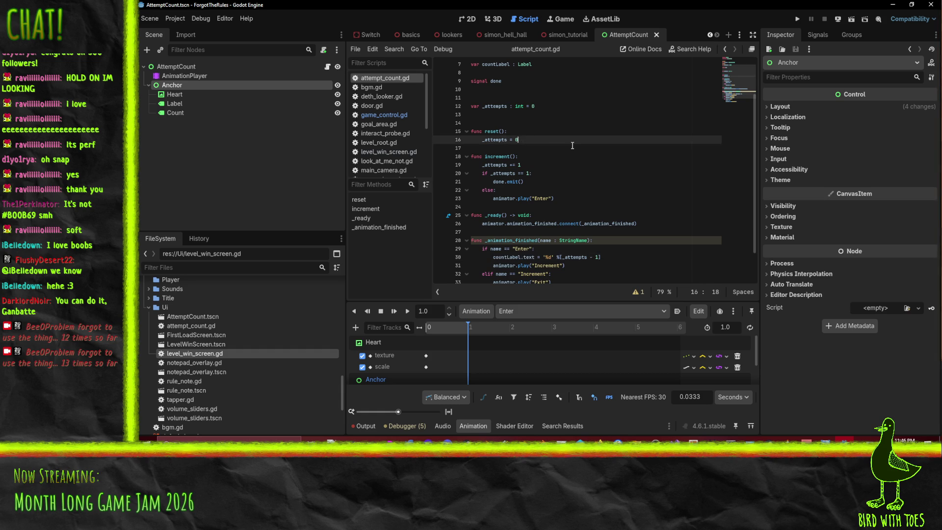
key(Return)
key(ctrl+v)
text(")
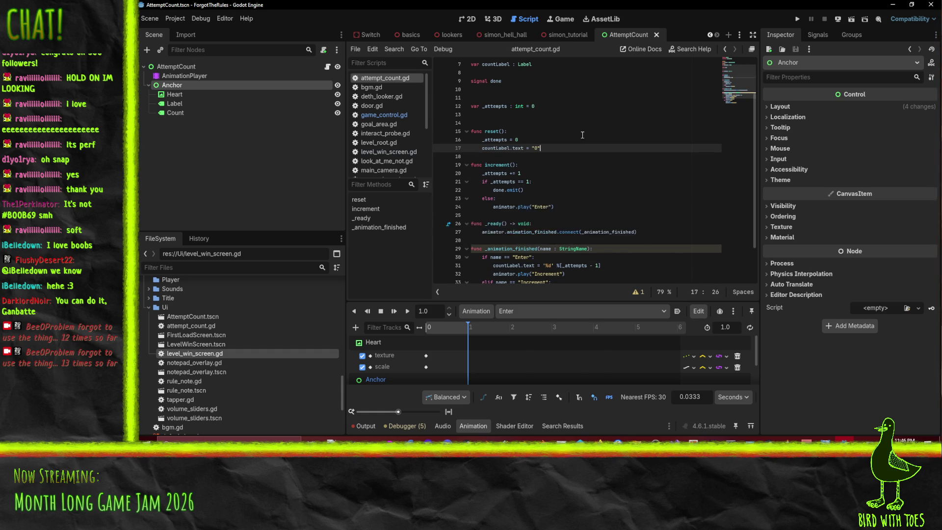
Check the reset function's name and switch to game_control.gd.
scroll(572, 146, up, 2)
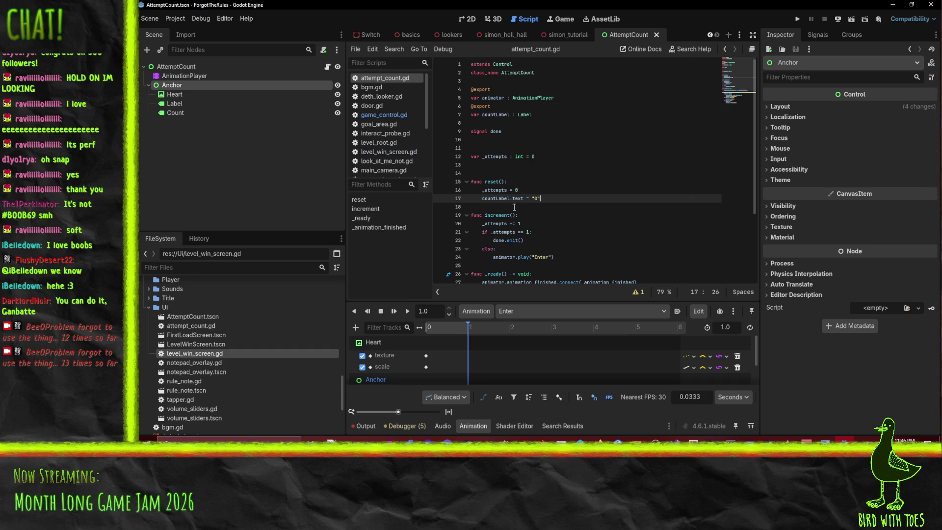
double_click(491, 182)
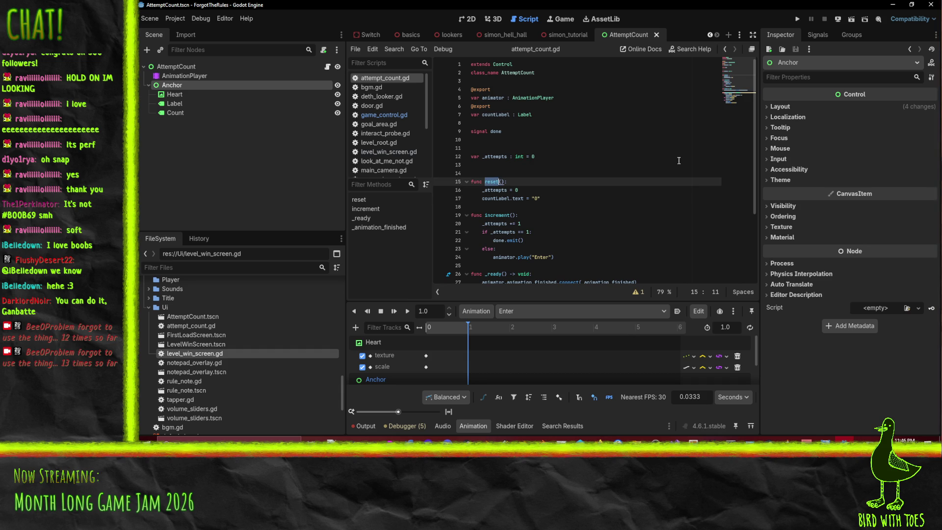
click(385, 114)
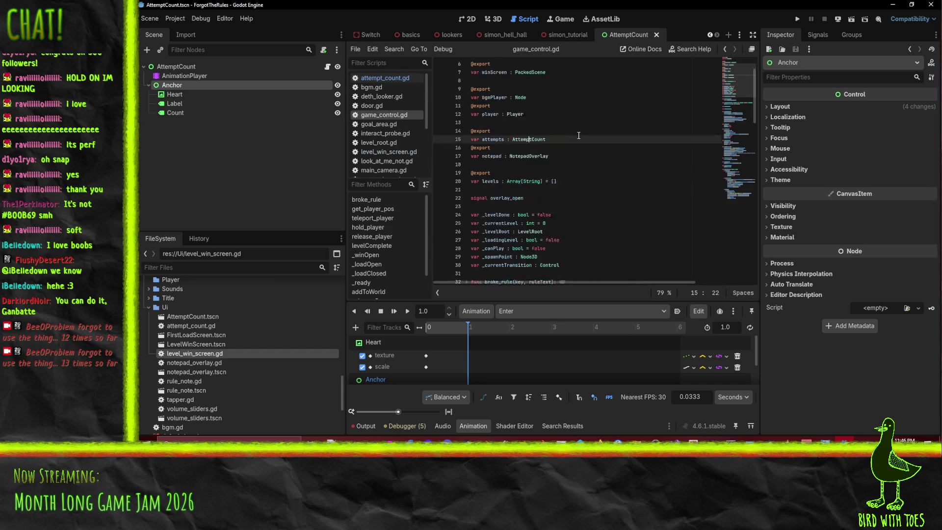
Add an attempts.reset() call on a new line below the firstRevive line.
scroll(574, 141, up, 2)
click(610, 165)
scroll(617, 174, down, 2)
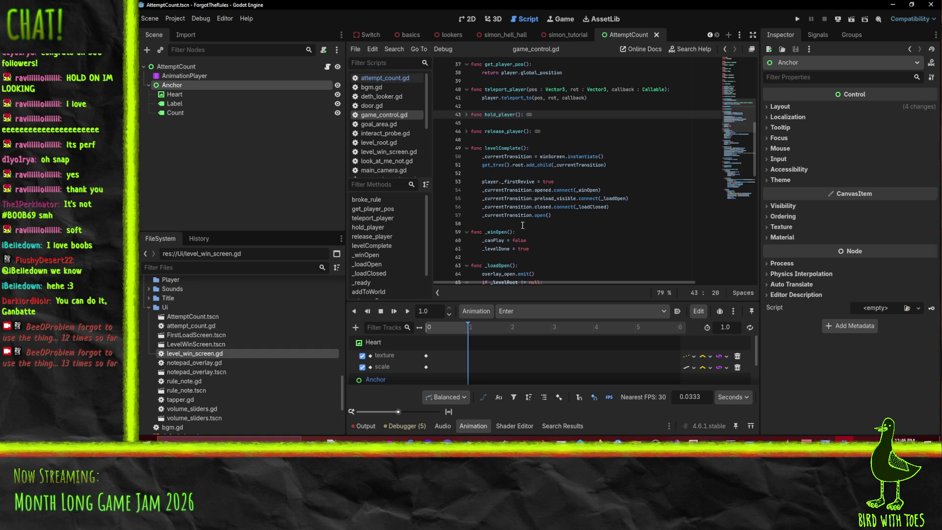
scroll(506, 73, down, 1)
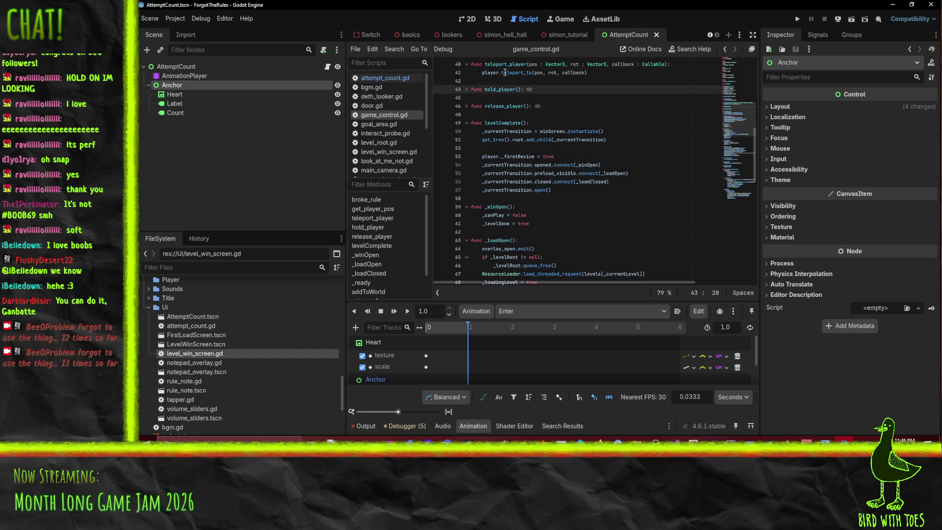
scroll(589, 236, up, 2)
click(564, 207)
key(Return)
text(reset)
key(BackSpace)
key(BackSpace)
key(BackSpace)
text(ttempts.reset())
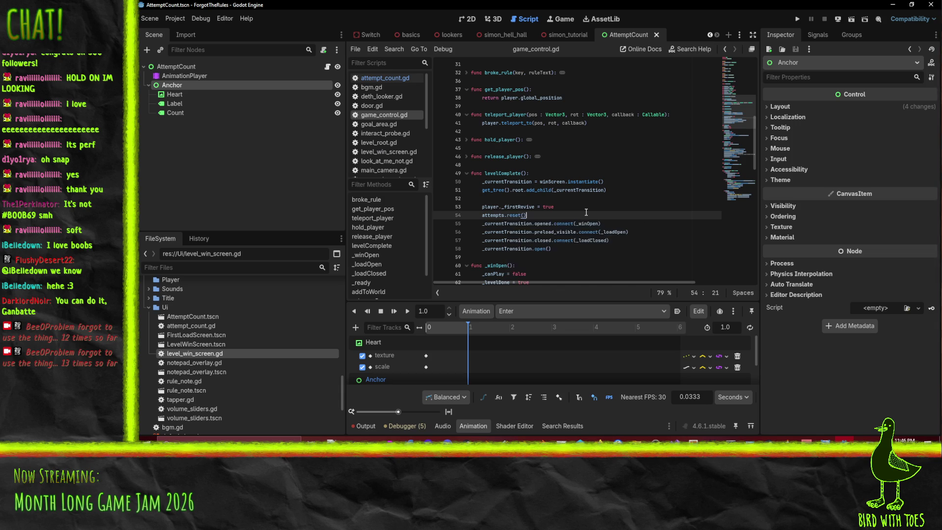
Move attempts.reset() under notepad.reset() in _loadOpen and save game_control.gd.
key(alt+Down)
key(alt+Down)
key(alt+Down)
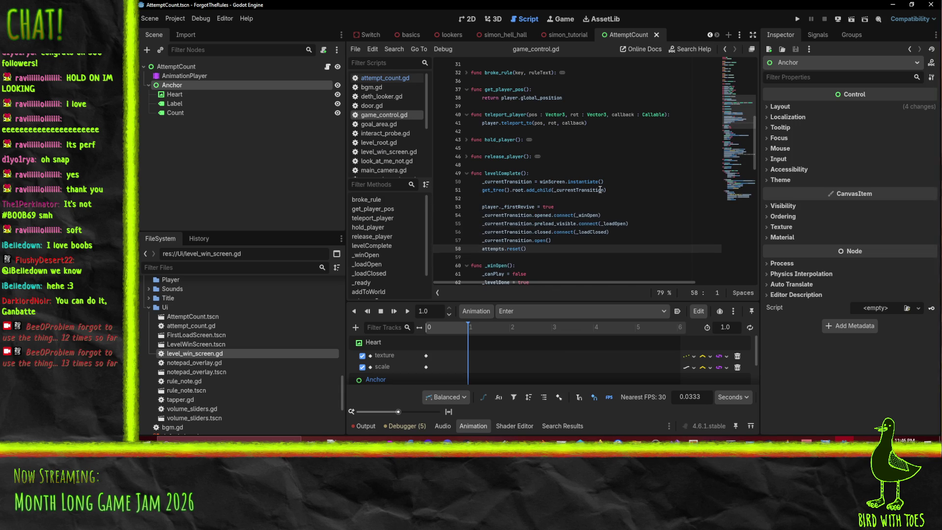
scroll(629, 157, down, 5)
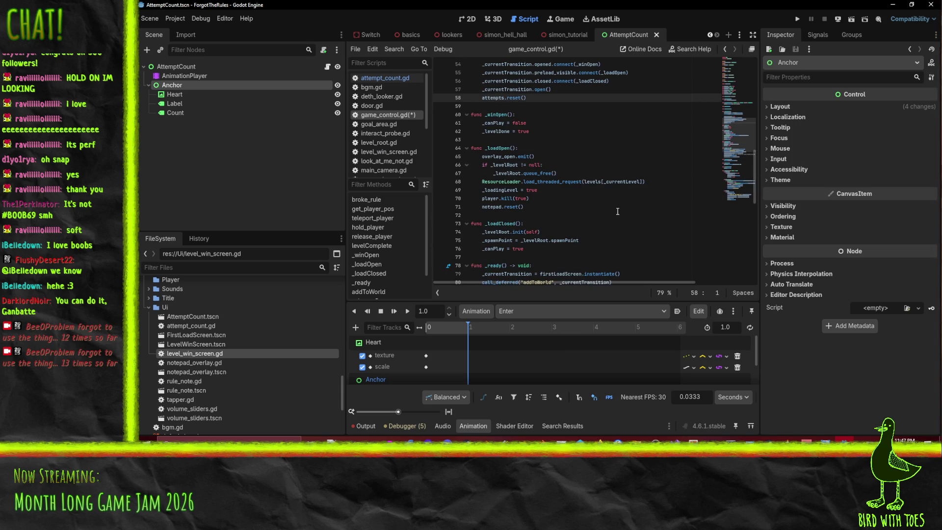
key(ctrl+x)
click(467, 204)
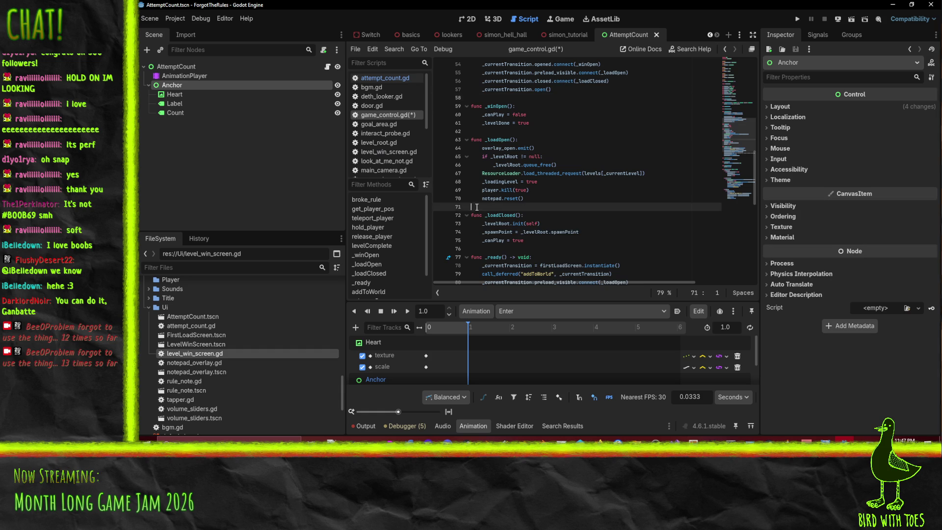
key(ctrl+v)
key(ctrl+s)
Run the project to test the changes.
click(568, 195)
click(504, 207)
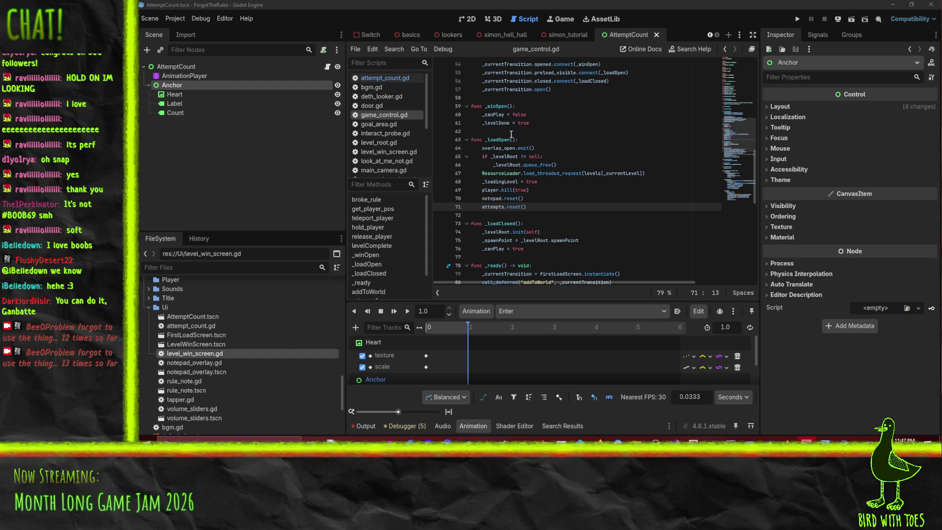
click(634, 162)
click(797, 18)
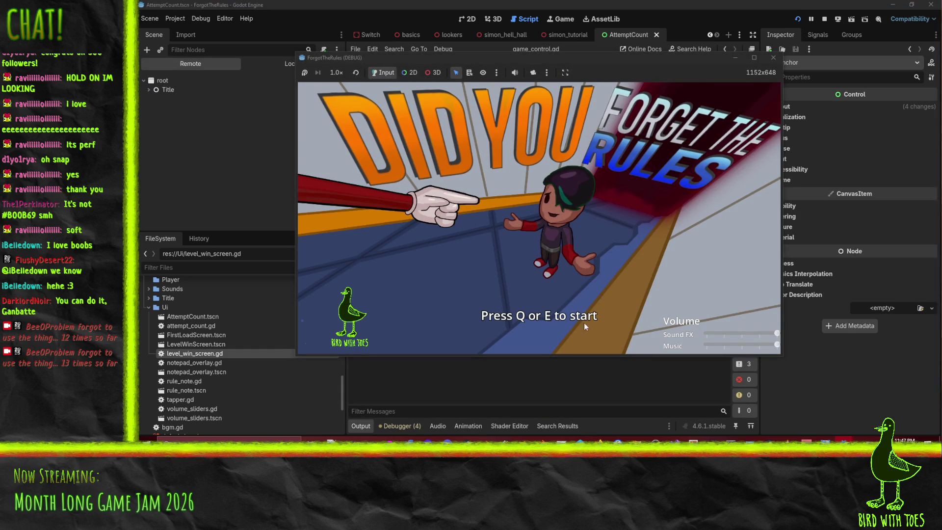
Start the game, stop the crashed run, and view the null-instance 'done' error in Errors.
key(q)
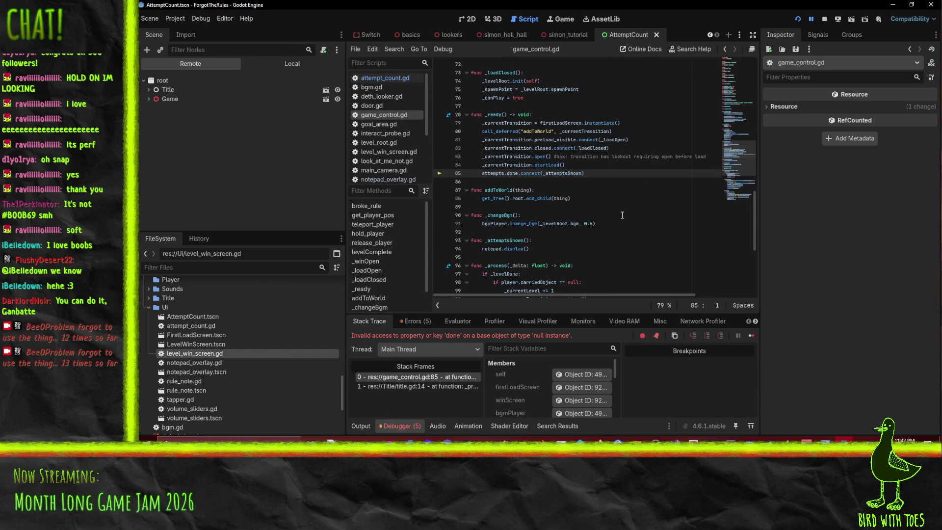
key(F8)
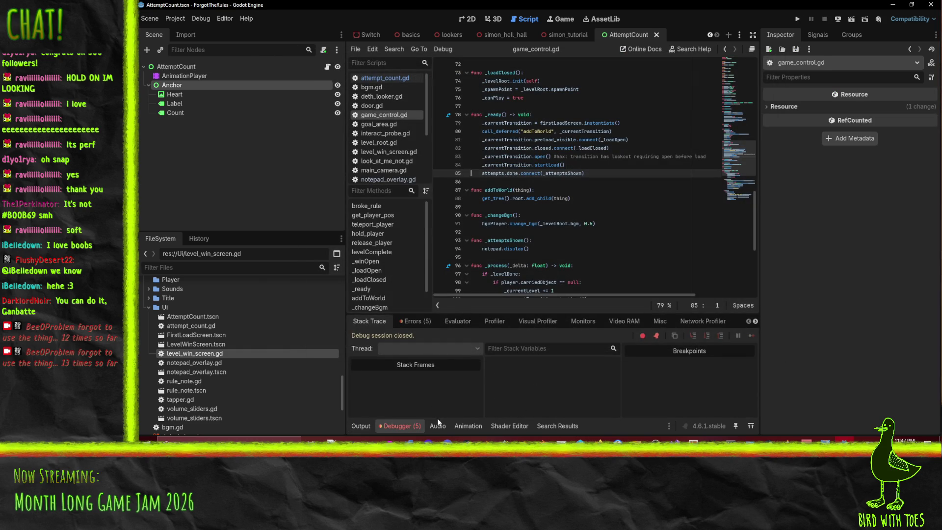
click(407, 426)
click(407, 426)
click(412, 321)
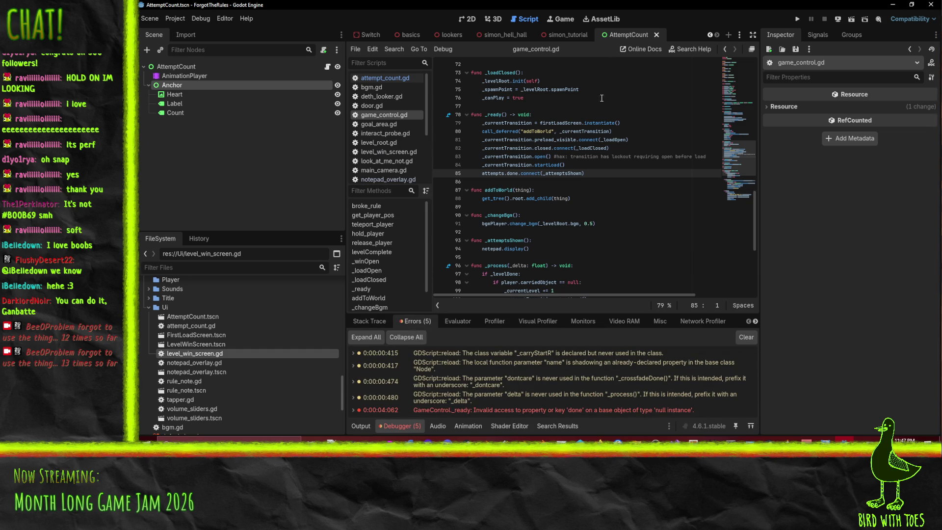
click(562, 216)
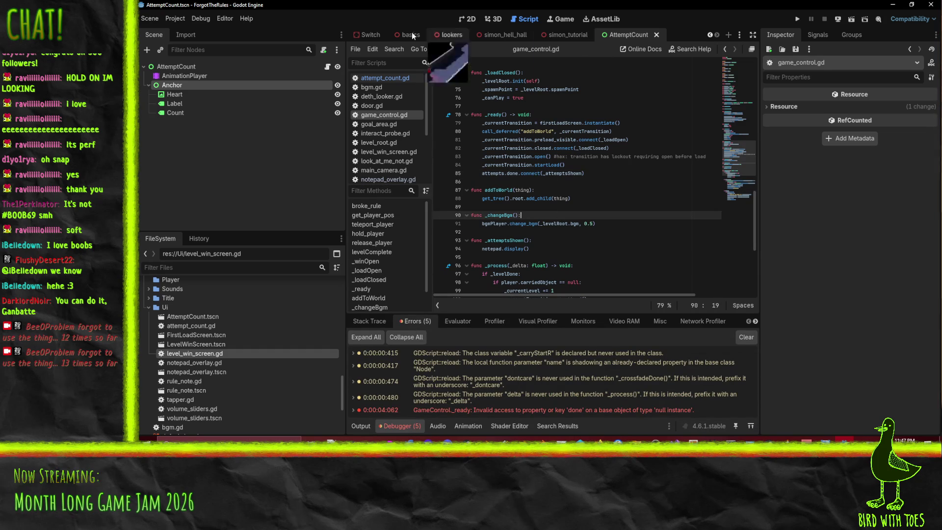
Review the attempt_count and game_control scripts around _ready.
click(580, 254)
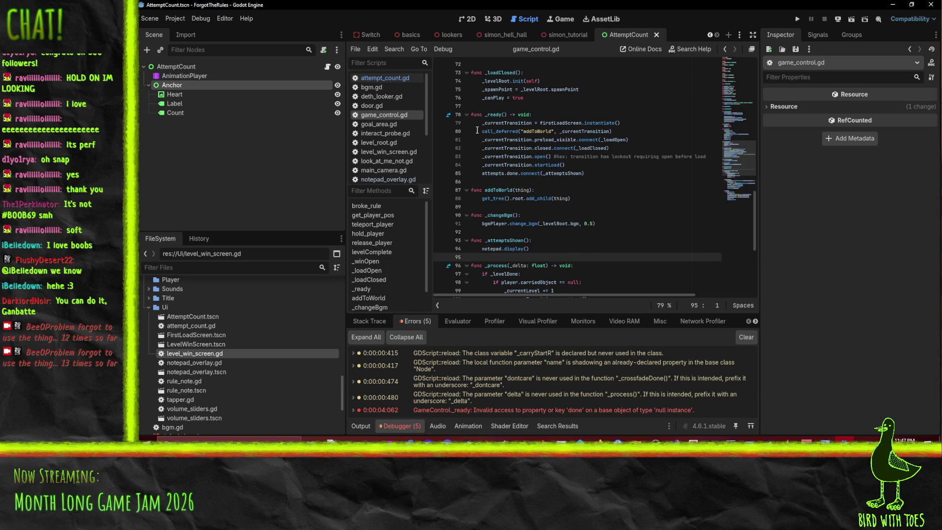
click(387, 78)
scroll(578, 199, down, 2)
scroll(578, 199, up, 3)
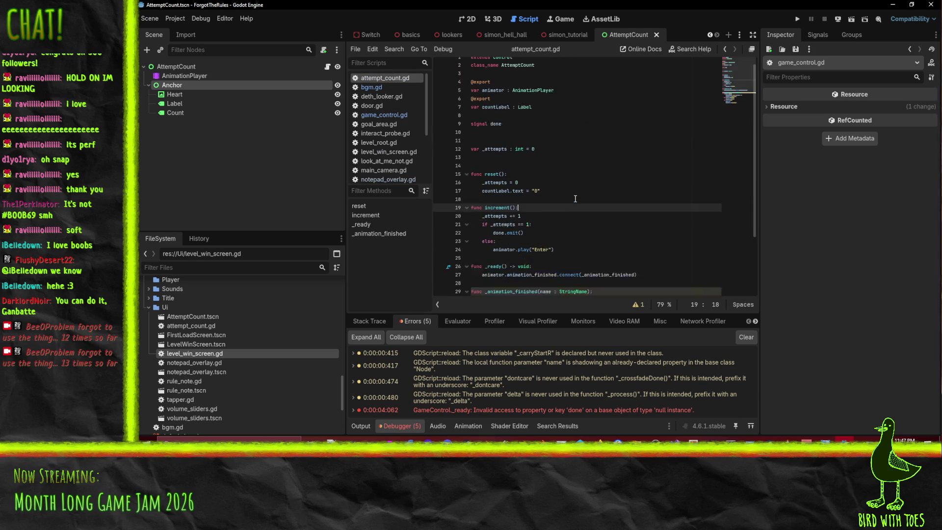
click(388, 117)
click(604, 131)
scroll(603, 131, up, 2)
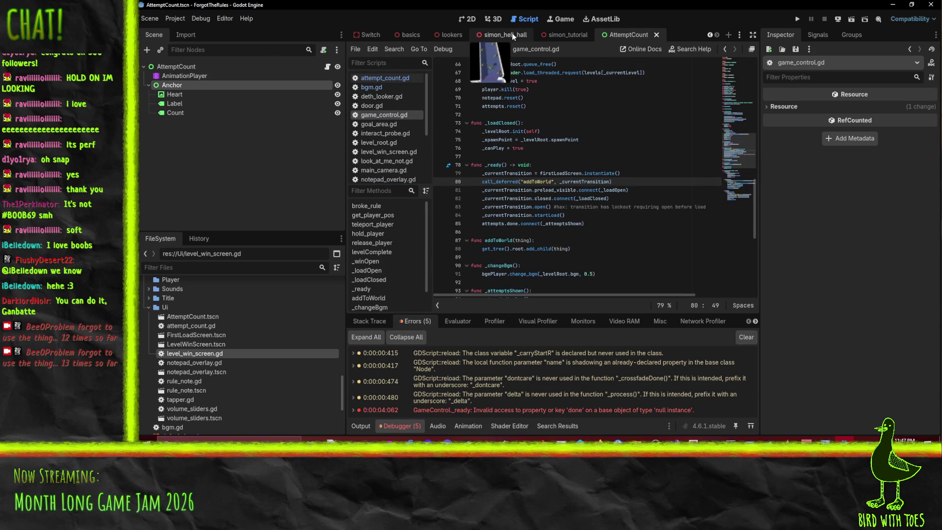
Close the AttemptCount and simon_tutorial scene tabs in the 2D view.
click(467, 19)
click(569, 127)
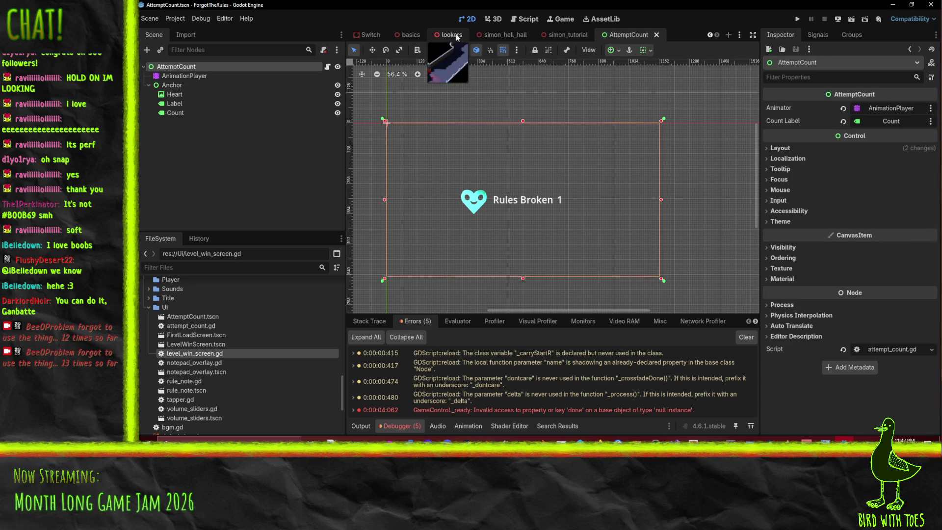
click(657, 35)
click(695, 34)
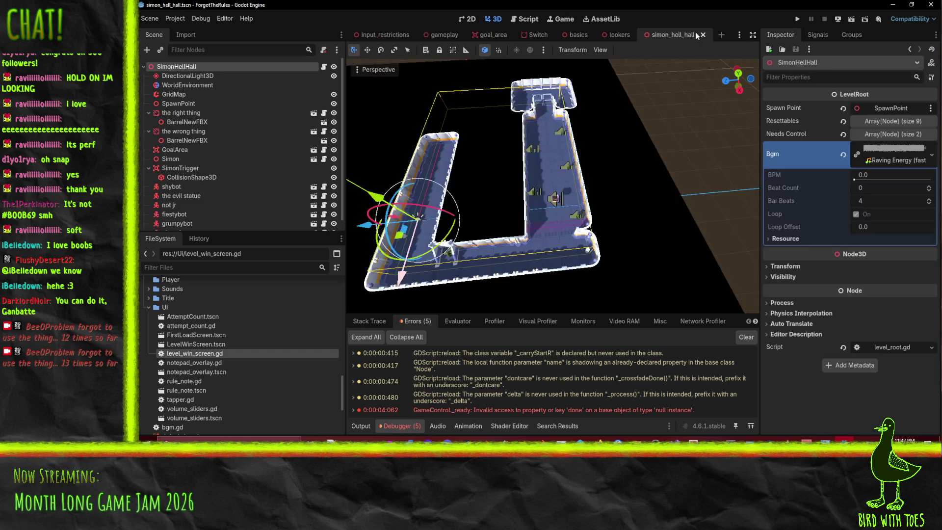
In gameplay.tscn, assign AttemptCount to GameControl's Attempts property and rerun the game.
click(454, 34)
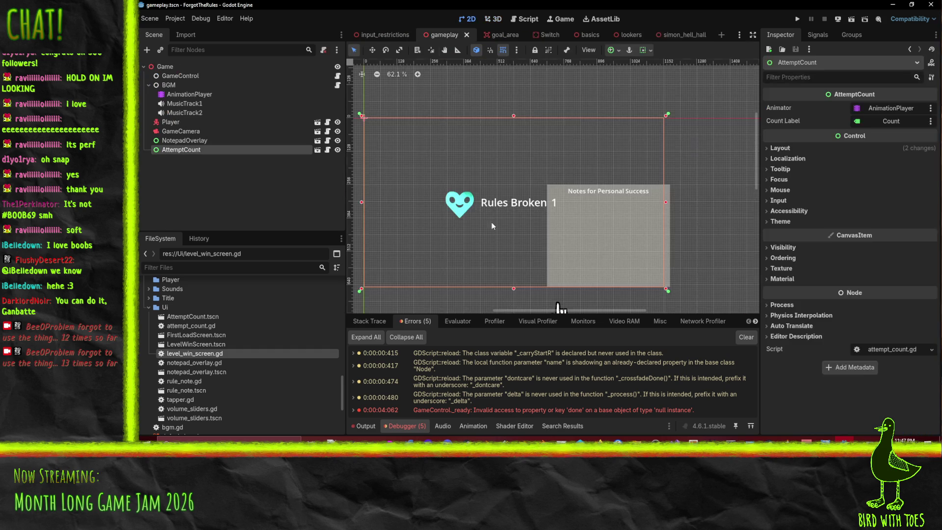
click(187, 77)
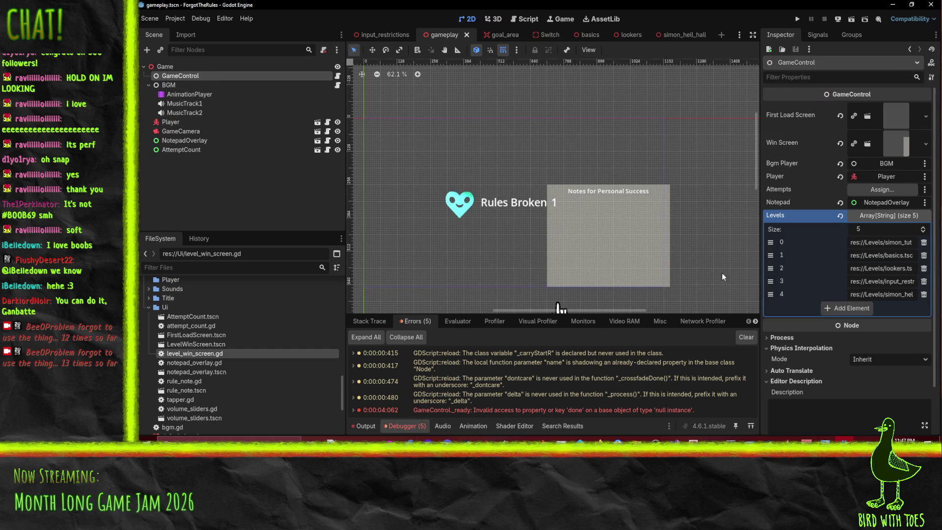
mouse_move(192, 153)
mouse_down()
mouse_move(863, 170)
mouse_move(882, 189)
mouse_up()
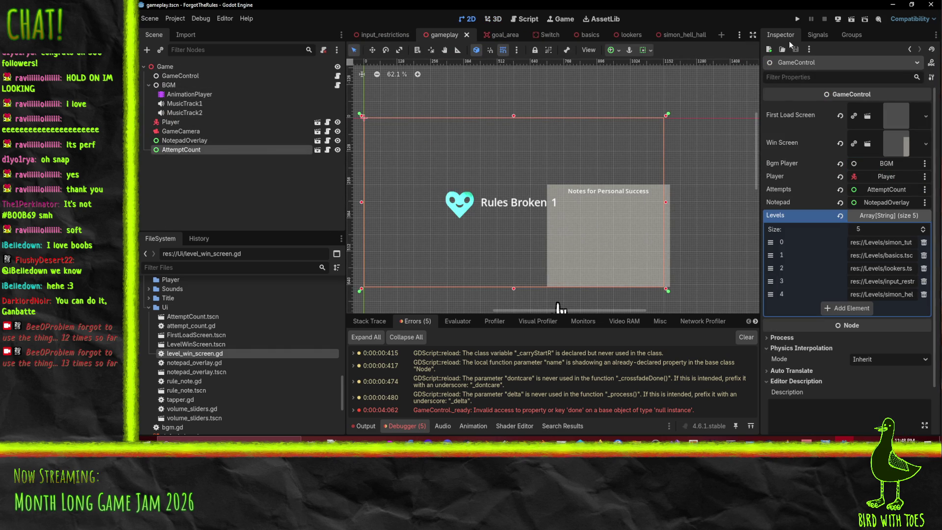
click(797, 18)
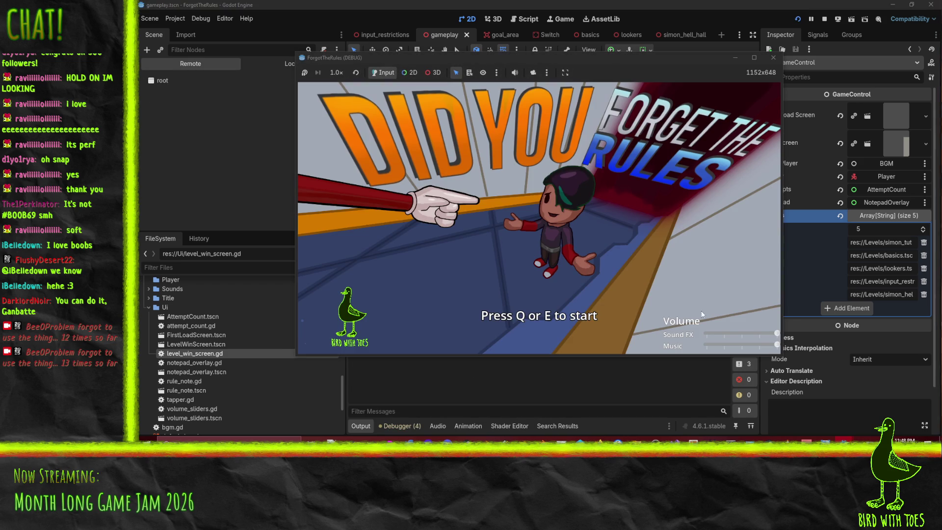
Start the SimonTutorial level from the title screen and walk the player along the corridor.
key(e)
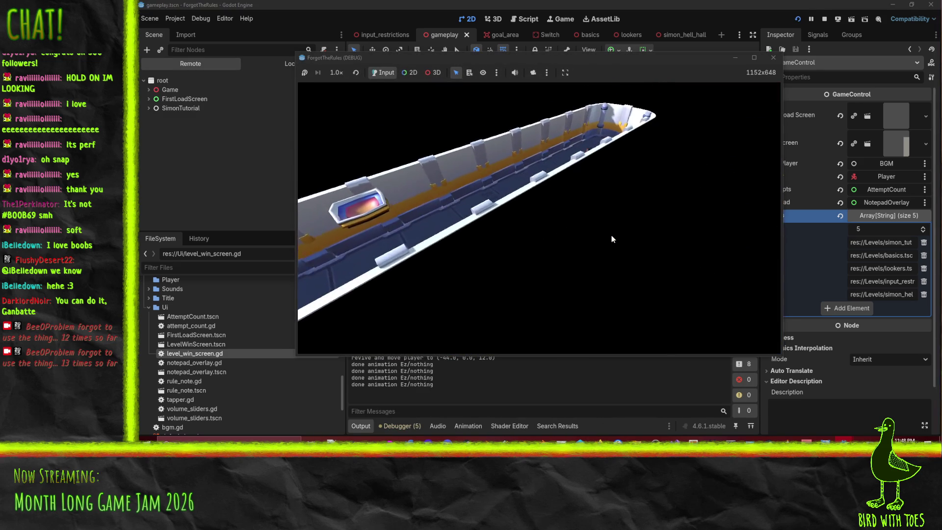
key(e)
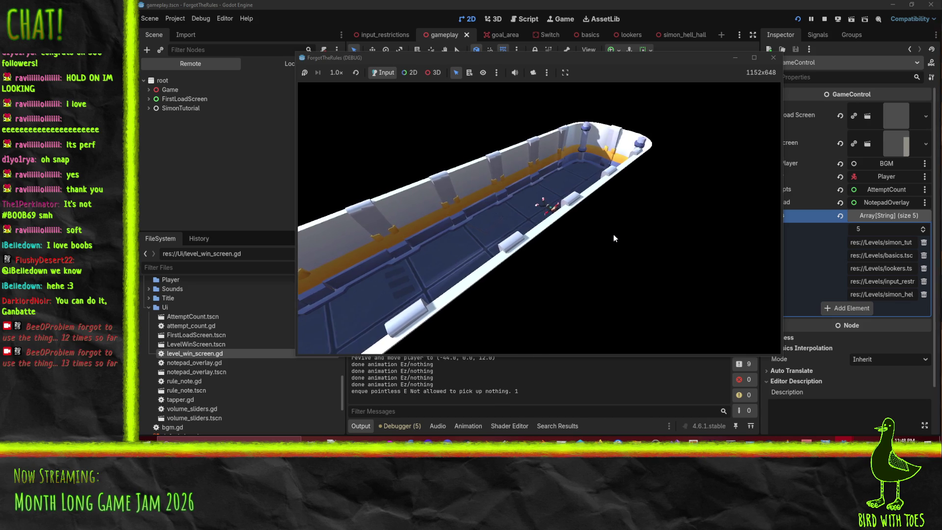
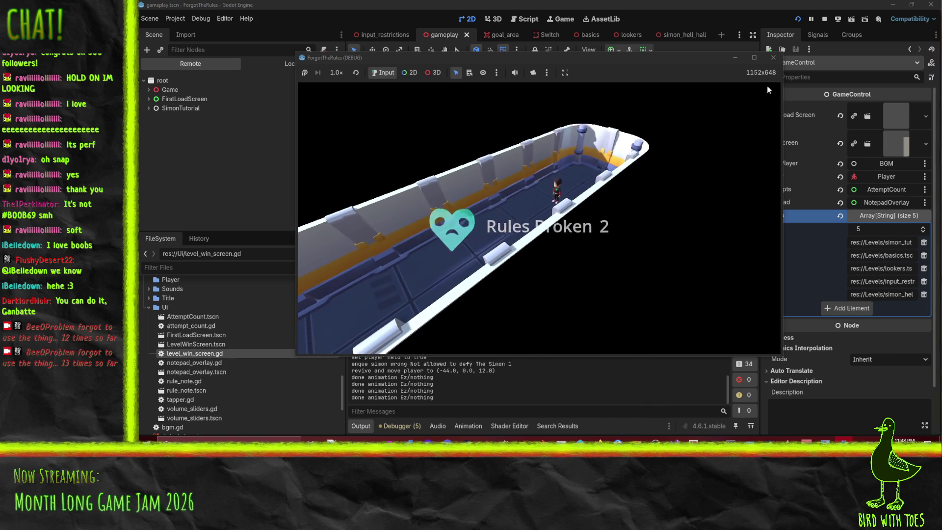
Close the debug game window and open AttemptCount.tscn from the FileSystem dock.
click(773, 58)
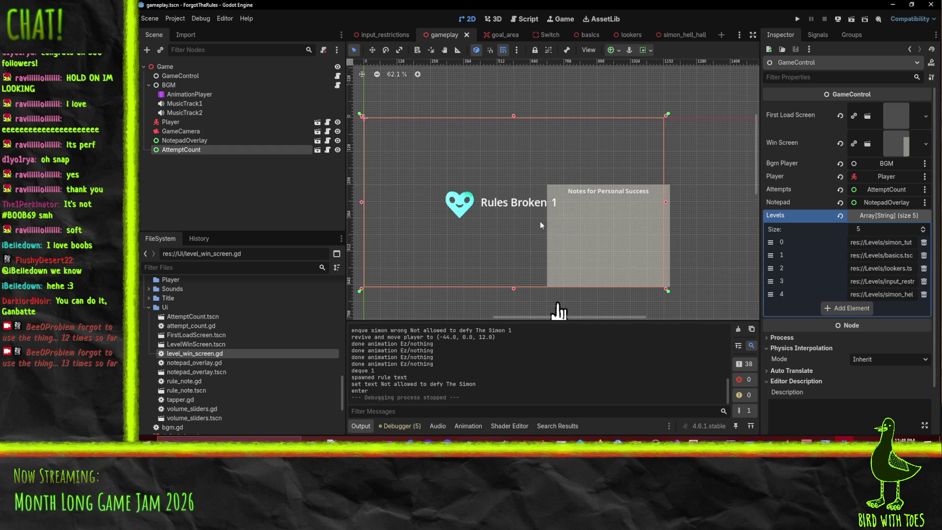
scroll(540, 221, up, 3)
scroll(500, 199, left, 3)
scroll(413, 186, right, 1)
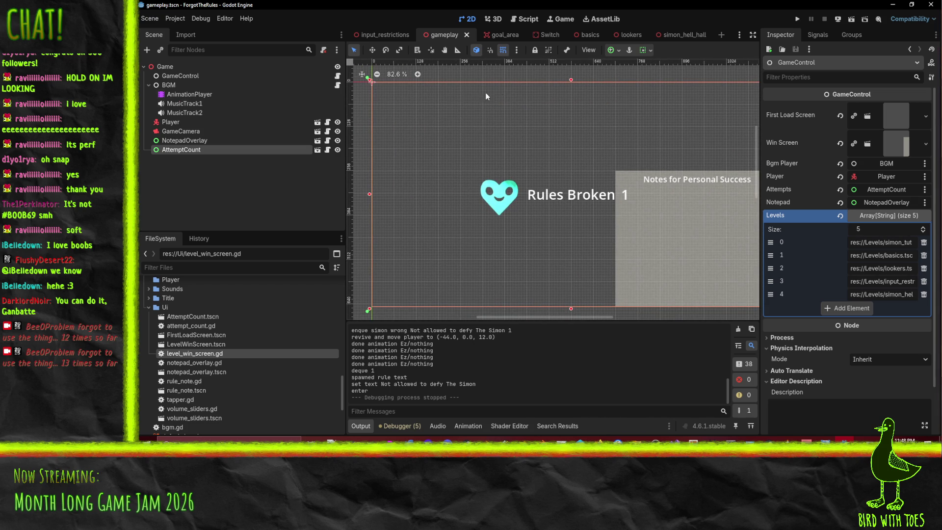
click(318, 149)
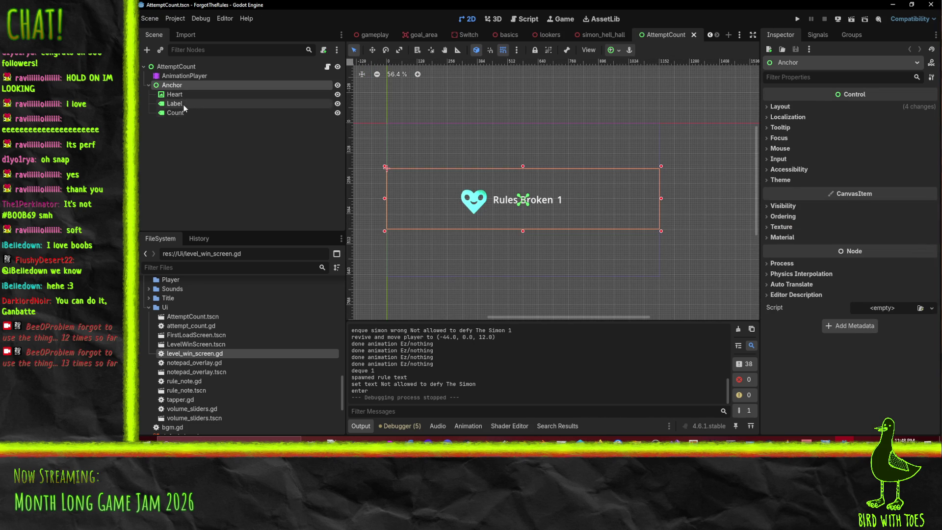
Select the Label and Count nodes and give them a dark teal font outline colour override.
click(184, 104)
ctrl+click(185, 113)
scroll(831, 258, down, 5)
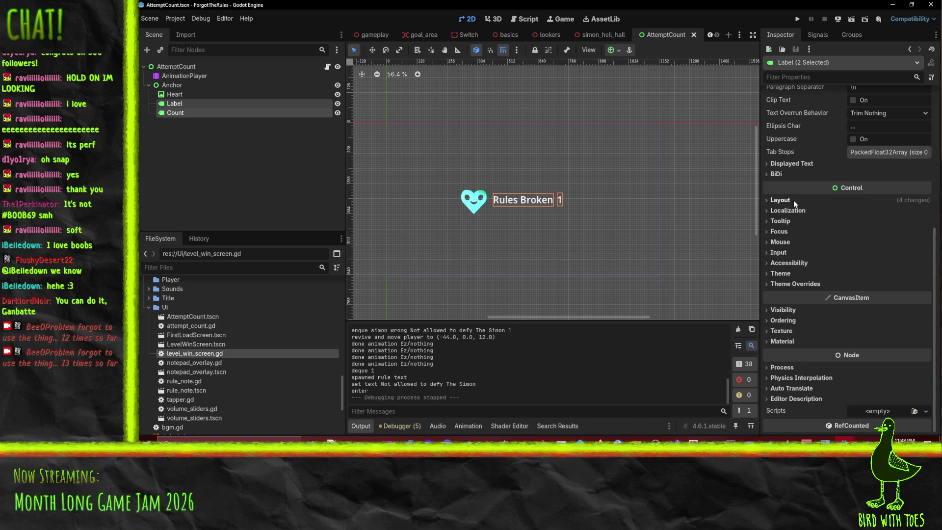
click(795, 284)
scroll(802, 294, down, 1)
click(788, 252)
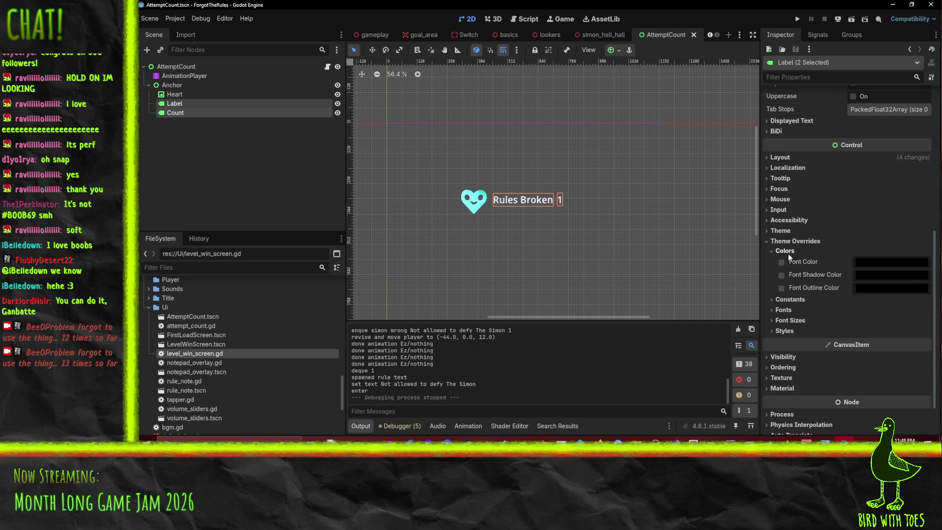
click(795, 287)
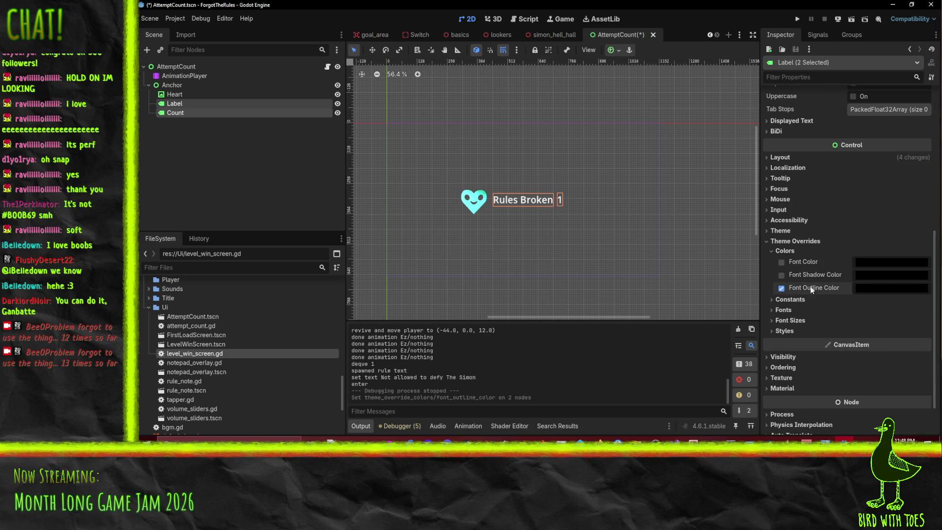
click(878, 288)
mouse_move(934, 86)
mouse_down()
mouse_move(934, 112)
mouse_move(843, 70)
mouse_move(770, 59)
mouse_up()
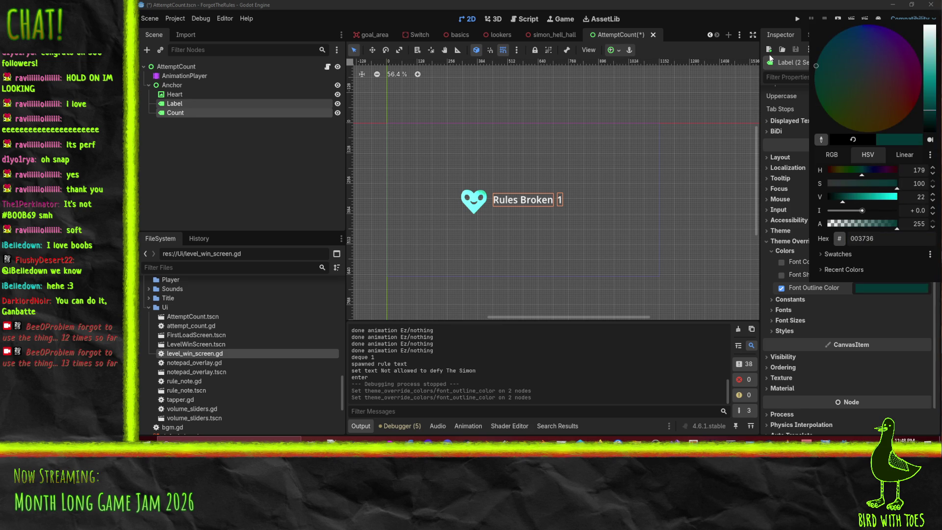
click(839, 201)
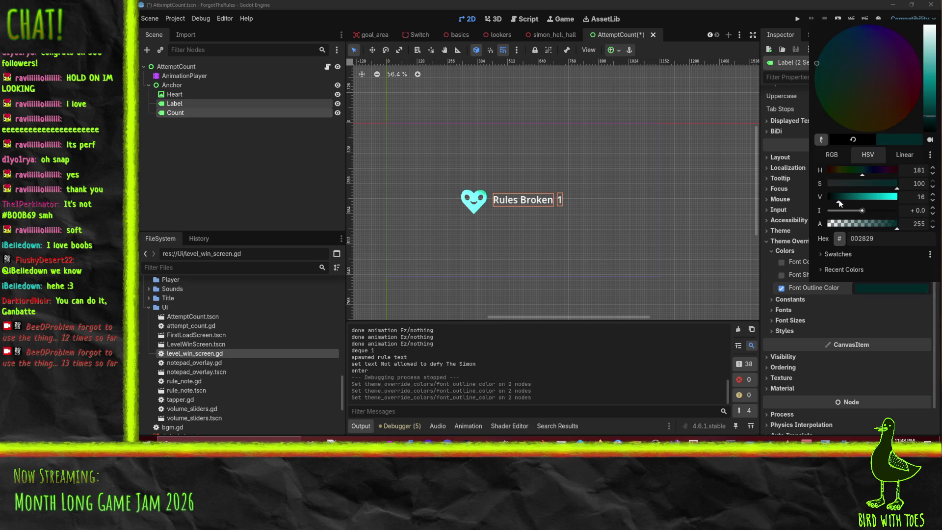
click(884, 316)
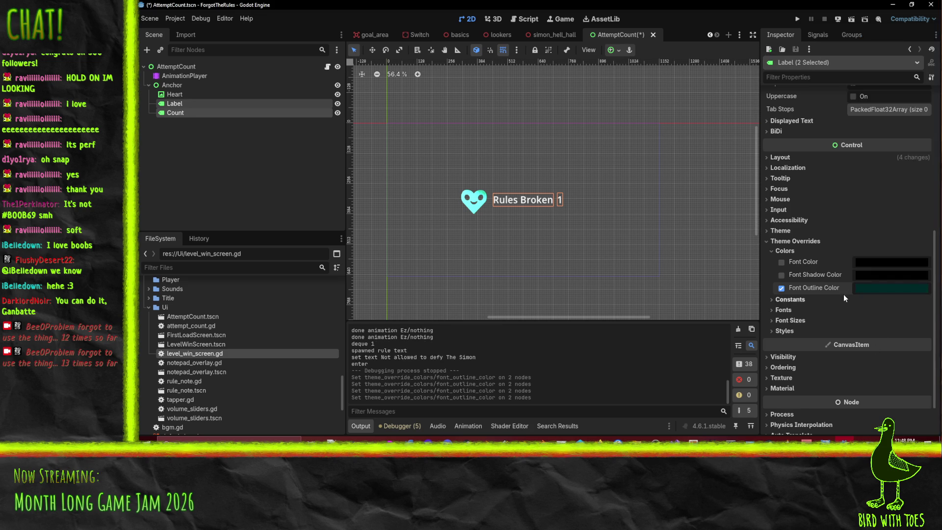
Set both labels' font colour override to the heart's cyan, 75feff.
click(781, 261)
click(881, 261)
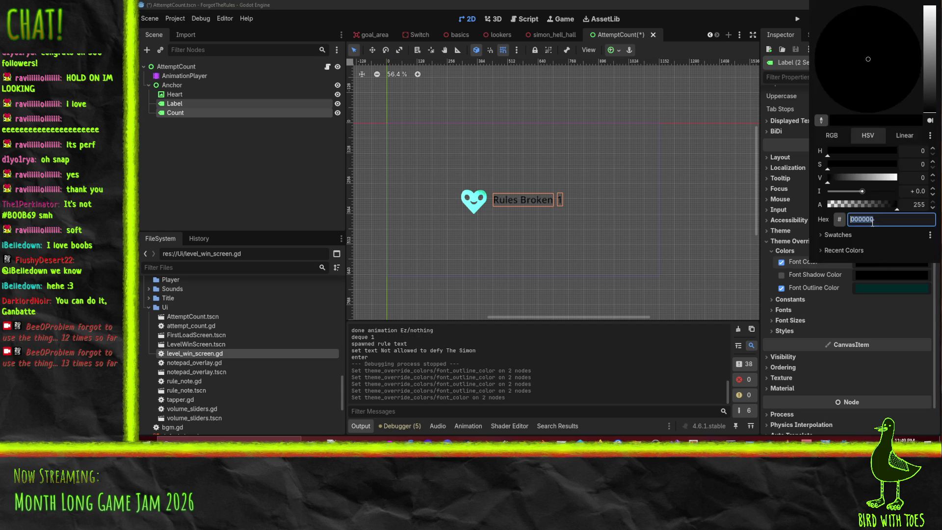
click(821, 120)
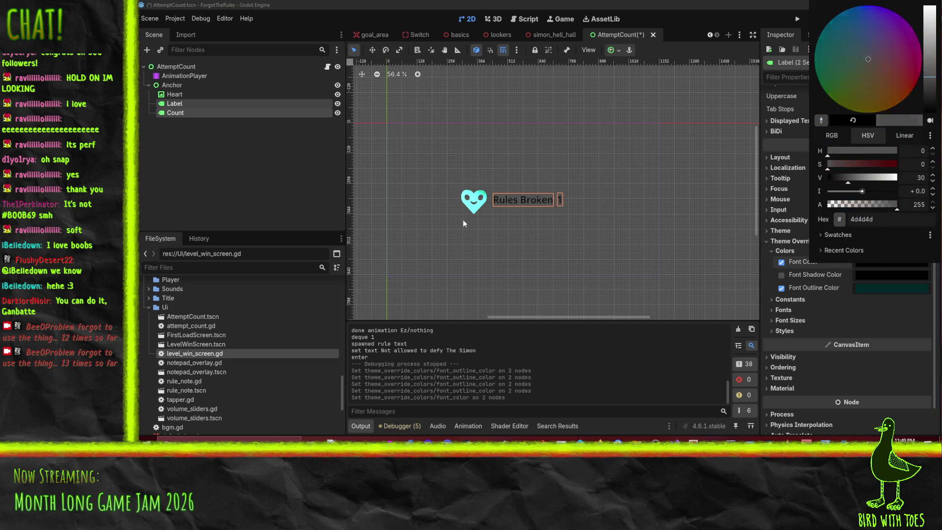
click(478, 210)
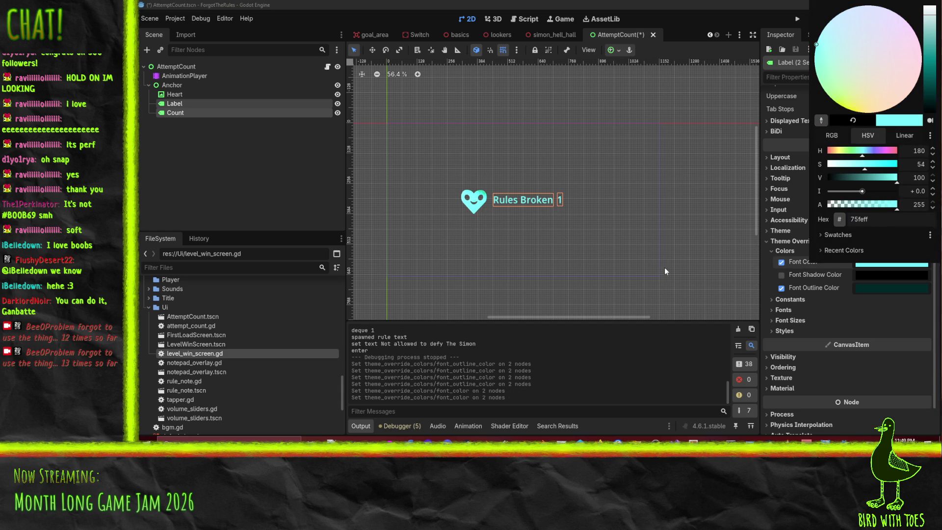
click(787, 308)
click(785, 332)
Set the labels' outline size override to 5 and make the outline colour semi-transparent.
click(779, 300)
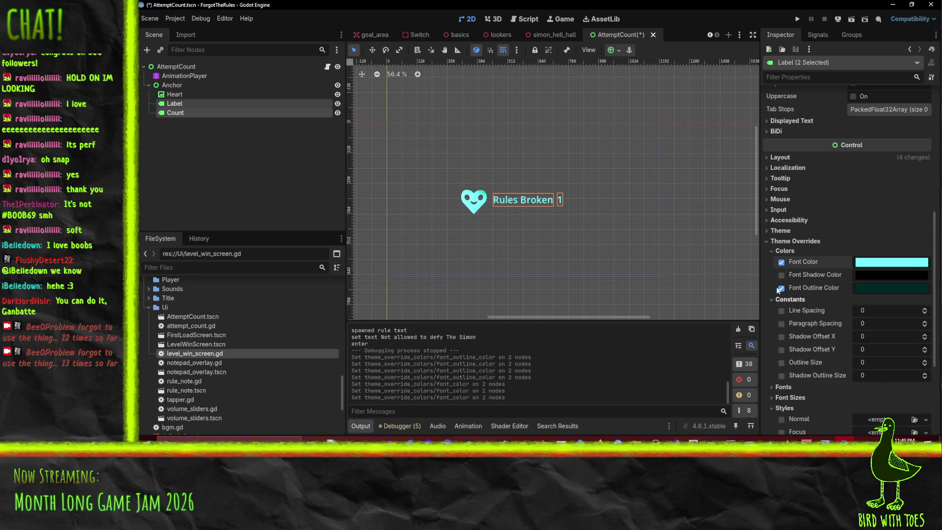
click(925, 361)
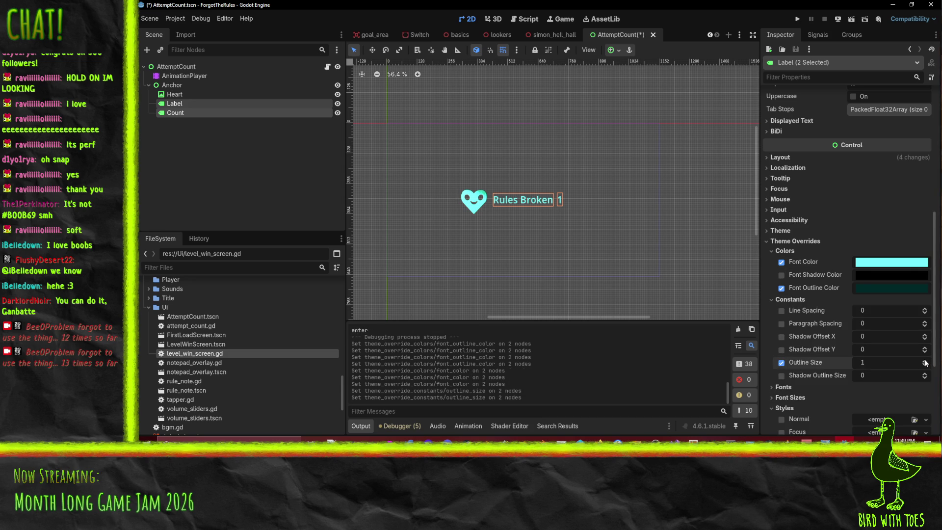
click(925, 360)
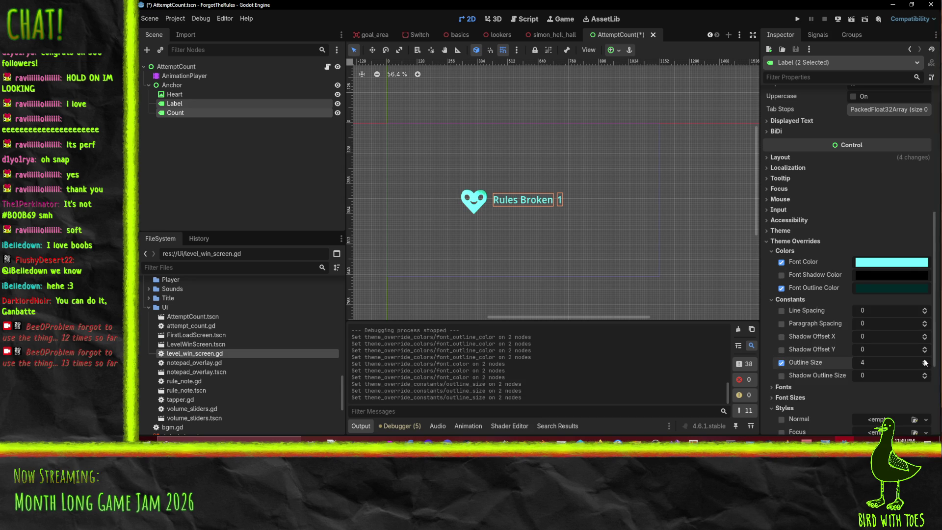
scroll(542, 188, up, 5)
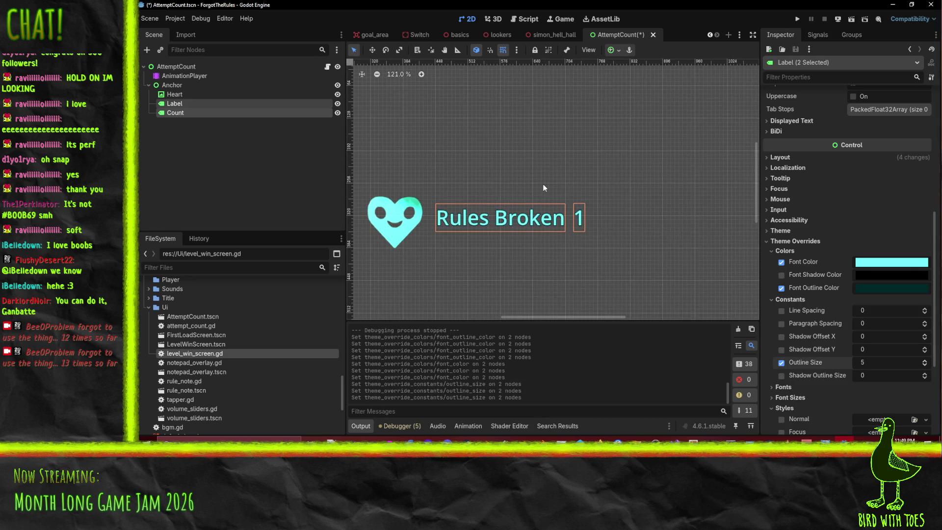
scroll(543, 188, up, 4)
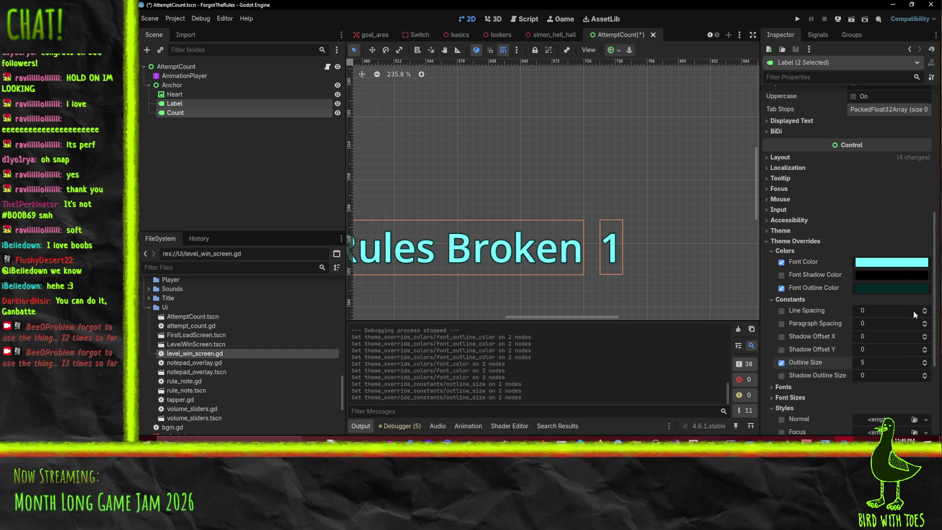
click(890, 294)
click(918, 224)
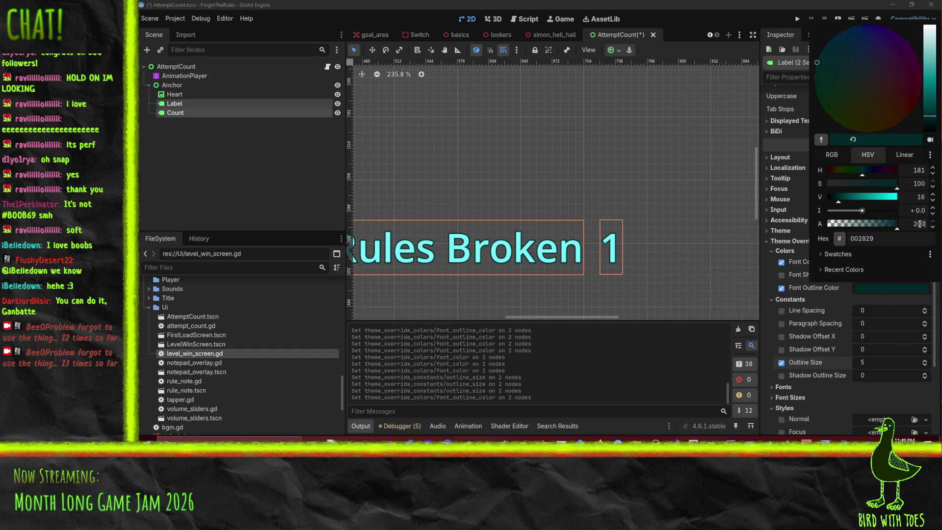
key(Return)
Save the AttemptCount scene and run the project.
scroll(534, 216, down, 5)
key(ctrl+s)
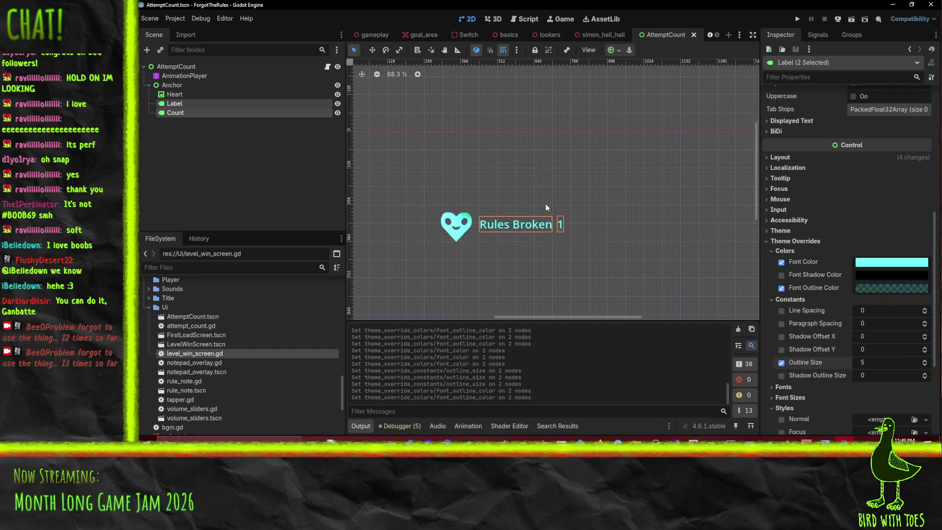
click(798, 18)
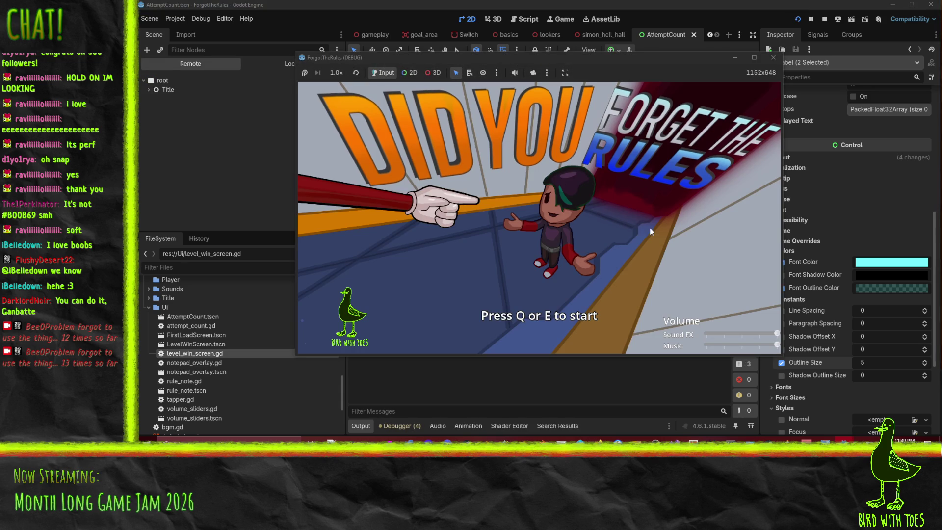
Start the game from the title screen with Q/E and walk the player toward the glowing pad.
key(q)
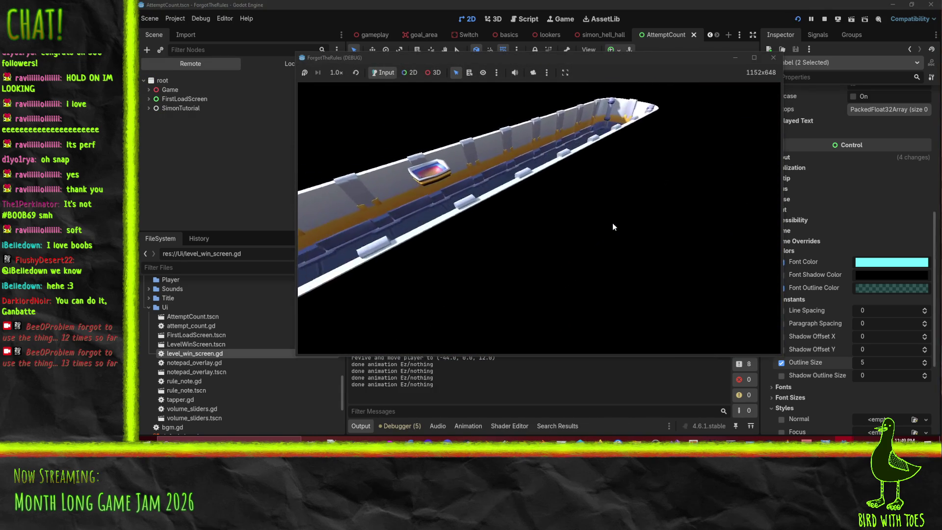
key(e)
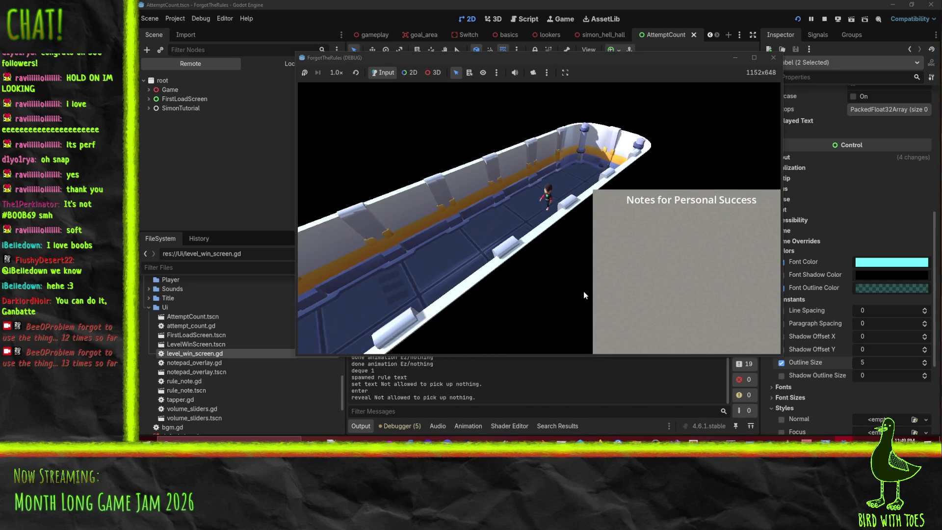
key(s)
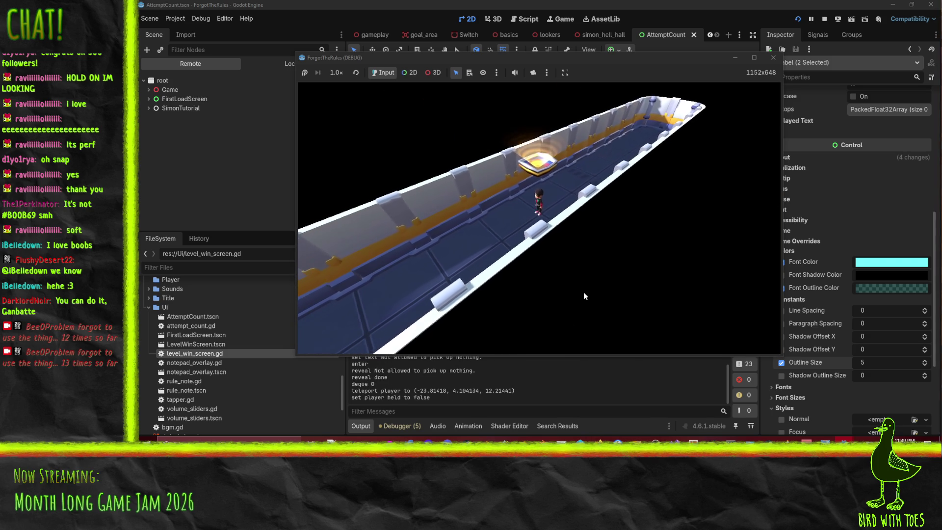
key(w)
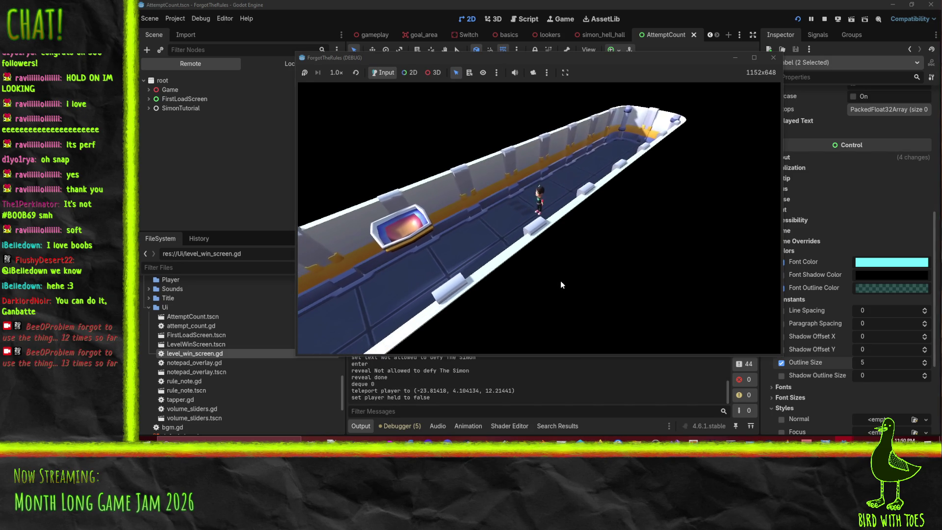
key(w)
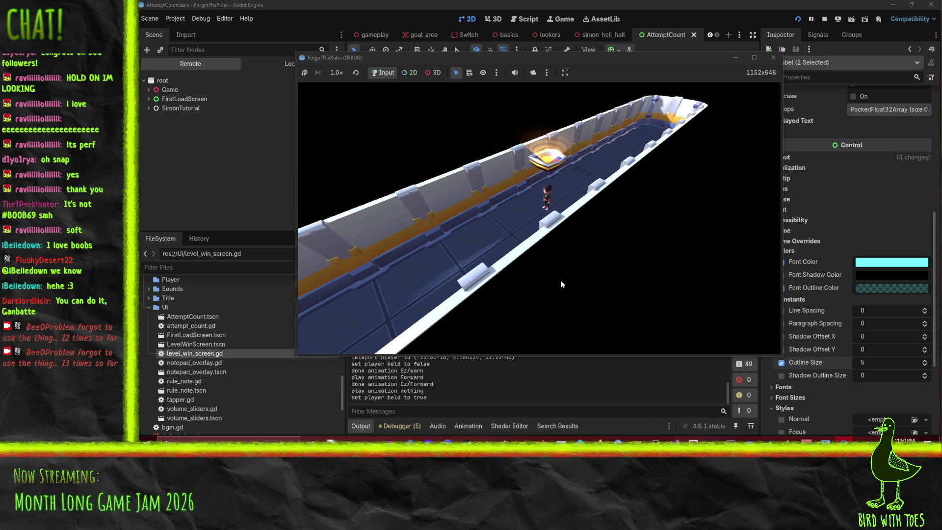
key(w)
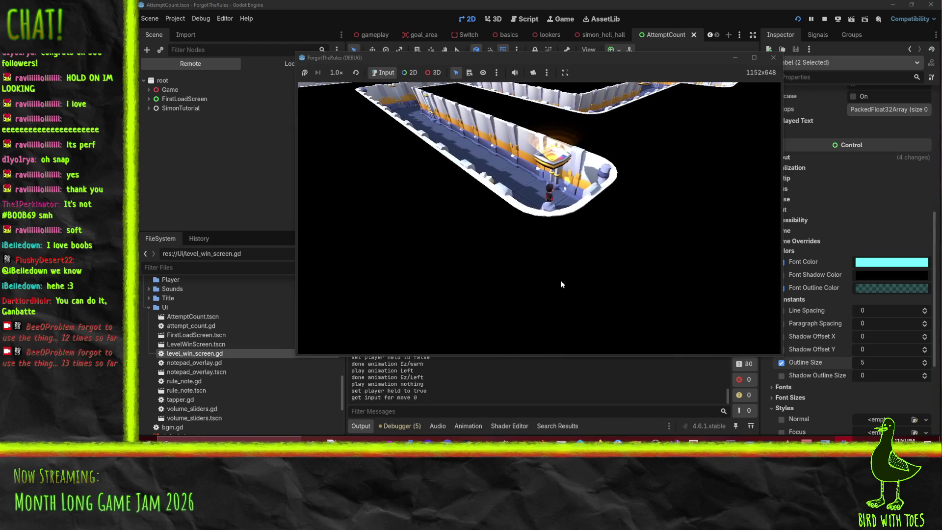
key(Left)
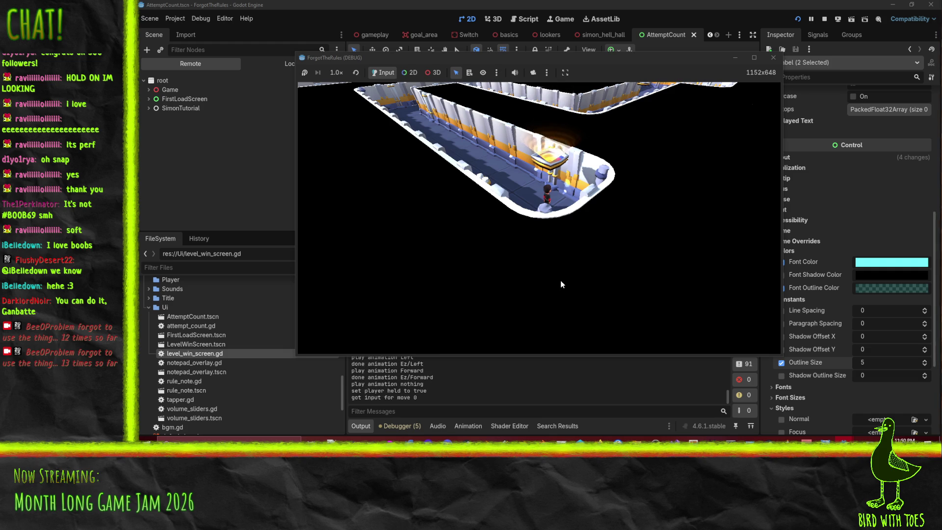
key(Left)
key(Up)
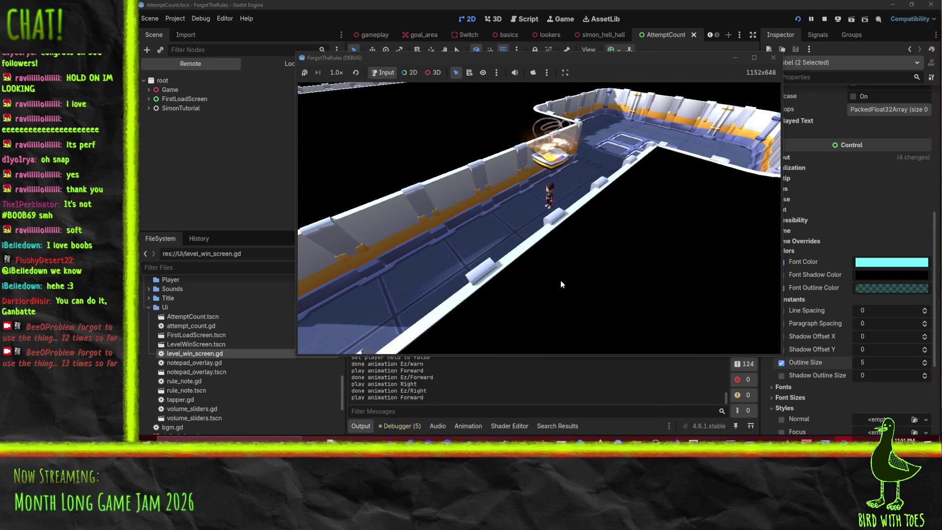
key(Up)
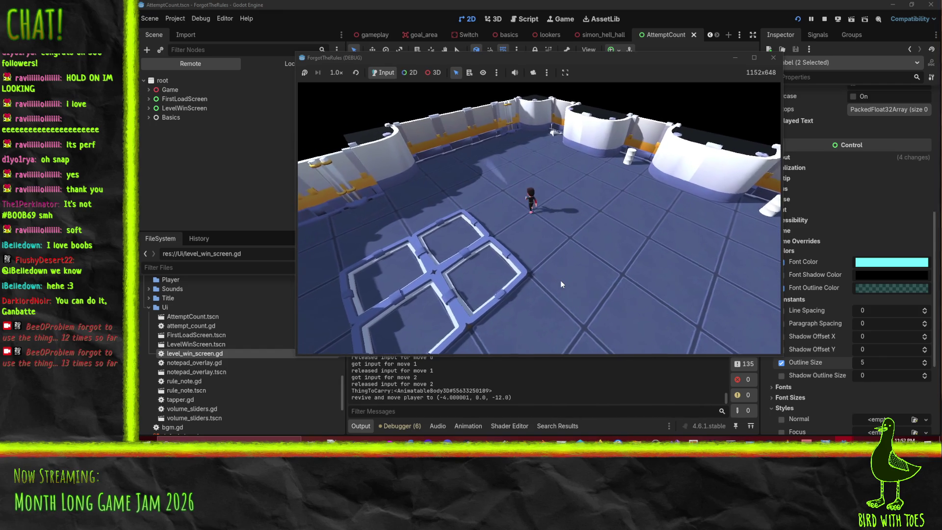
Press E in the Basics room to trigger the pick-up-nothing rule note.
key(e)
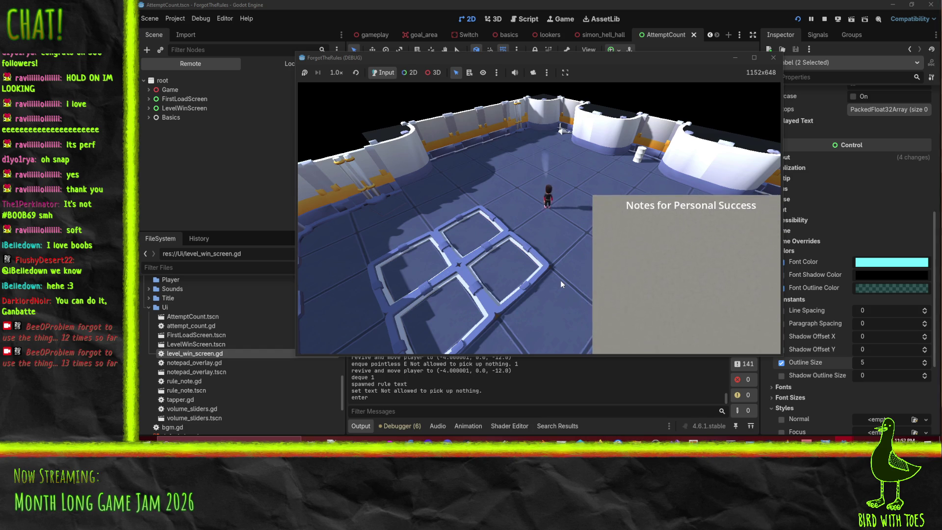
Walk to the back wall, pick up the white barrel and carry it left onto the grid squares.
key(w)
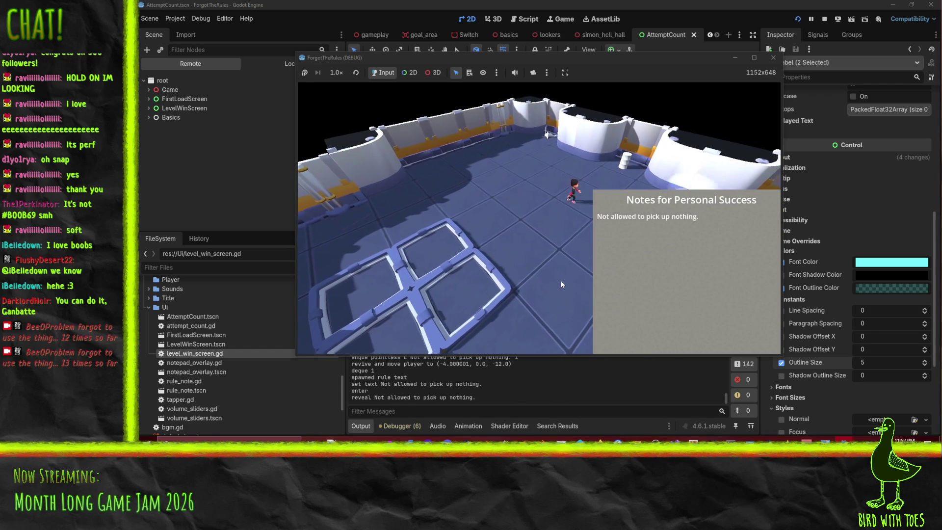
key(w)
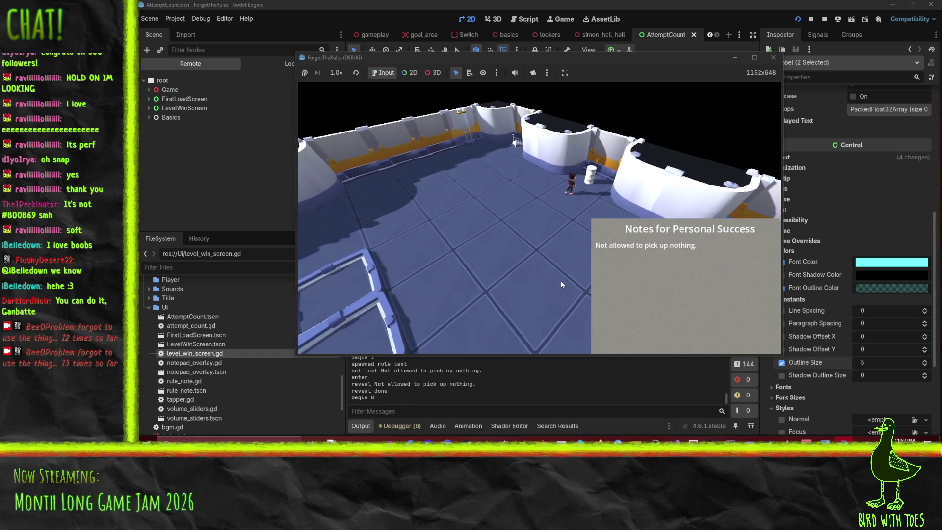
key(a)
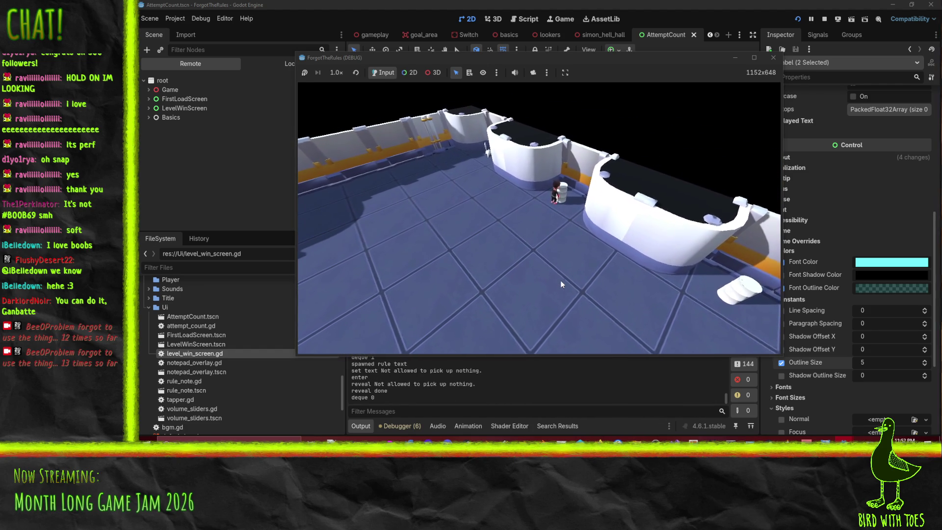
key(e)
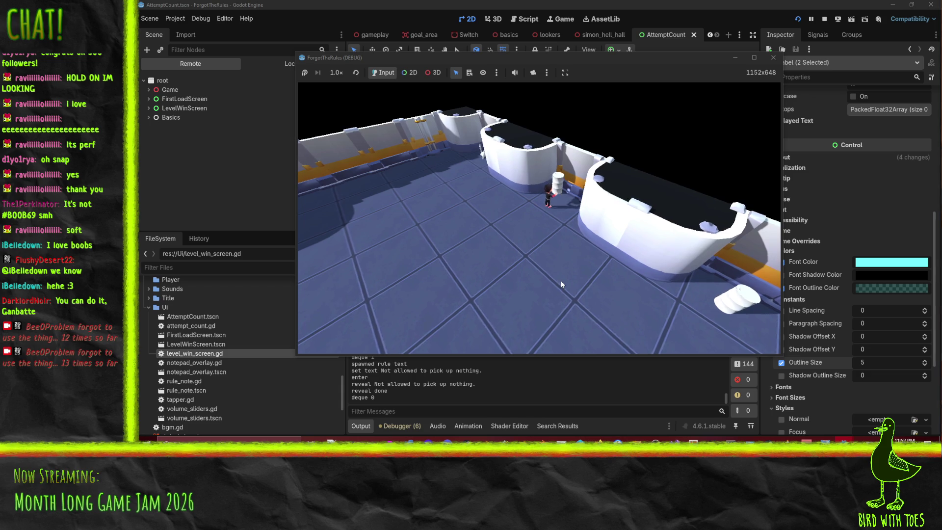
key(e)
key(a)
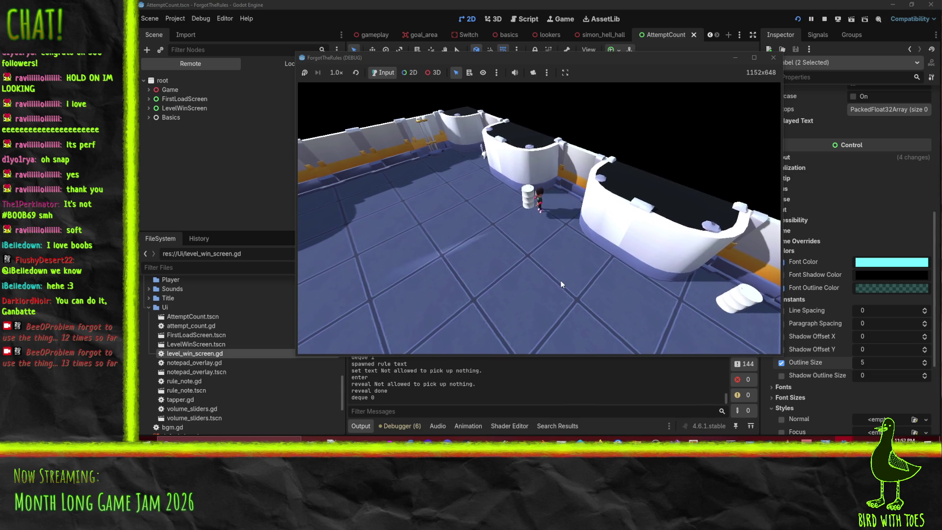
key(a)
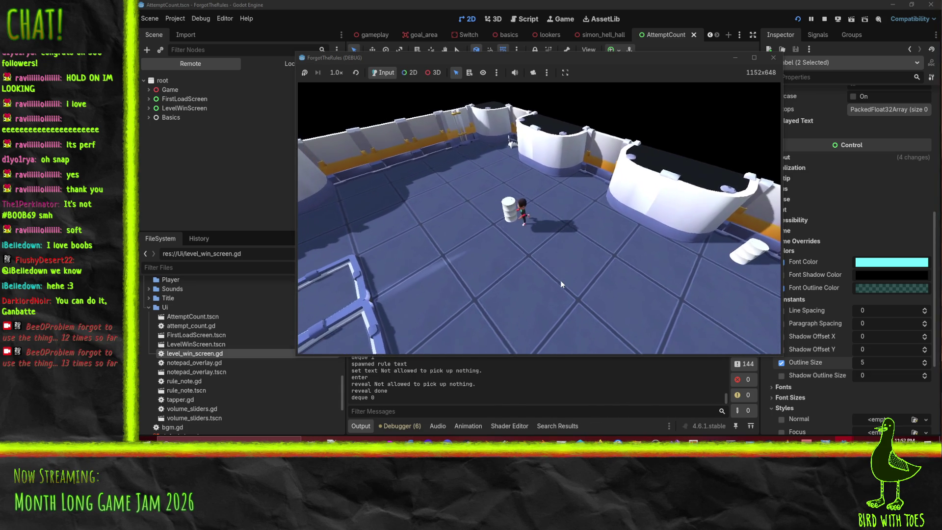
key(a)
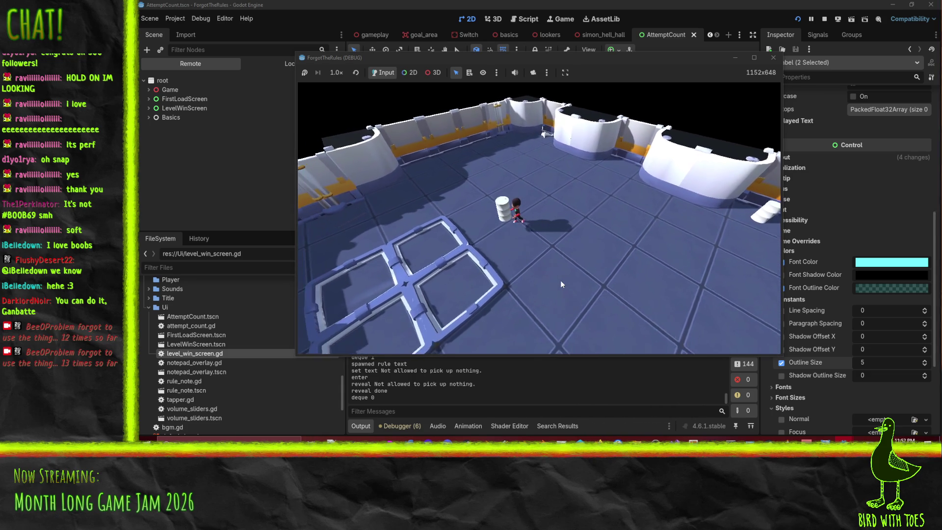
key(a)
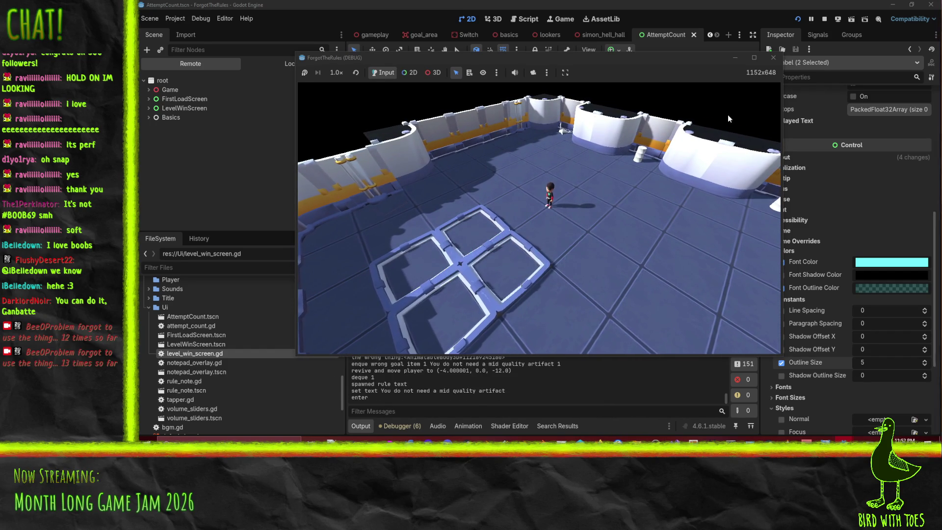
Stop the running game and bring up the File Explorer window previews from the taskbar.
click(775, 58)
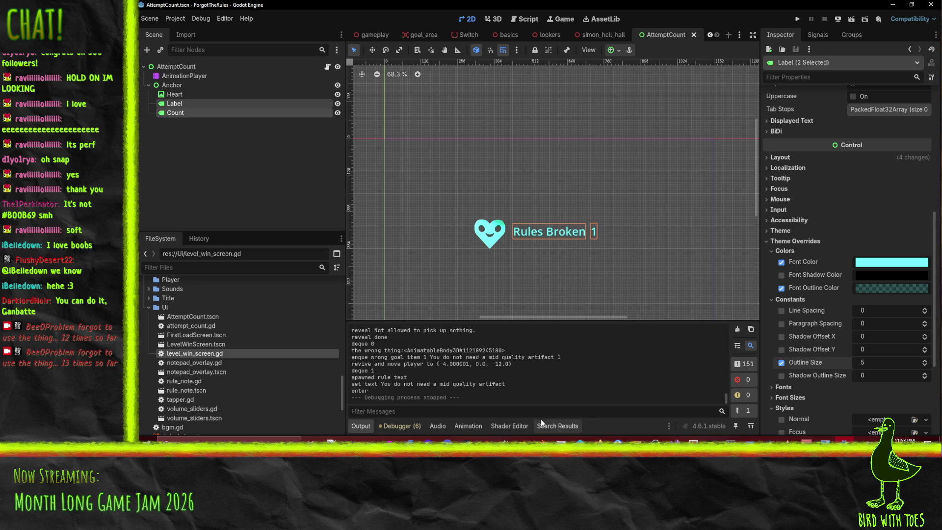
mouse_move(636, 440)
mouse_move(617, 417)
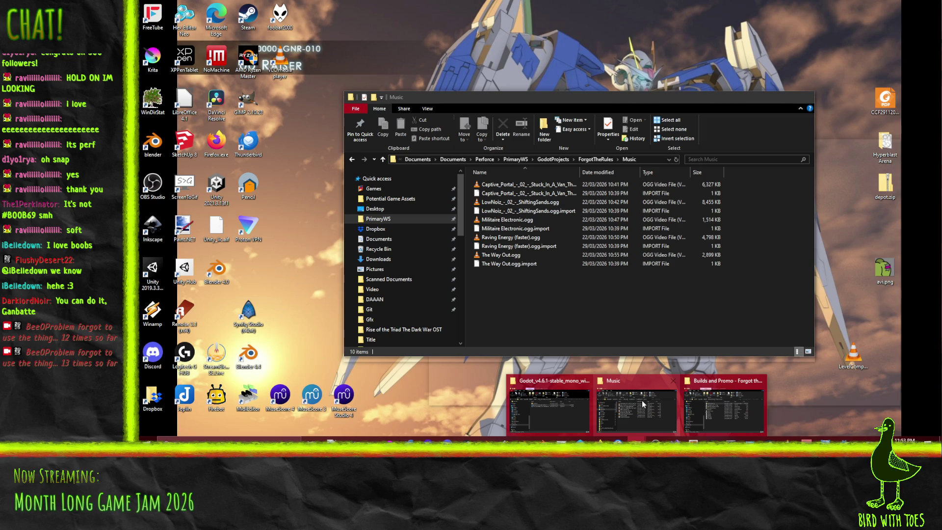
Switch to the Builds and Promo Explorer window and navigate to F:\Potential Game Assets.
click(684, 391)
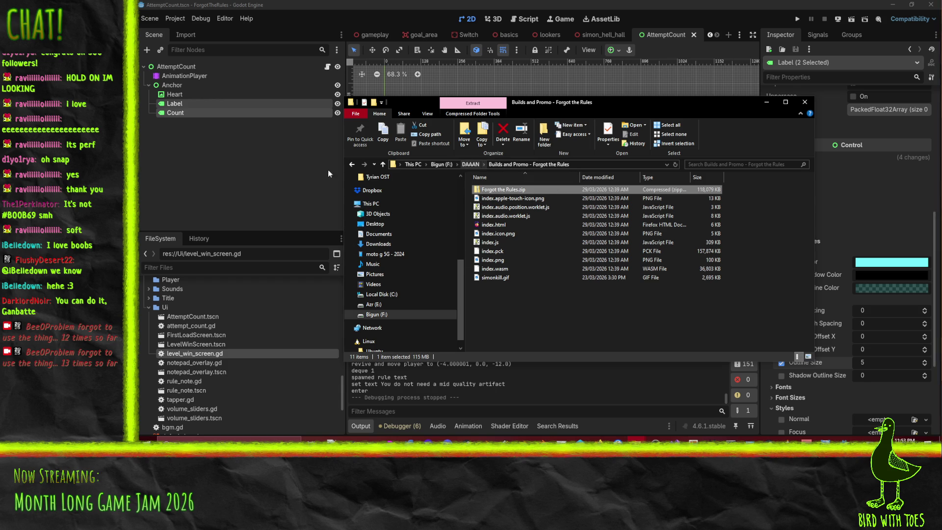
click(442, 164)
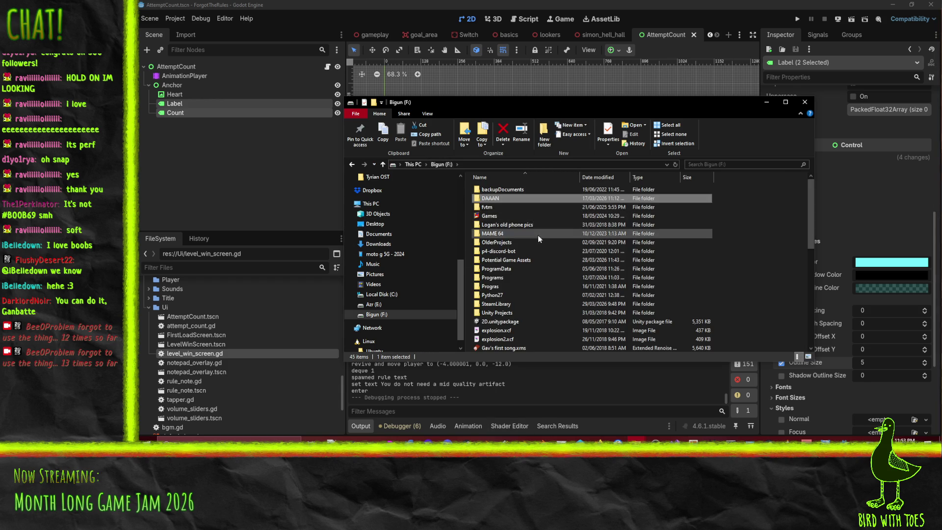
double_click(538, 259)
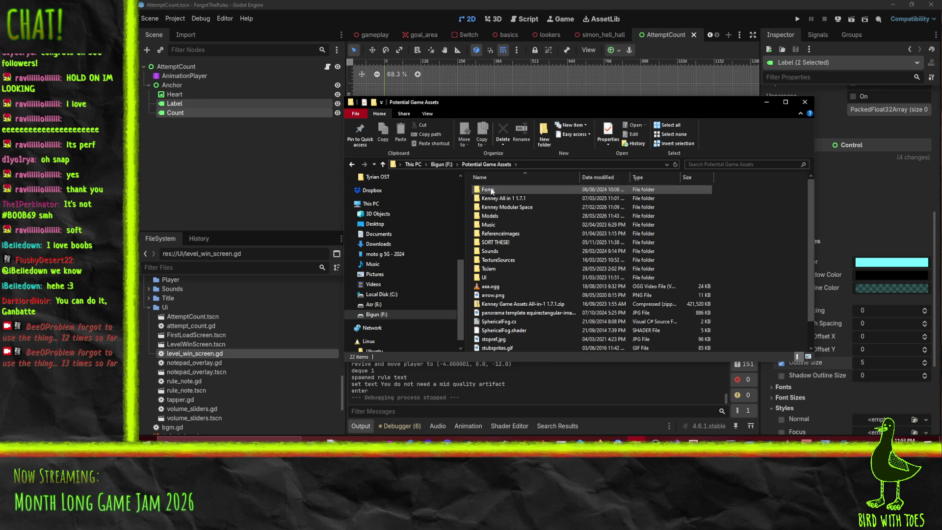
Open the Fonts folder, browse the font folders and preview the Whoa title image.
double_click(510, 189)
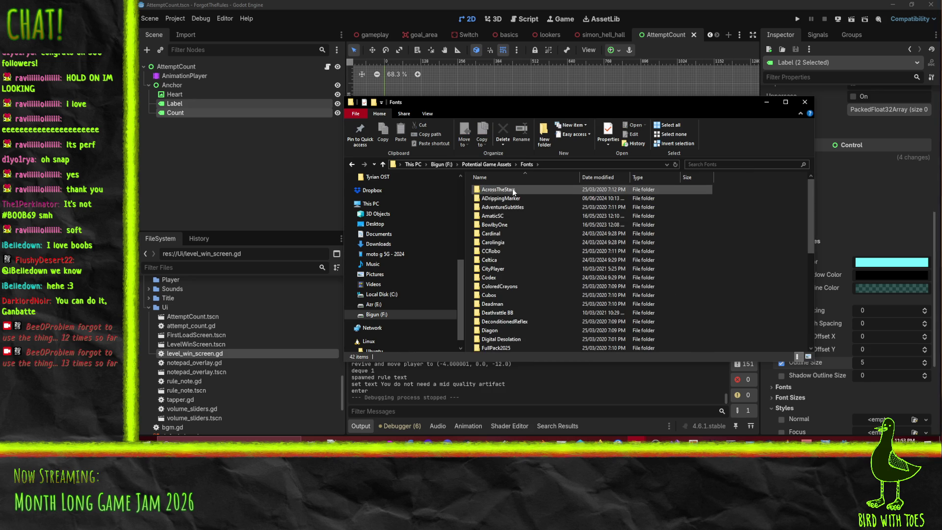
click(515, 207)
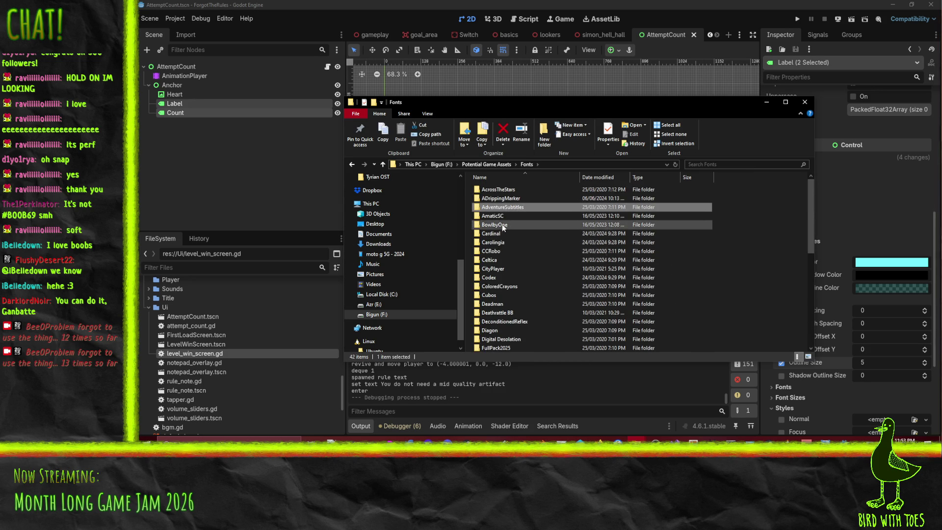
scroll(502, 228, down, 4)
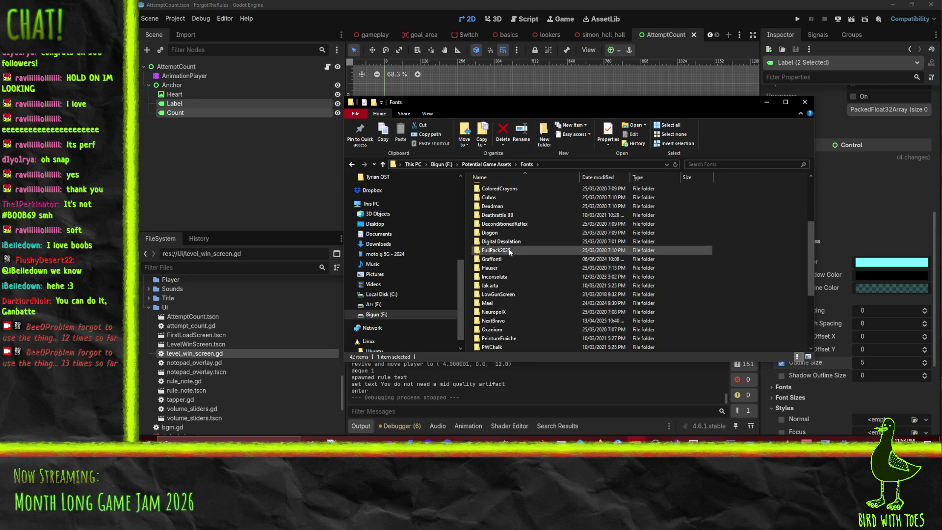
click(520, 310)
scroll(518, 287, down, 4)
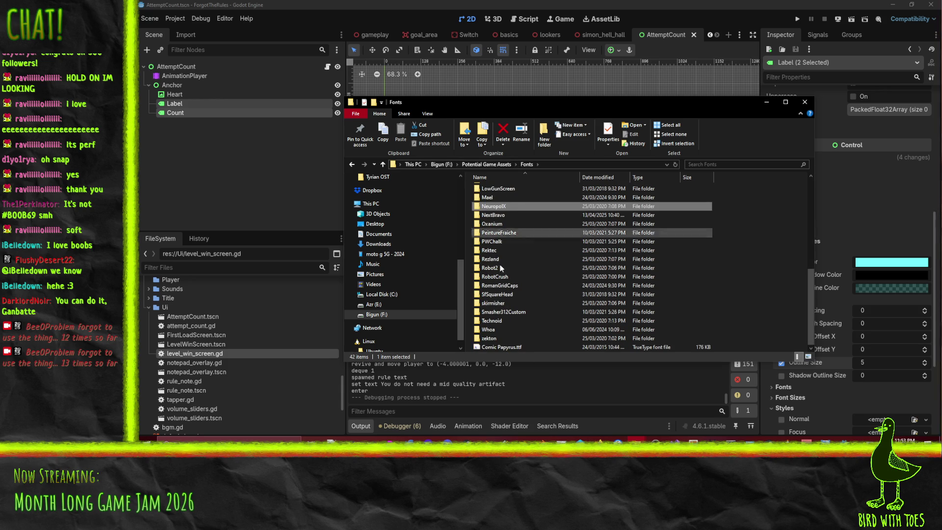
double_click(508, 329)
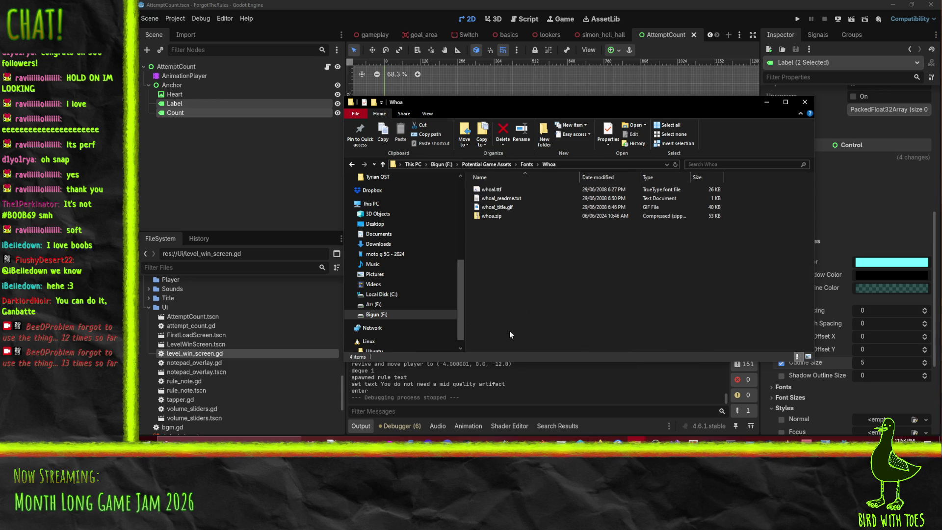
click(502, 208)
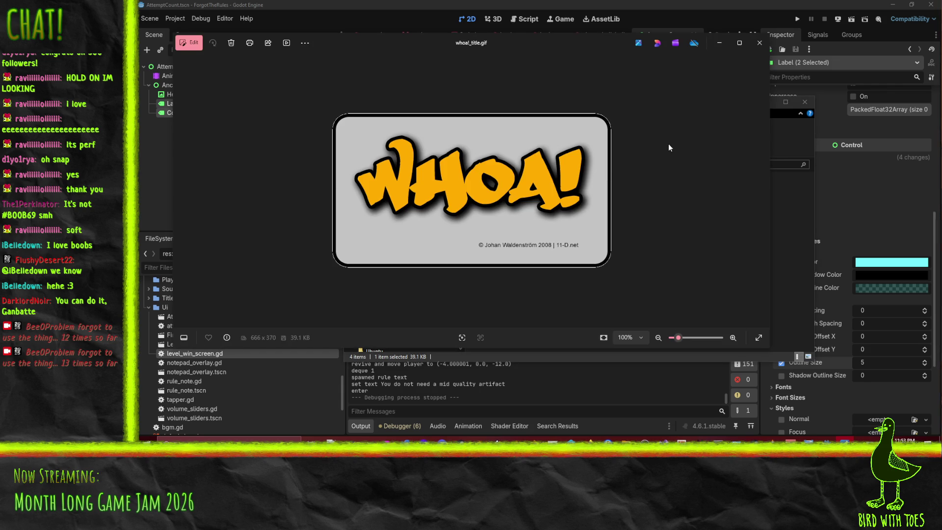
click(760, 42)
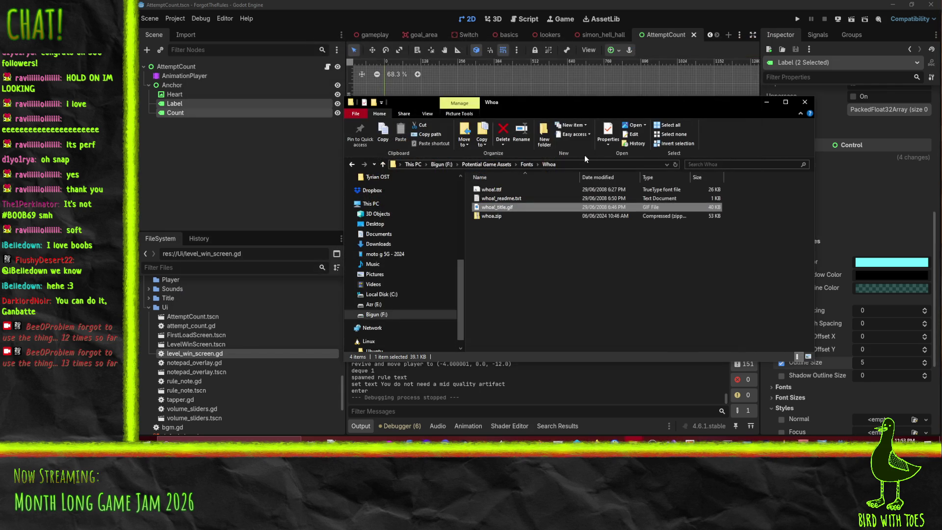
Preview the Next Bravo sample image, then open the Low Gun Screen font preview.
click(527, 164)
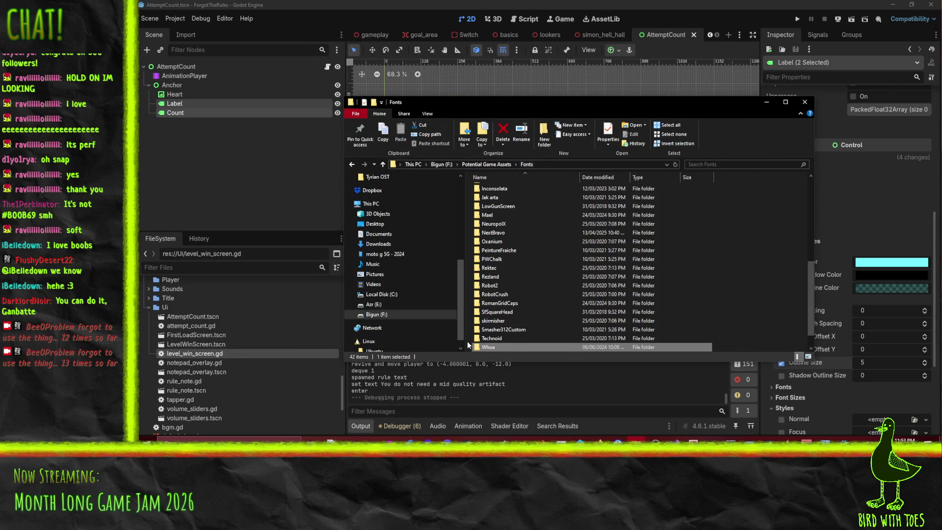
double_click(500, 233)
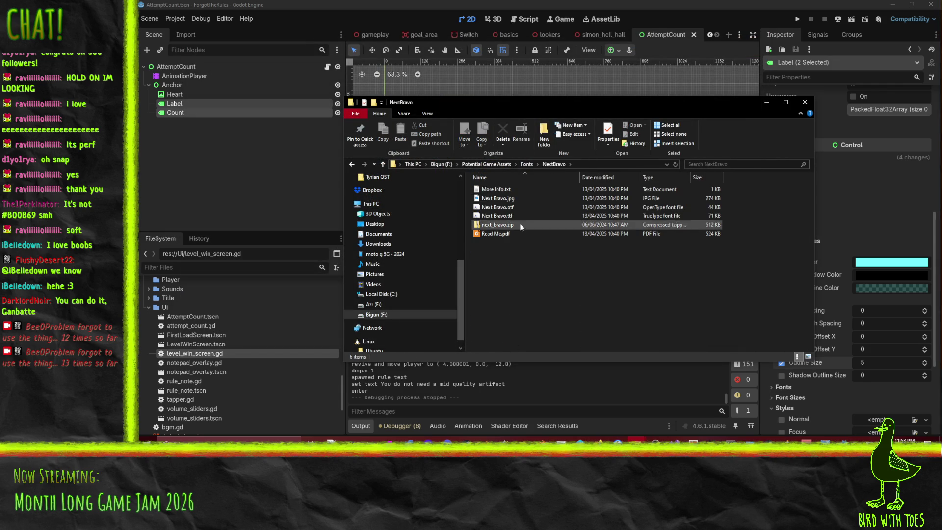
double_click(506, 199)
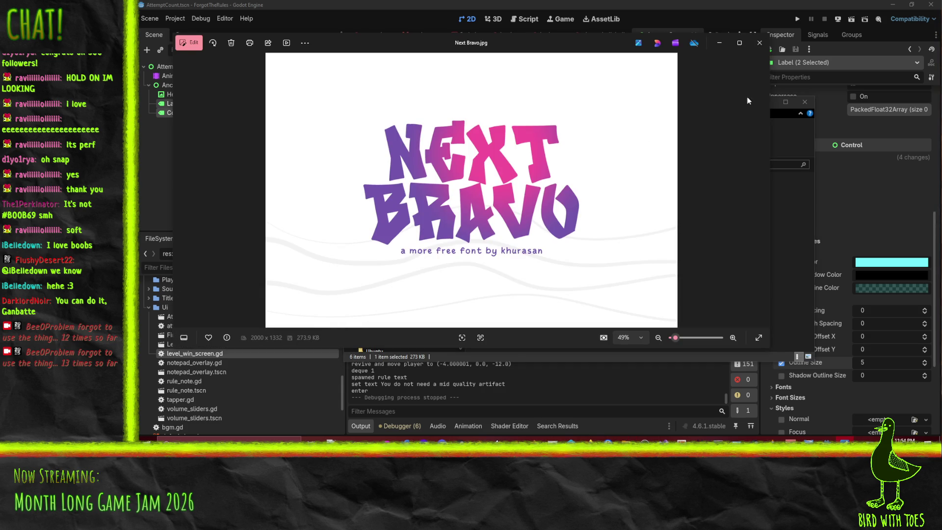
click(759, 43)
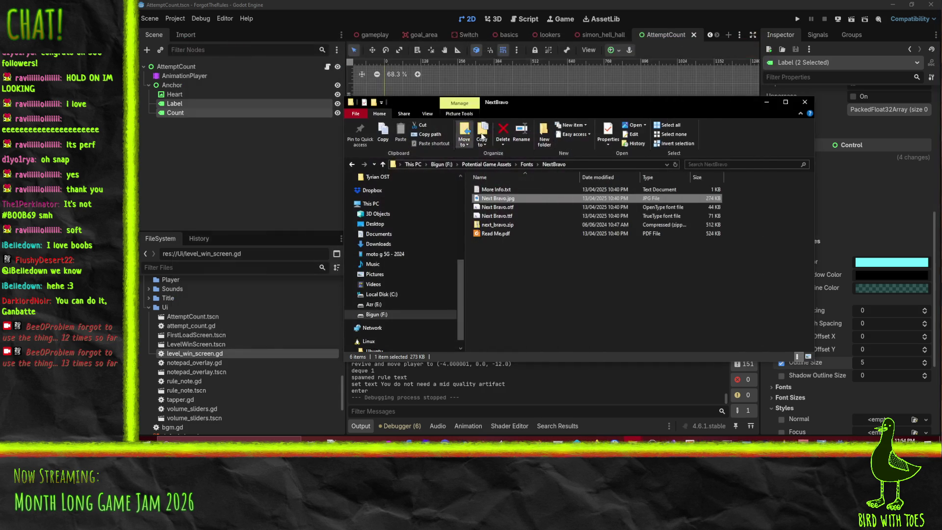
click(526, 164)
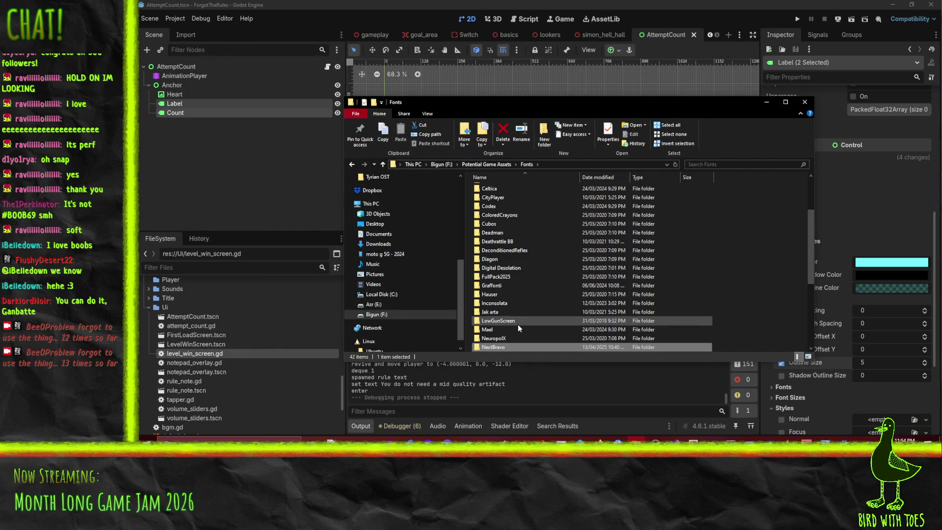
double_click(516, 321)
double_click(490, 190)
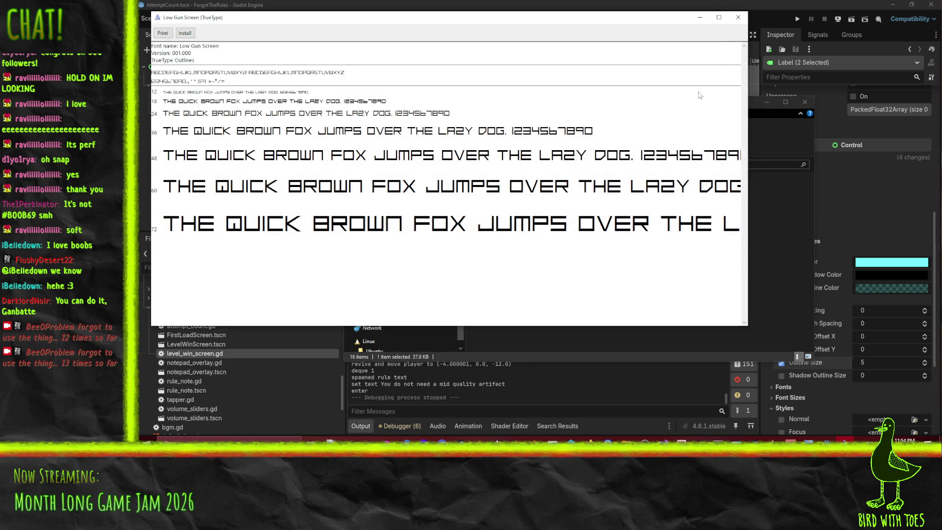
click(737, 17)
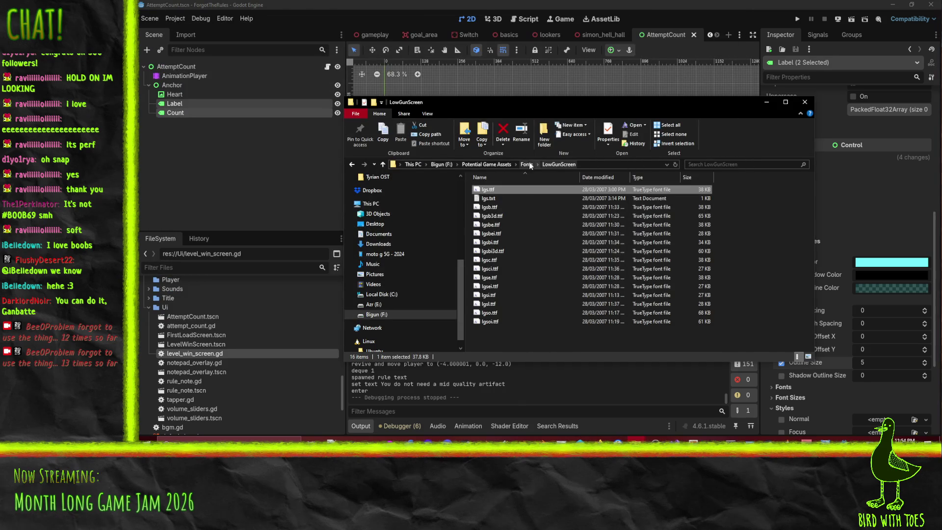
key(alt+Left)
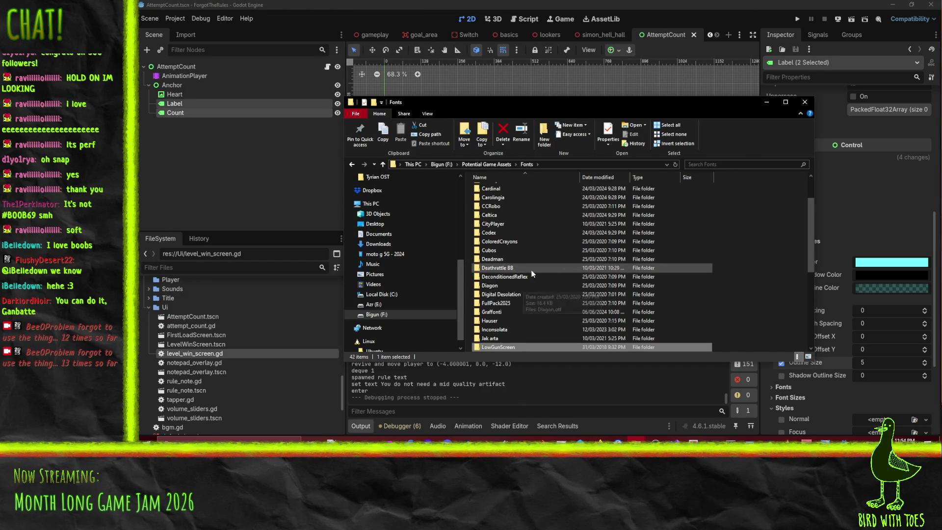
double_click(510, 294)
double_click(485, 190)
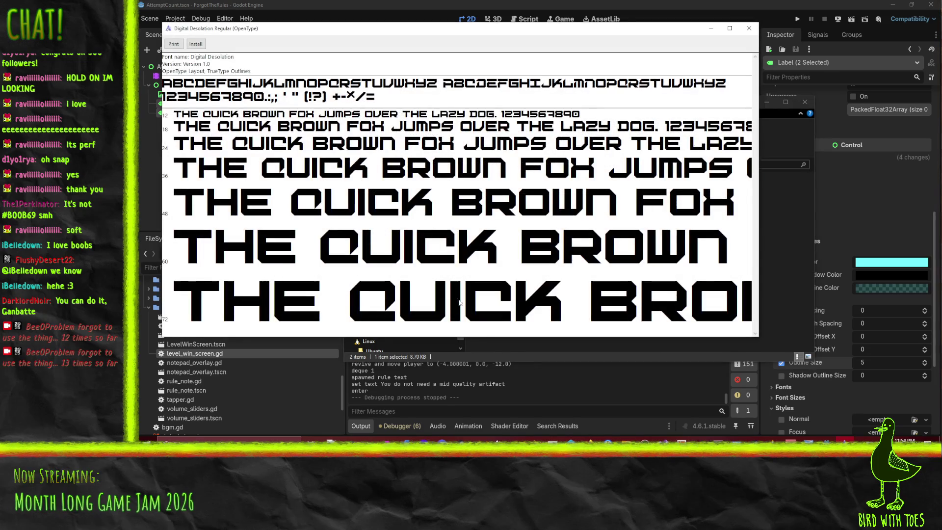
click(749, 28)
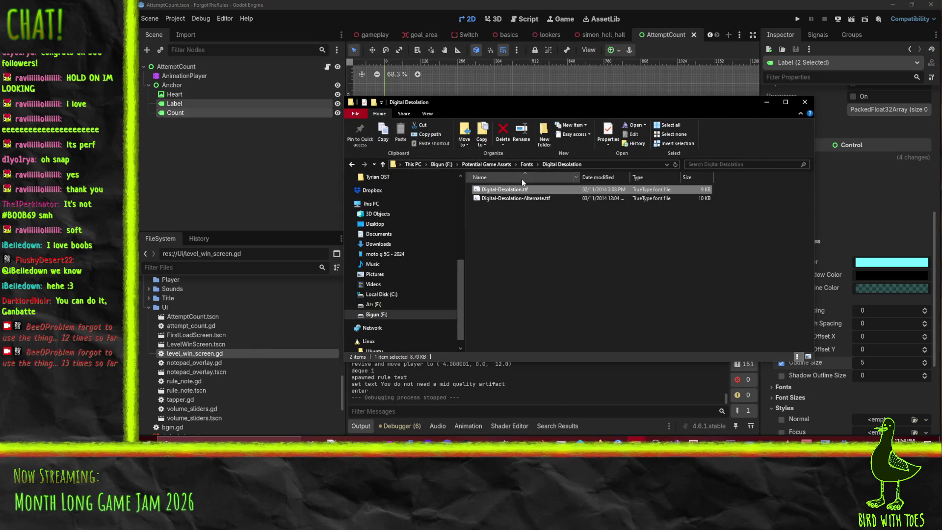
key(alt+Left)
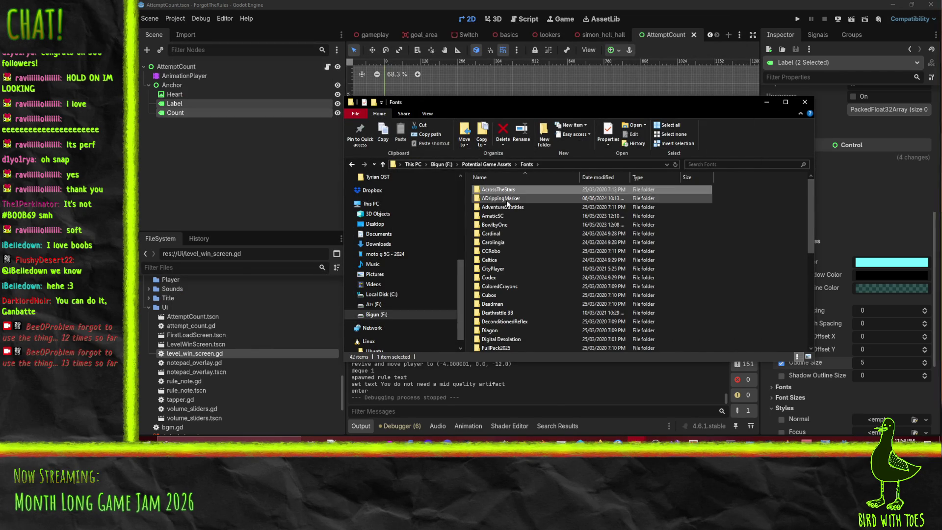
double_click(510, 208)
double_click(504, 190)
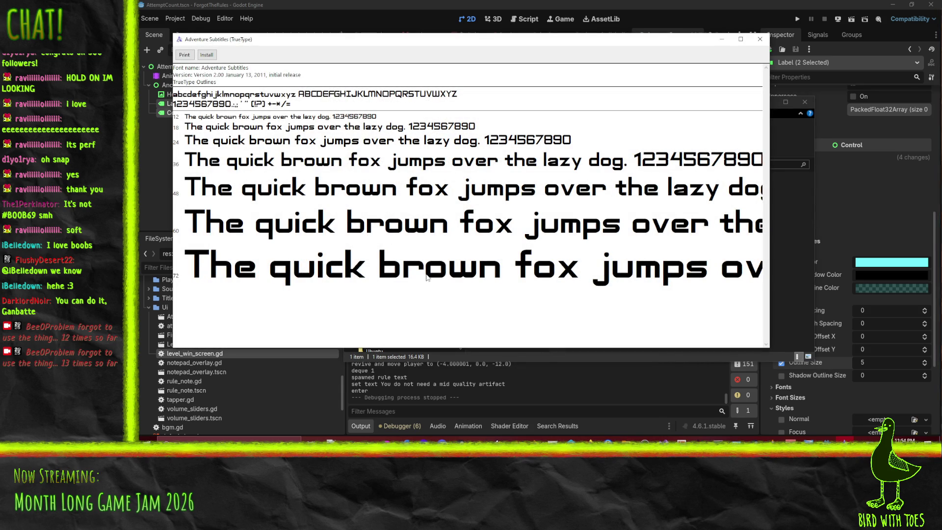
click(759, 39)
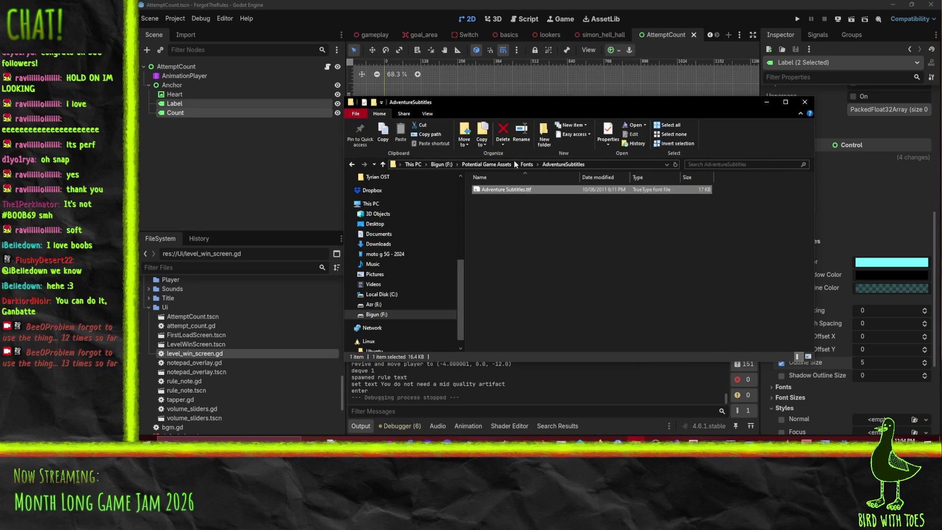
click(528, 165)
double_click(495, 190)
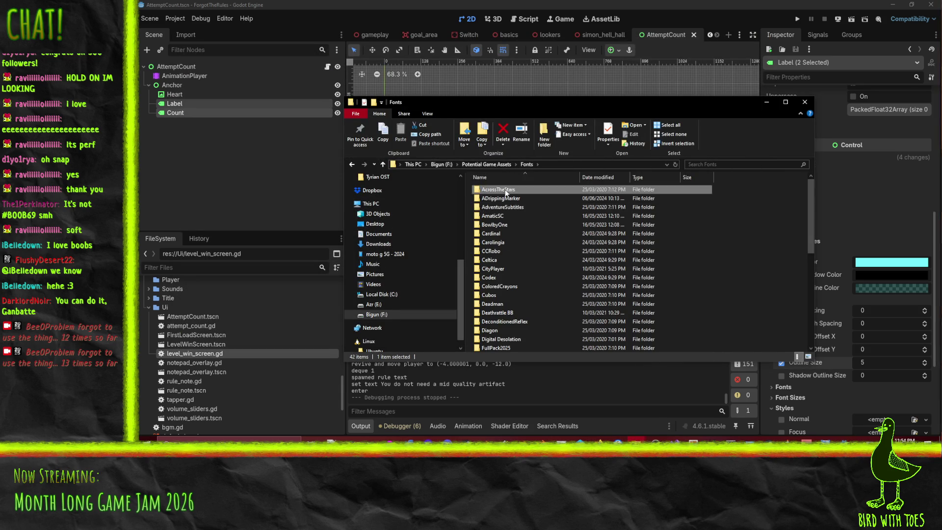
double_click(501, 188)
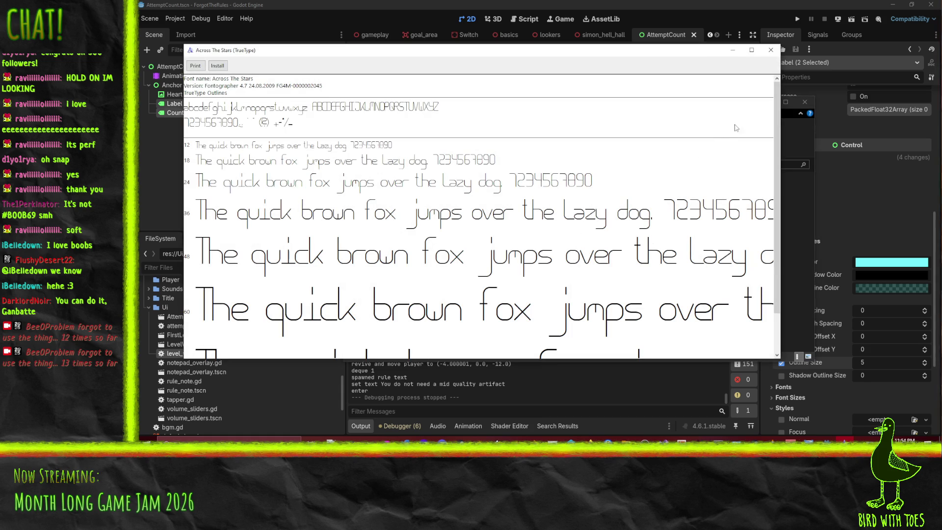
scroll(778, 100, down, 2)
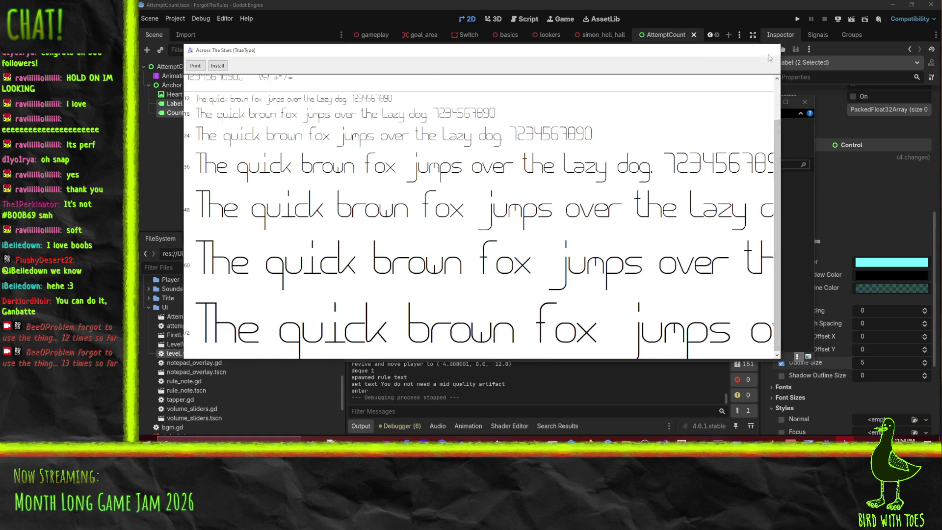
click(770, 51)
click(527, 164)
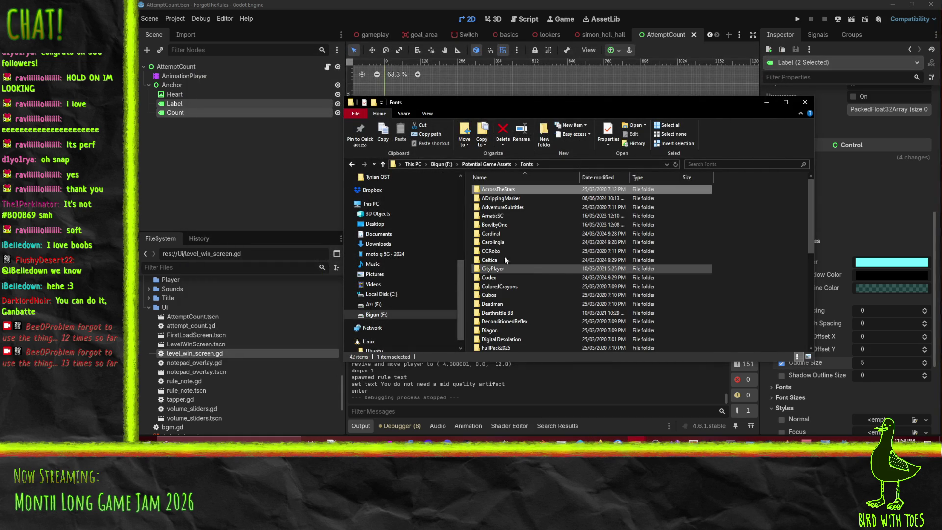
click(496, 233)
double_click(498, 234)
double_click(493, 190)
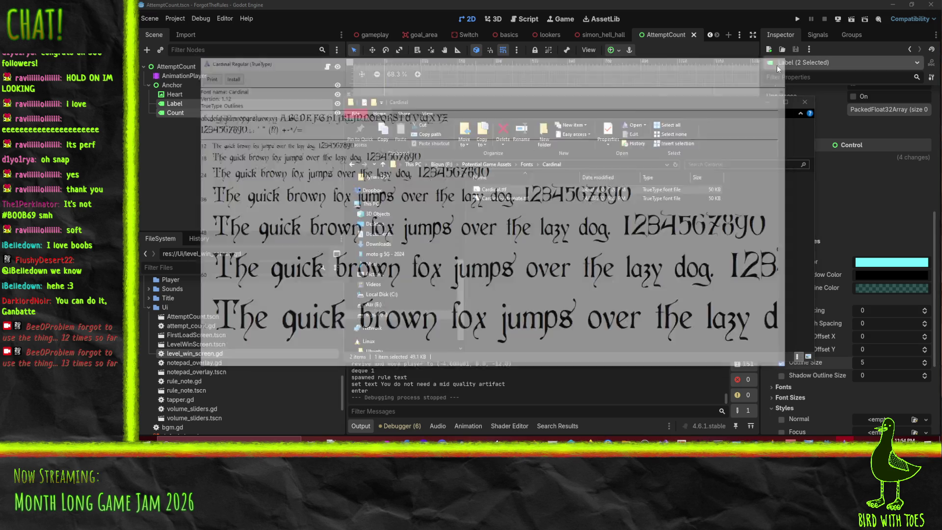
click(781, 60)
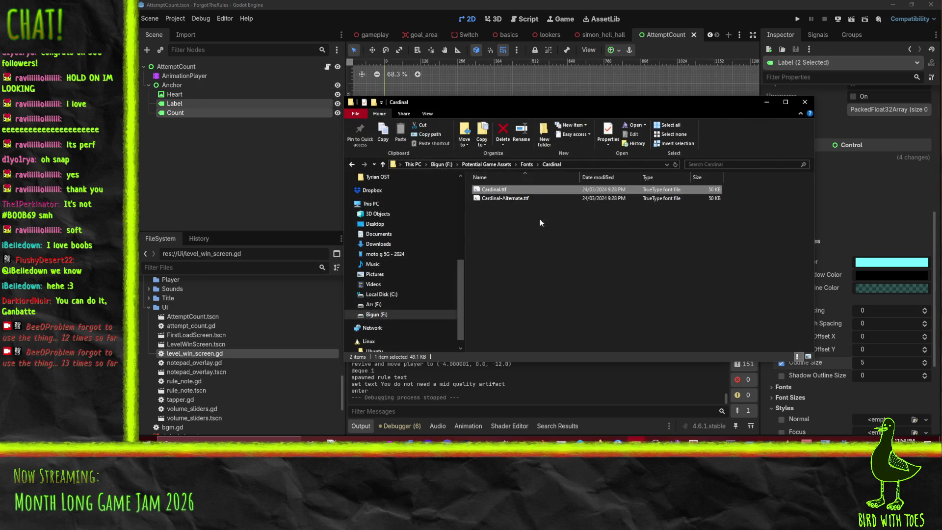
click(527, 164)
double_click(508, 224)
double_click(500, 189)
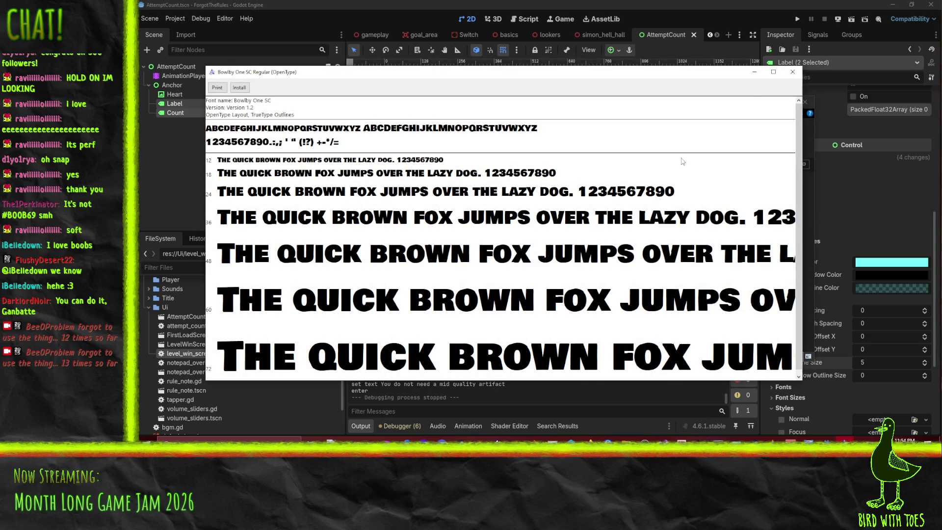
click(792, 72)
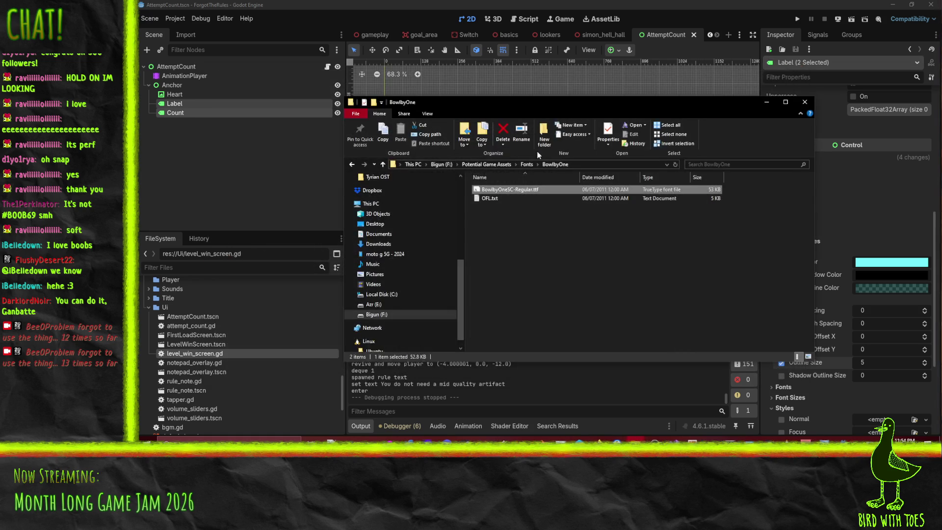
click(526, 164)
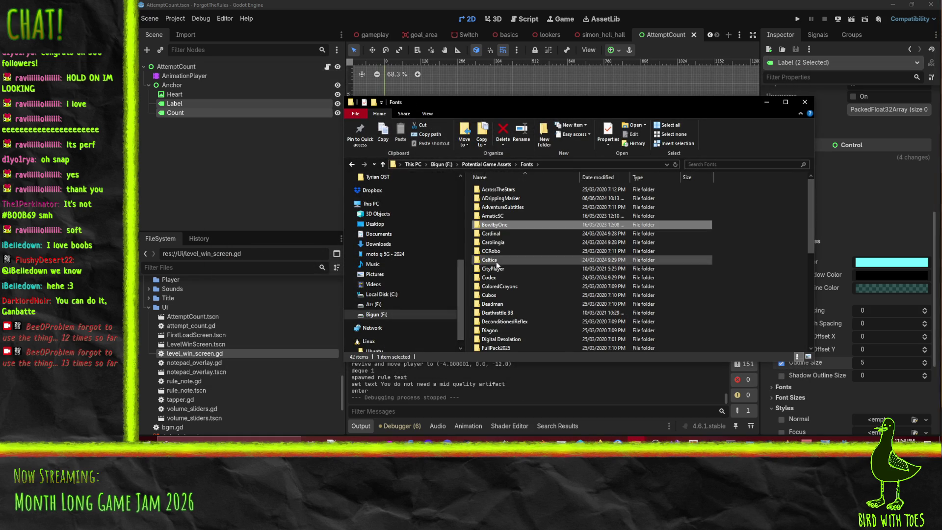
double_click(530, 260)
double_click(498, 198)
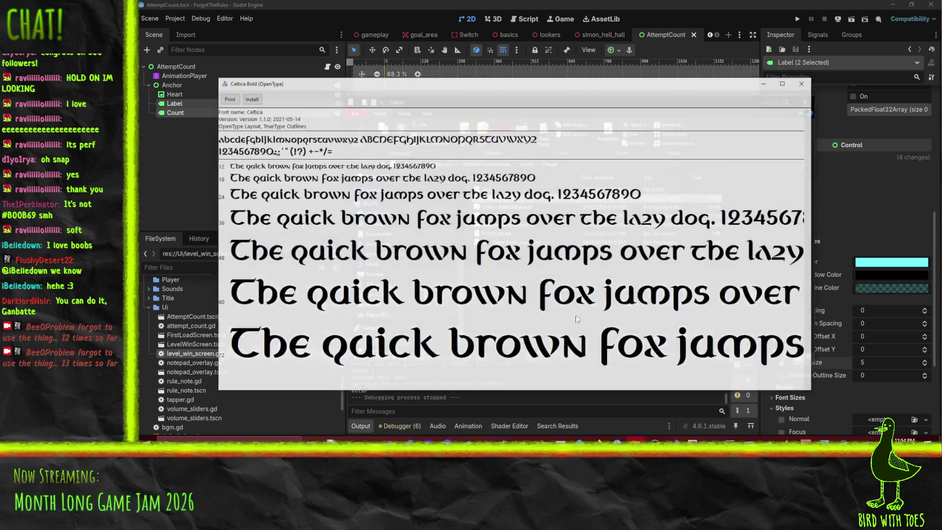
click(804, 83)
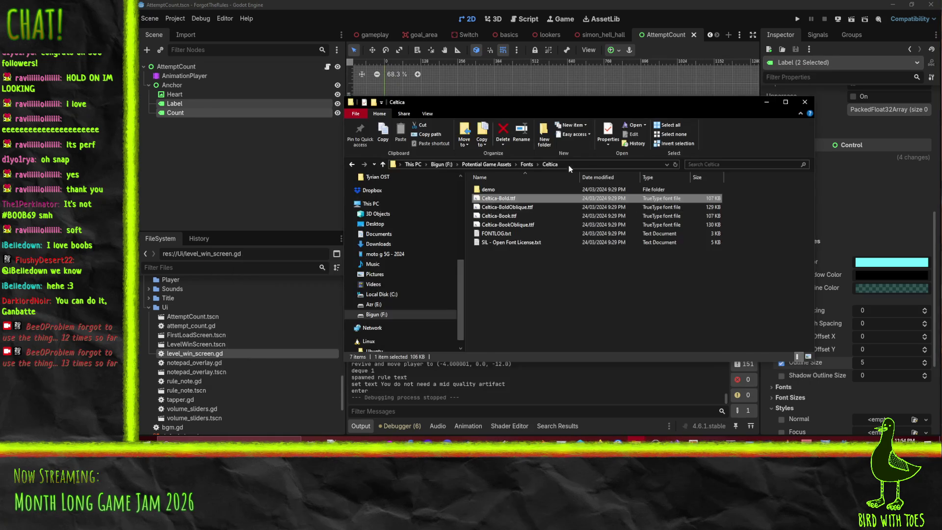
click(527, 165)
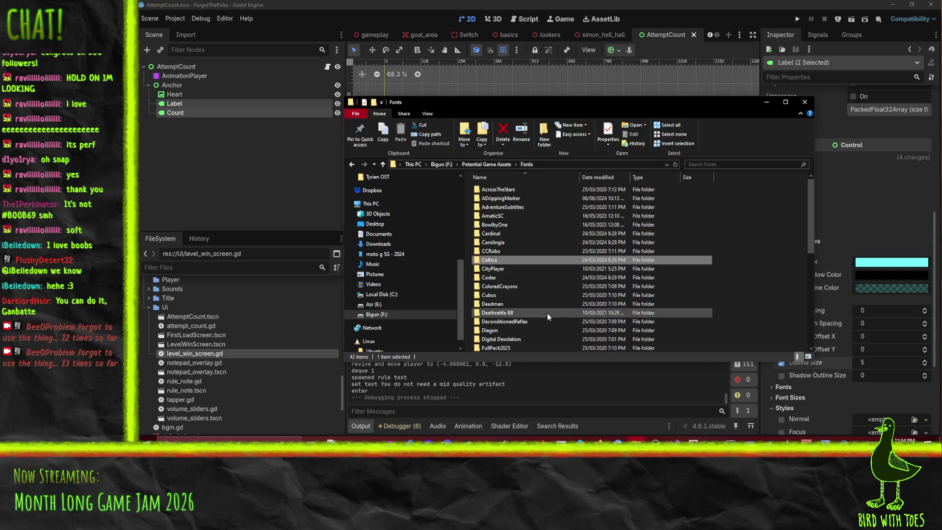
double_click(519, 287)
double_click(504, 191)
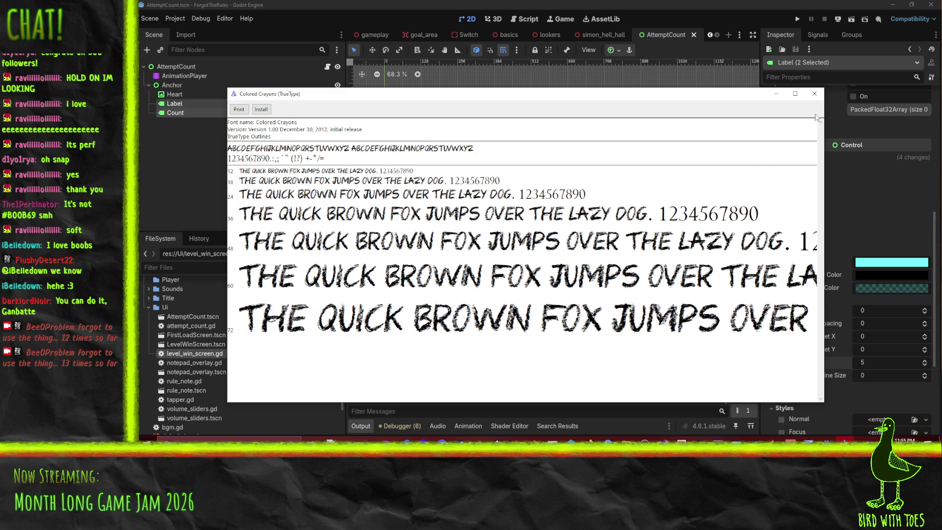
Read the Colored Crayons licence, then copy Colored Crayons.ttf into the project's Ui folder.
click(815, 93)
double_click(508, 200)
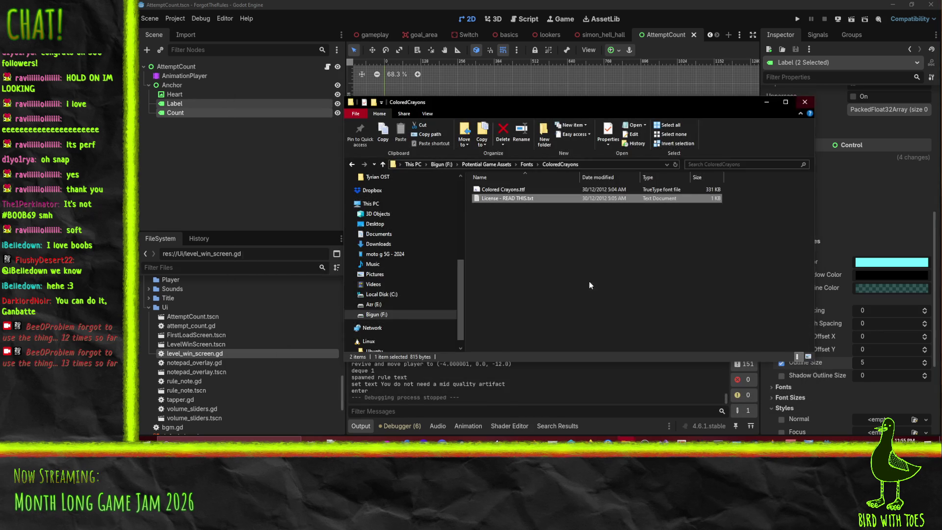
click(814, 97)
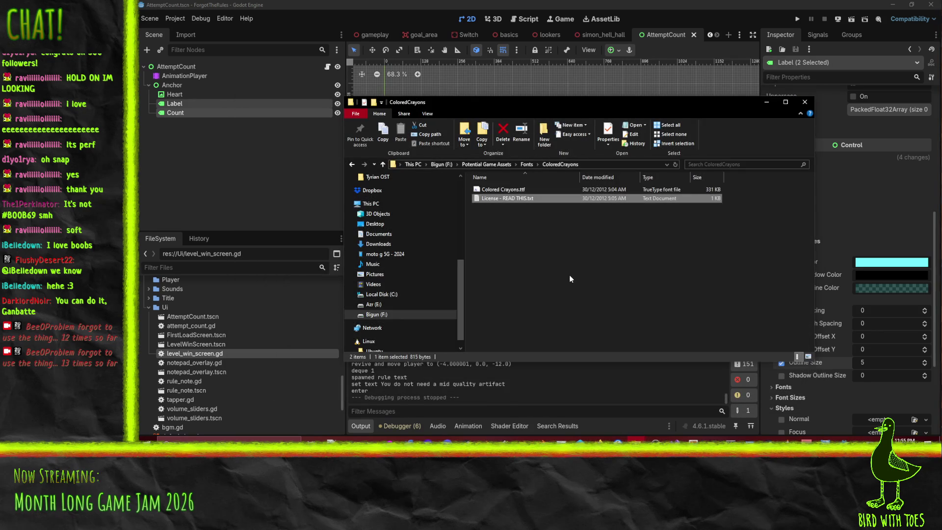
click(511, 189)
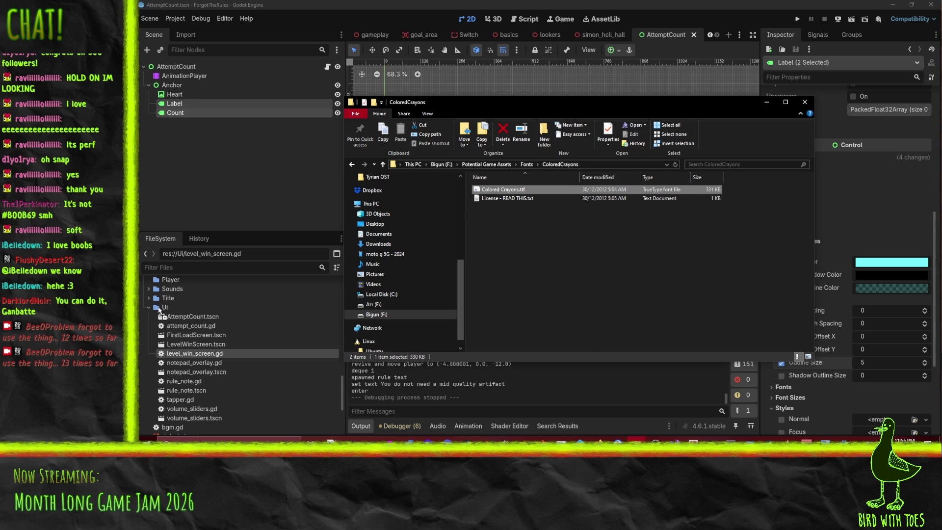
drag(159, 310, 162, 309)
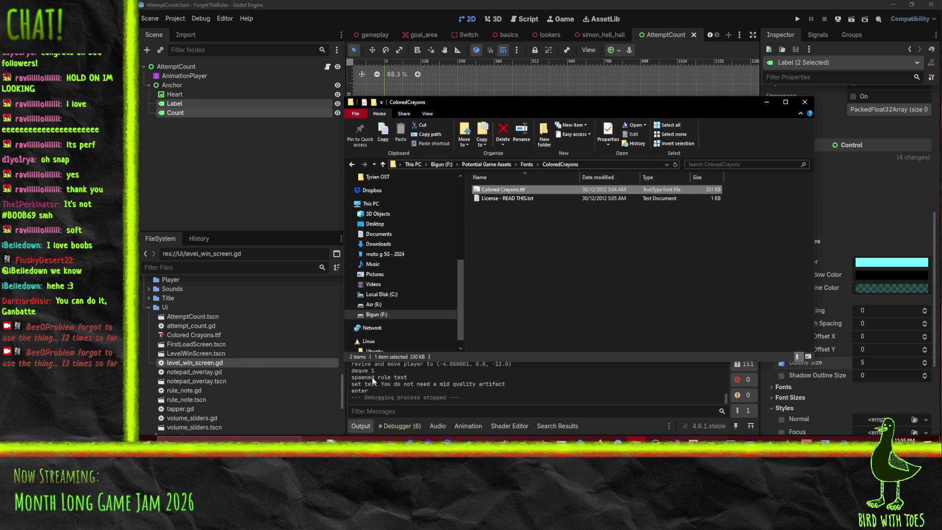
Deselect the files and return to the Fonts folder listing in Explorer.
click(621, 257)
click(527, 164)
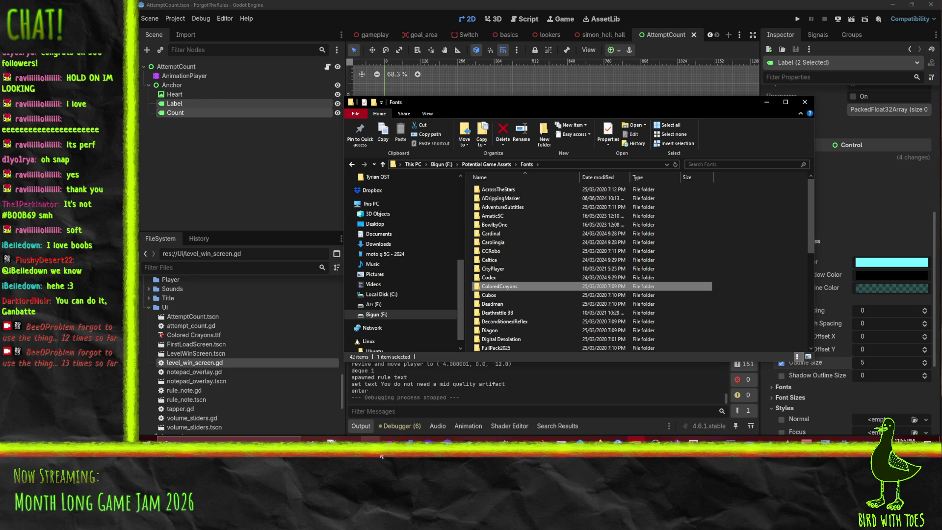
click(598, 439)
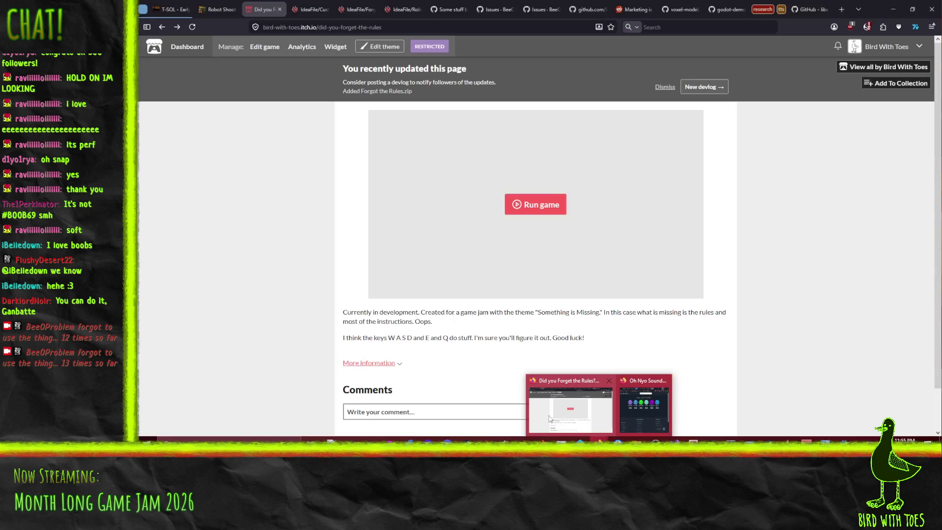
Bring the Godot editor back in front and collapse the Inspector's Tooltip properties.
click(560, 392)
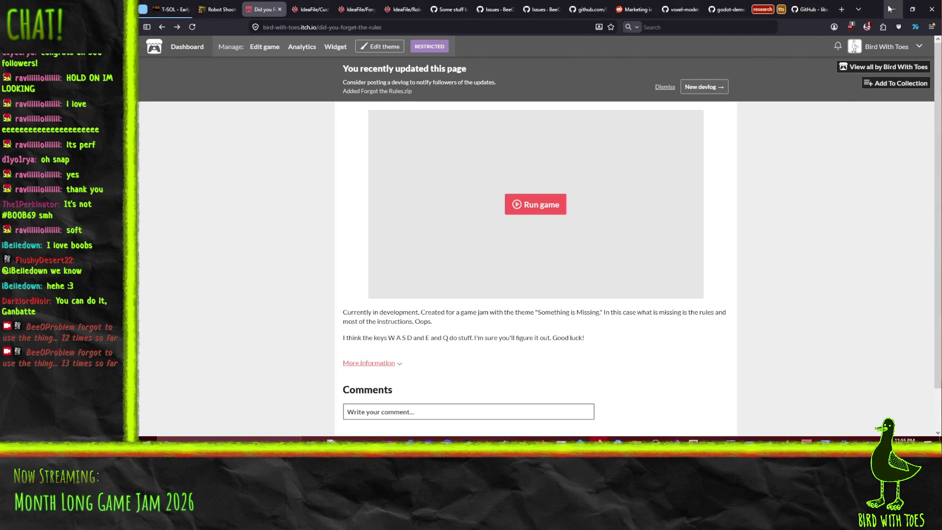
click(893, 9)
click(888, 196)
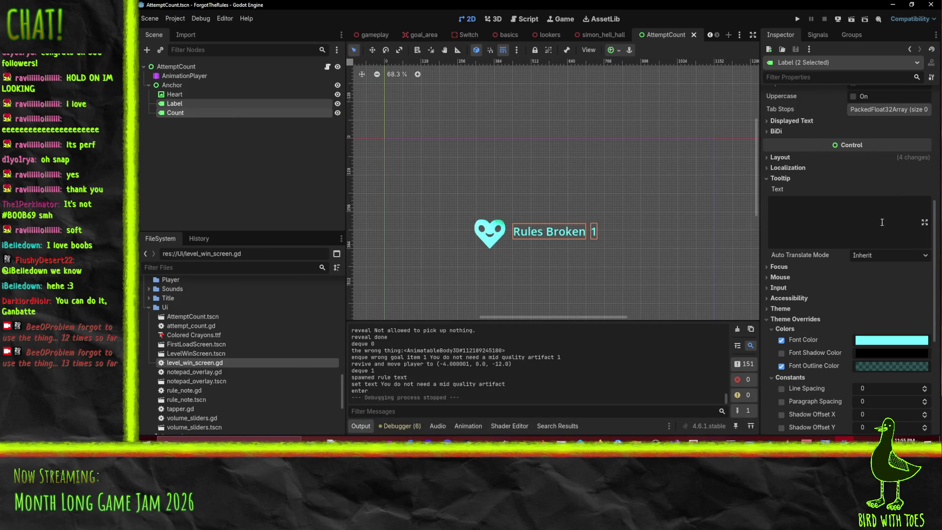
click(828, 179)
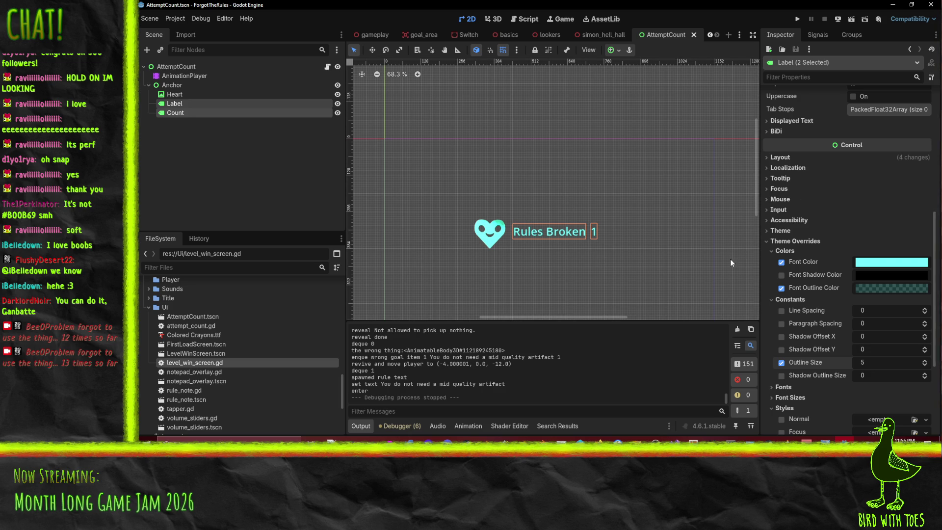
scroll(791, 229, down, 5)
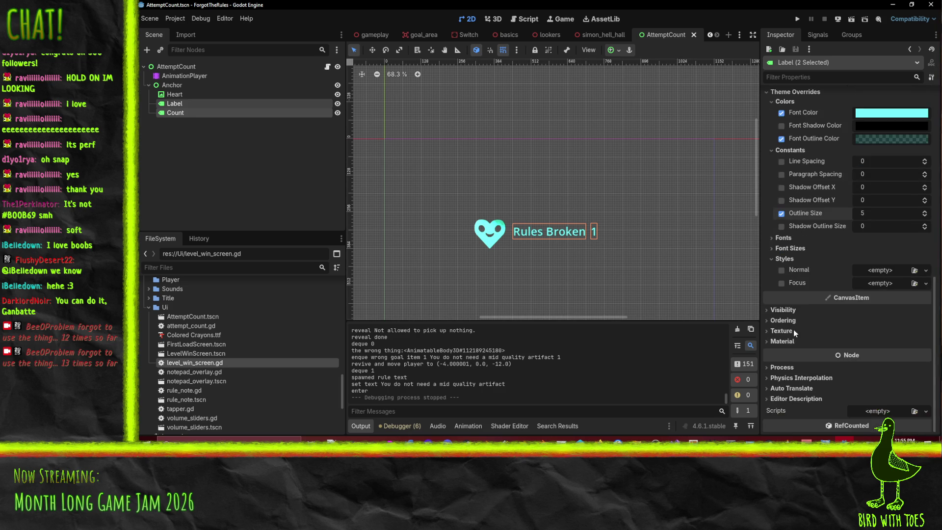
Give both labels a FontFile font override, then replace it with a SystemFont.
click(786, 247)
click(783, 237)
click(925, 249)
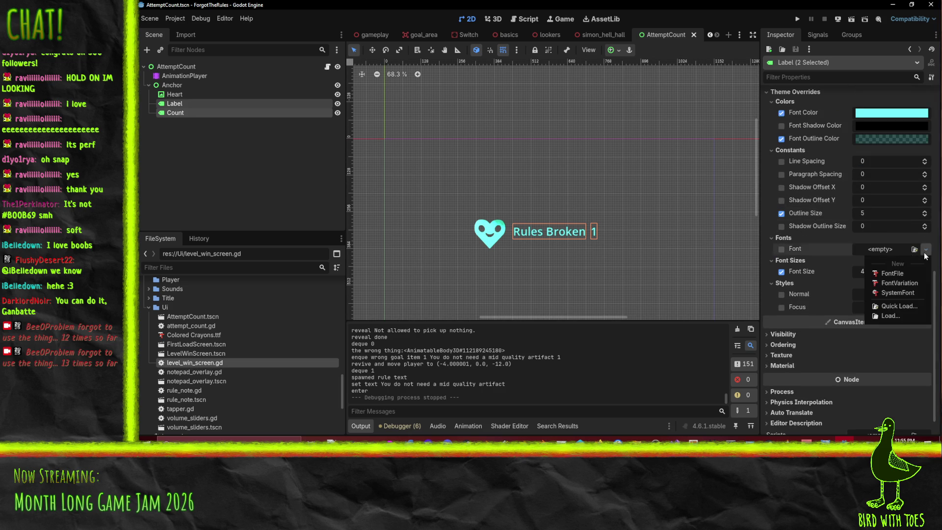
click(909, 273)
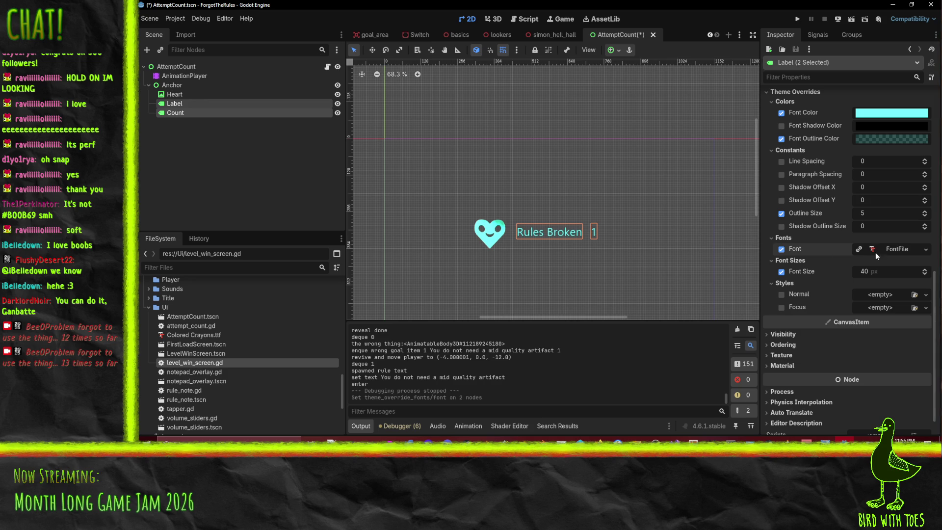
click(899, 249)
click(795, 290)
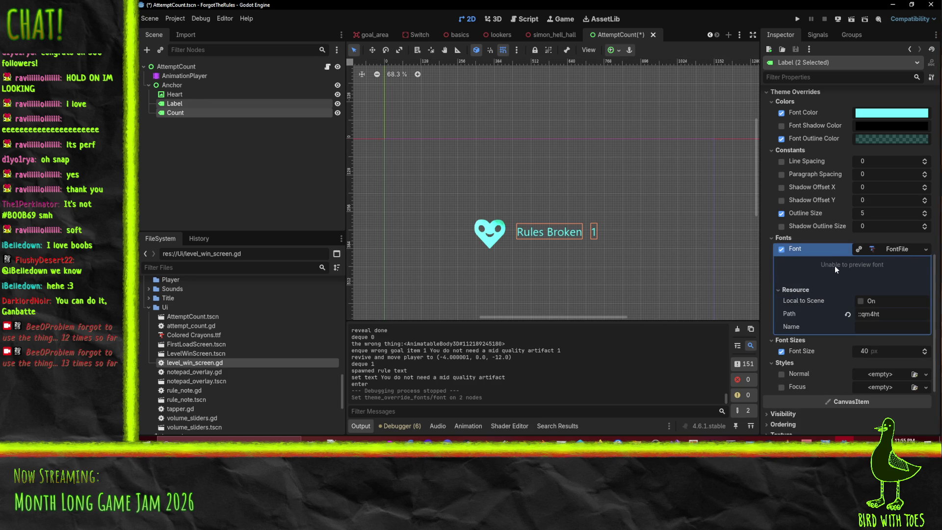
click(898, 250)
click(924, 249)
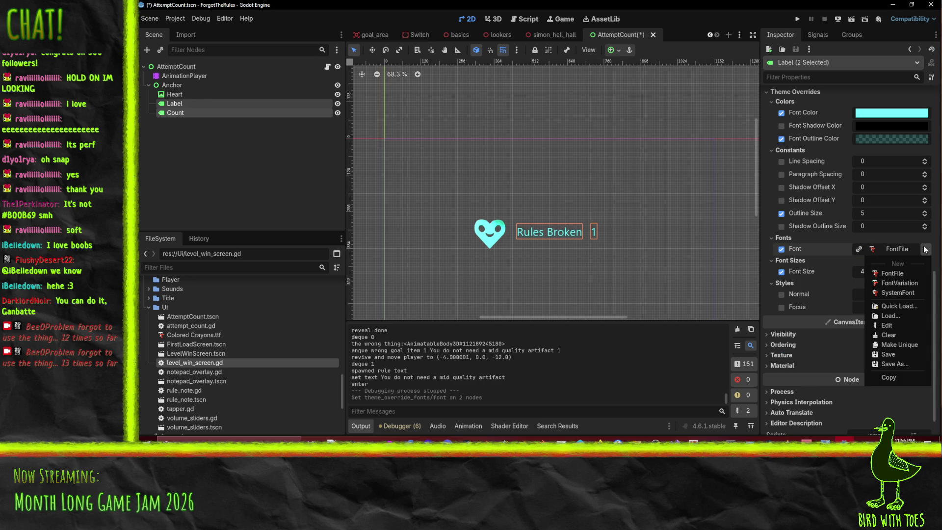
click(901, 293)
Add a Font Names entry to the SystemFont, then delete that only entry.
click(888, 252)
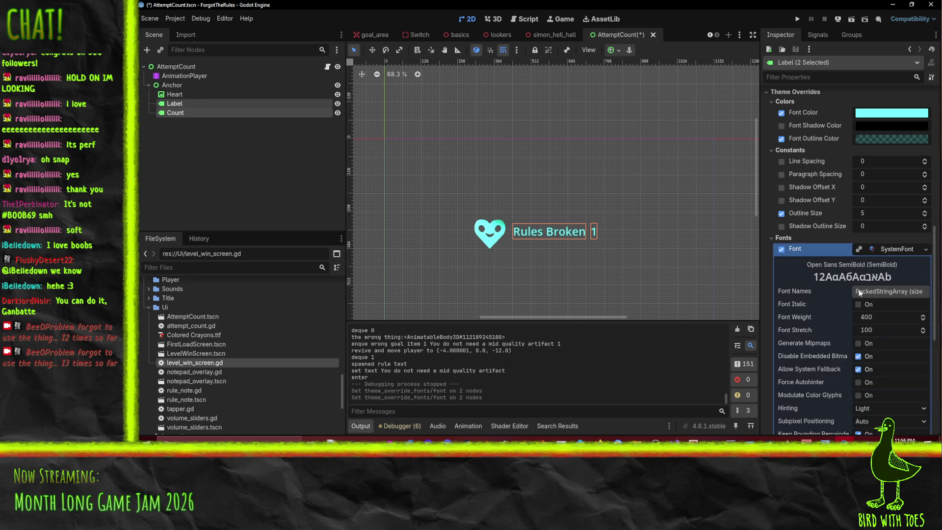
scroll(844, 286, down, 3)
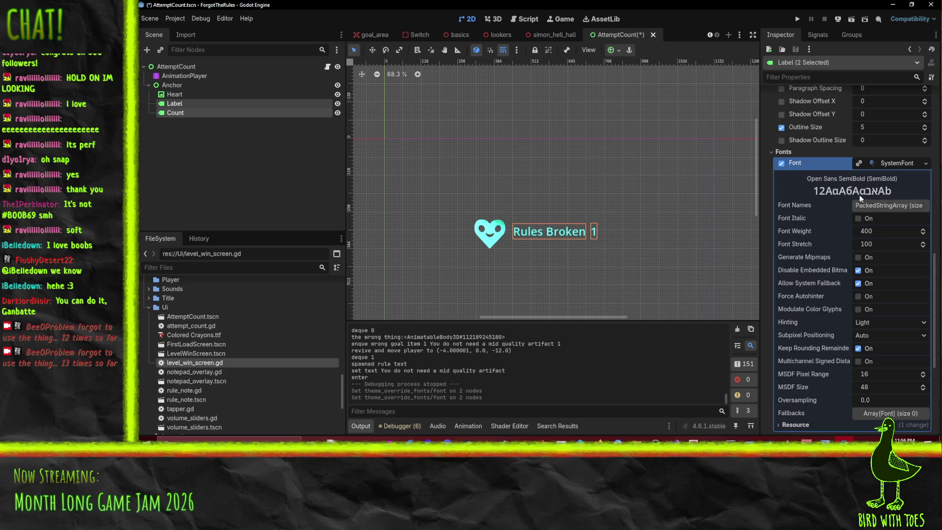
click(885, 206)
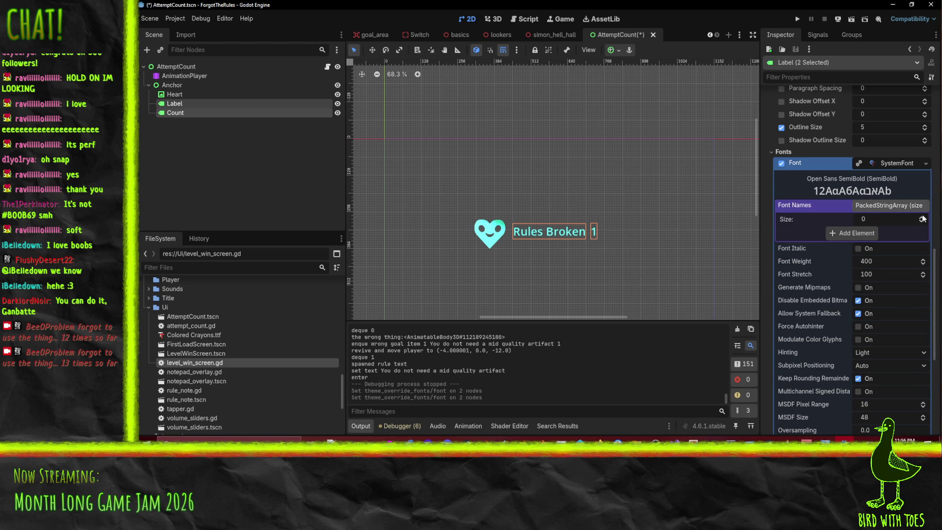
scroll(922, 219, down, 2)
scroll(921, 219, down, 5)
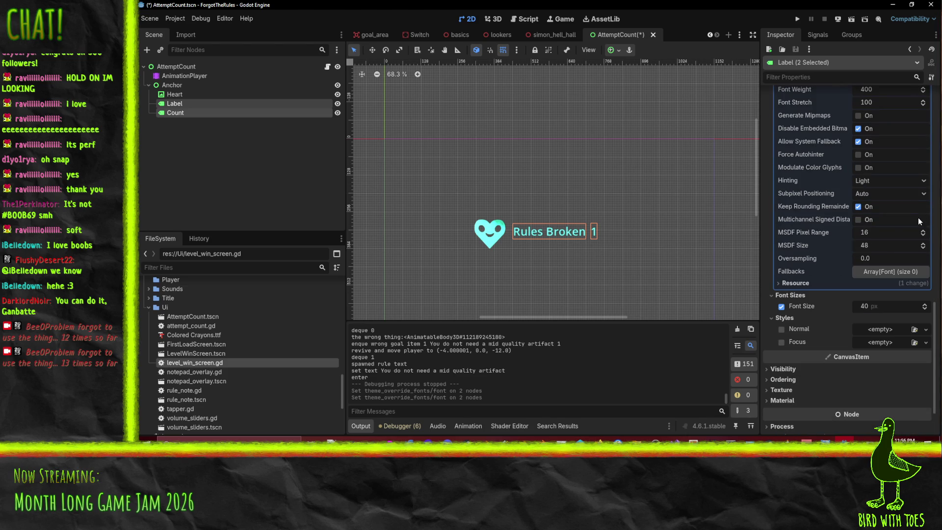
click(875, 272)
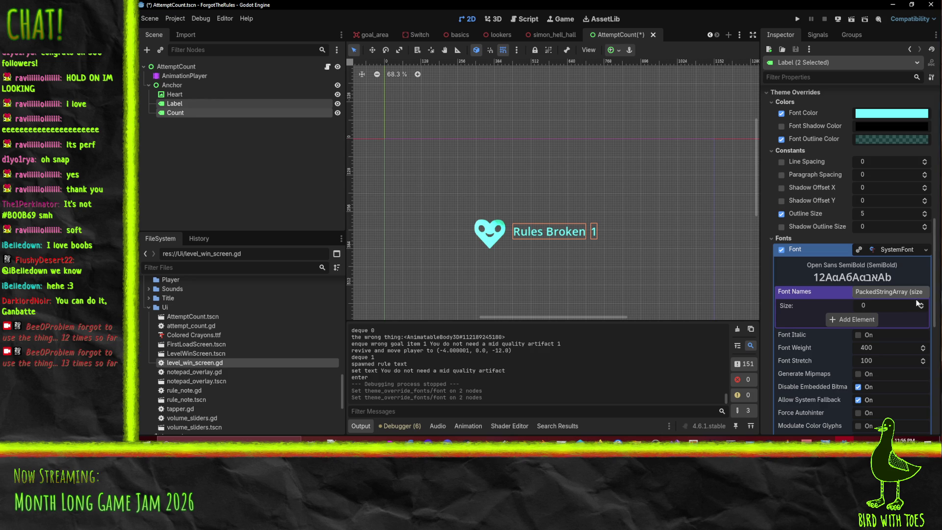
click(868, 320)
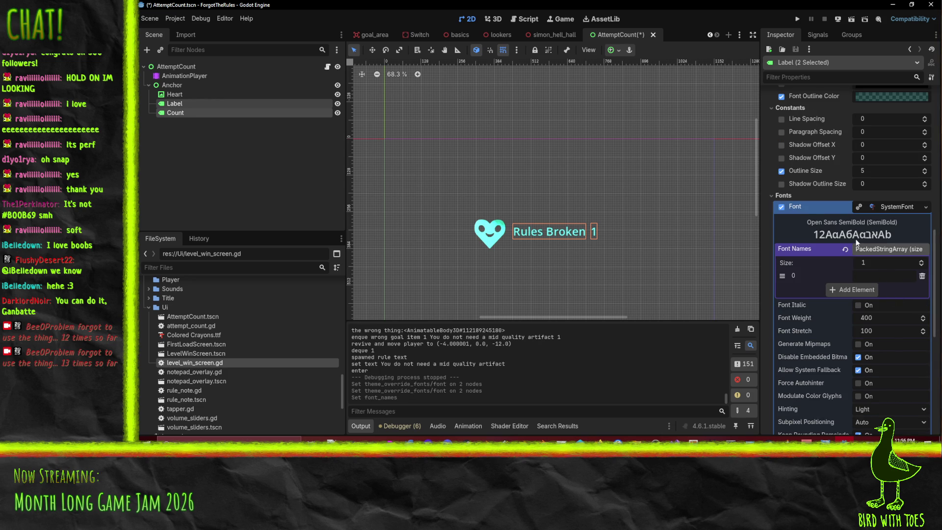
scroll(791, 309, down, 3)
scroll(791, 304, down, 5)
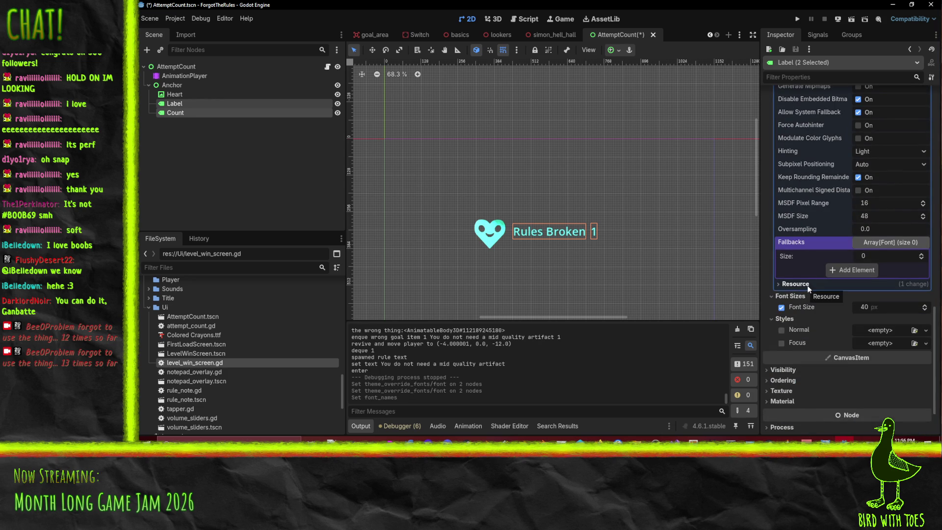
scroll(812, 266, up, 8)
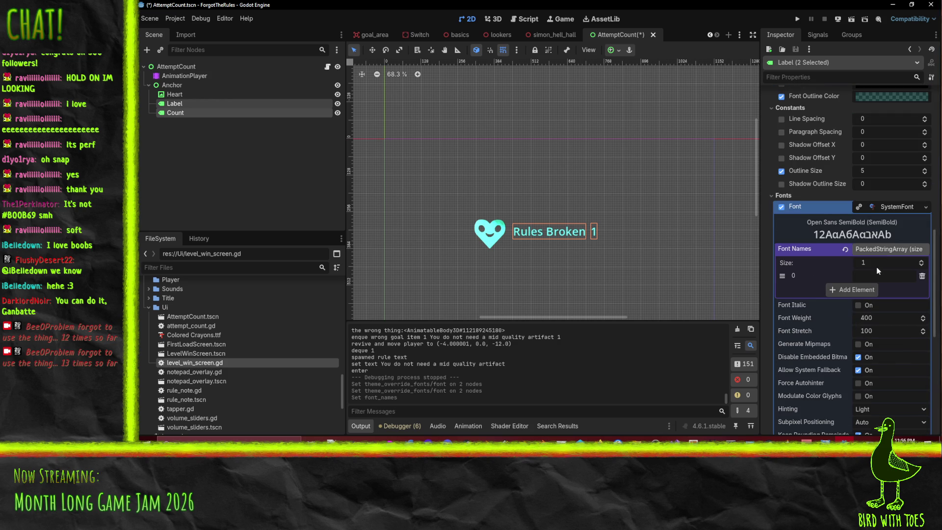
click(922, 276)
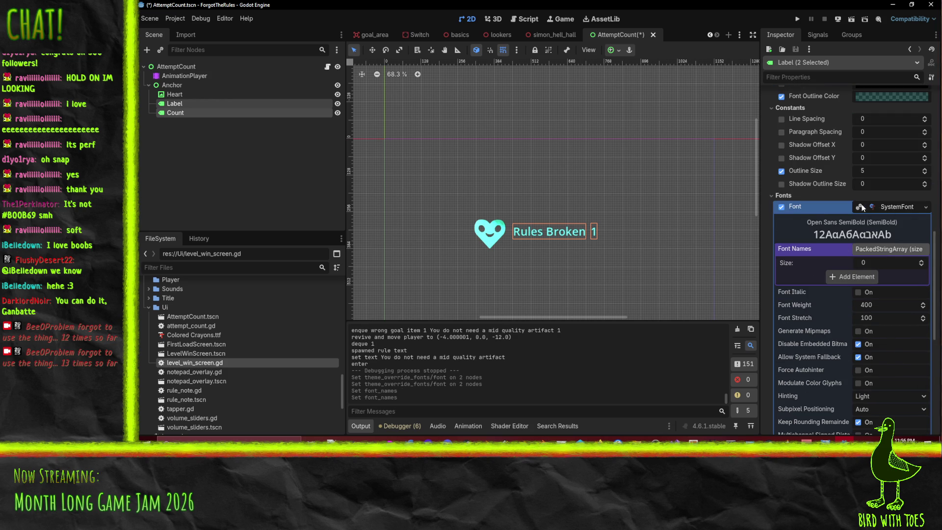
Clear the labels' Font resource so the override is empty.
click(905, 207)
key(Escape)
click(887, 206)
click(876, 225)
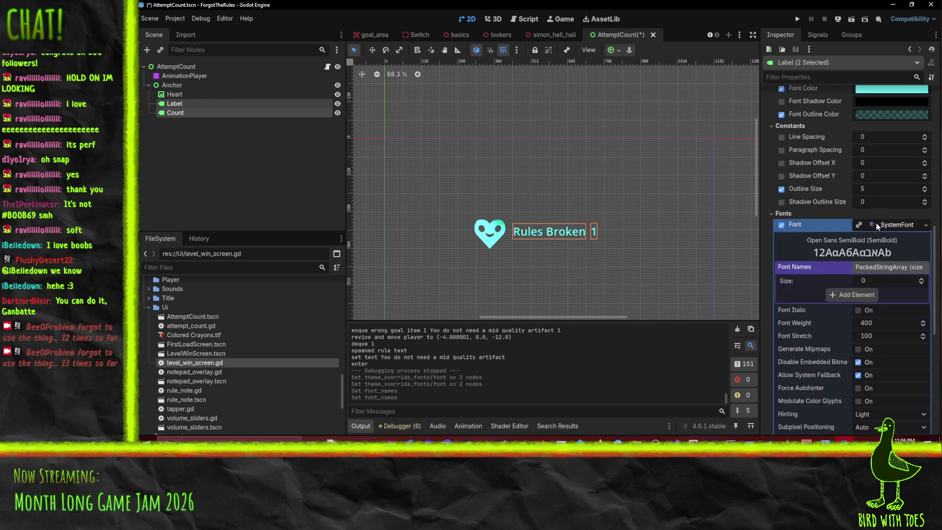
right_click(876, 224)
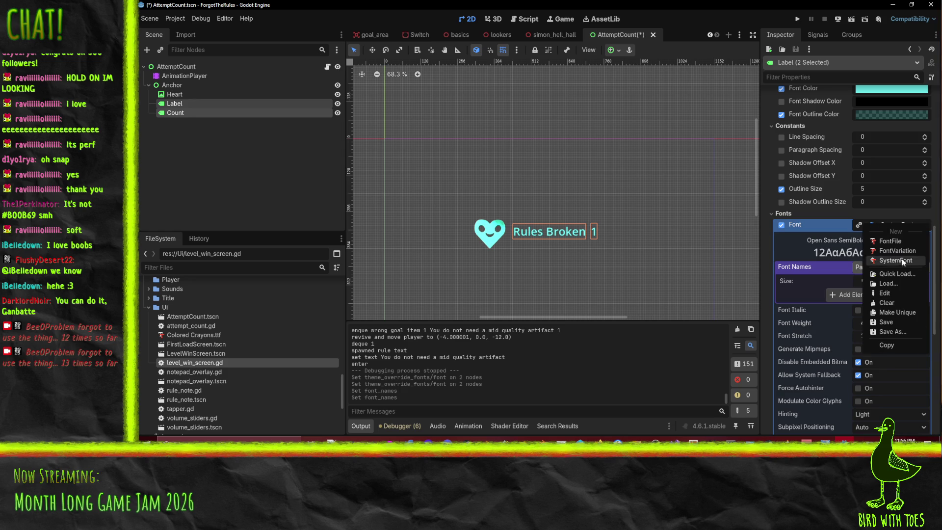
click(886, 303)
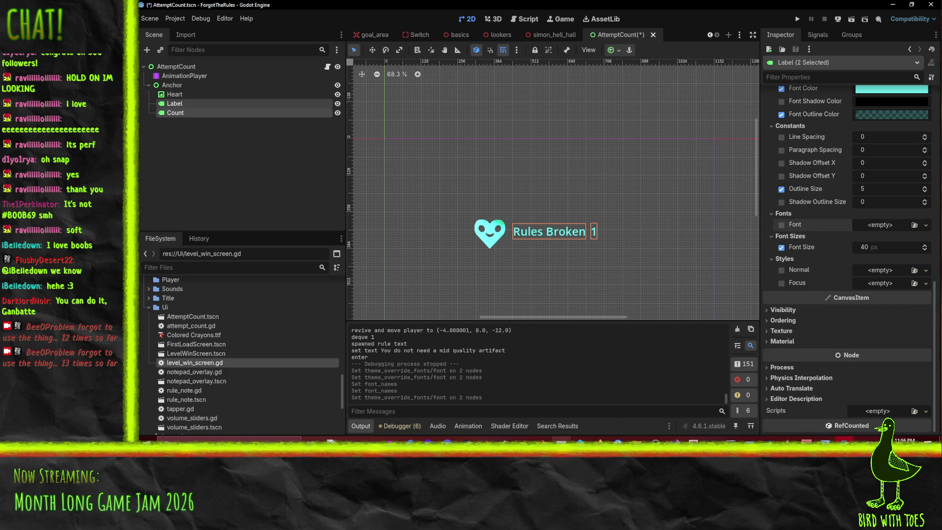
click(597, 440)
Search the web for Google Fonts in a new Firefox tab and open fonts.google.com.
click(570, 408)
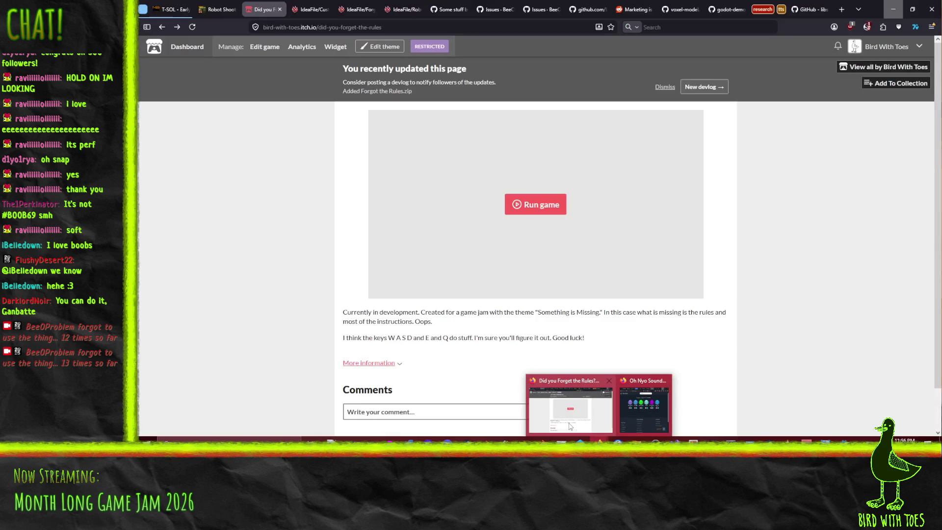
click(843, 10)
text(gogodle fon)
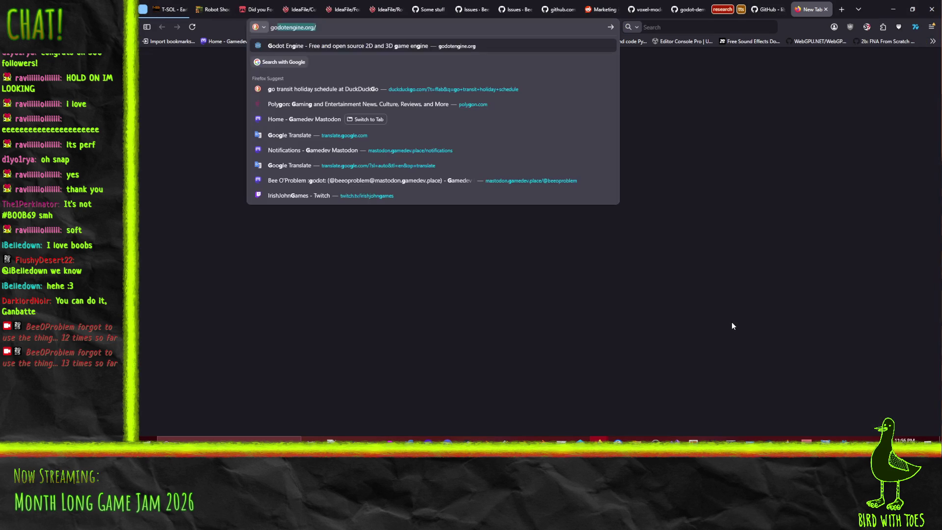
text(t)
key(Return)
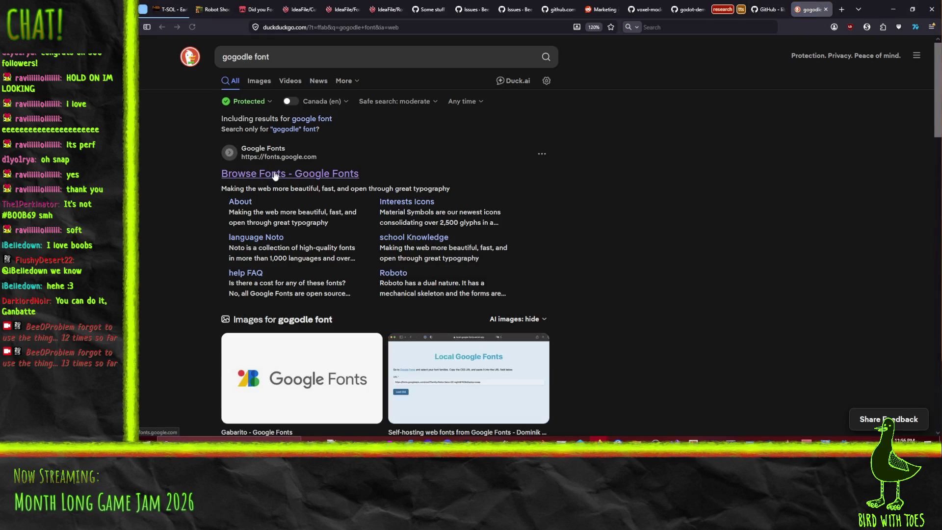
click(274, 171)
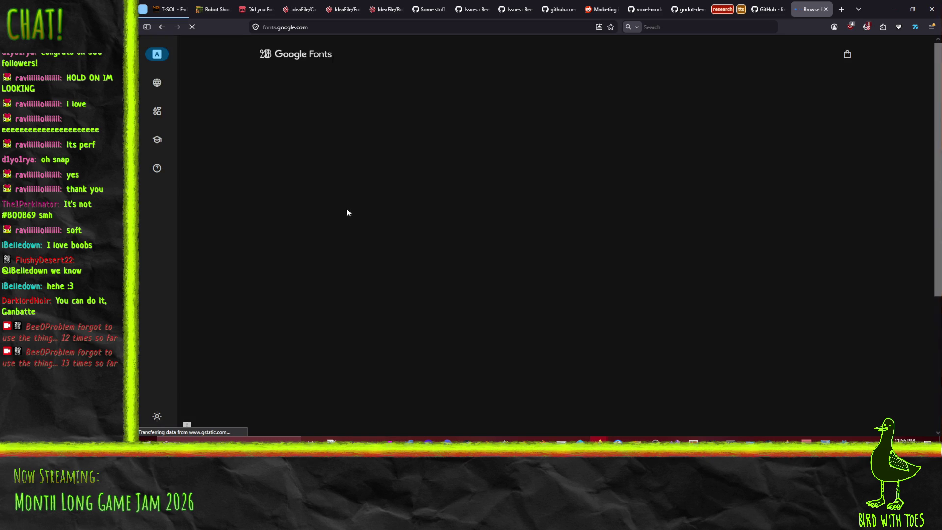
Search the font catalogue for 'bowlby', then clear the search.
click(227, 108)
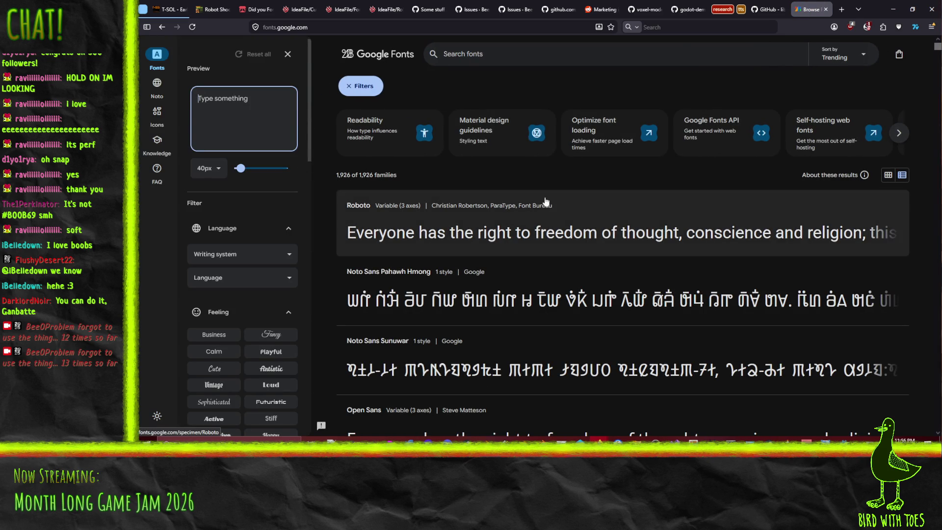
click(477, 55)
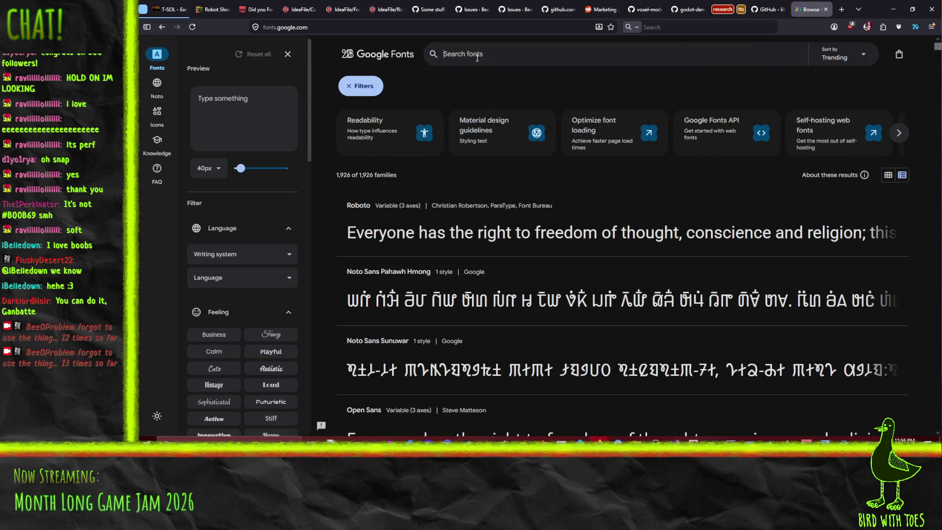
text(bowlby)
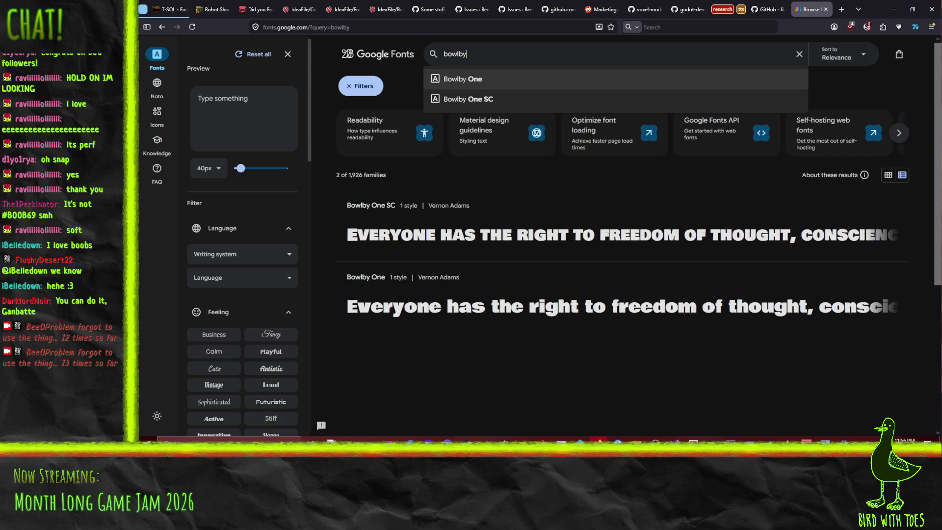
key(BackSpace)
key(BackSpace)
key(BackSpace)
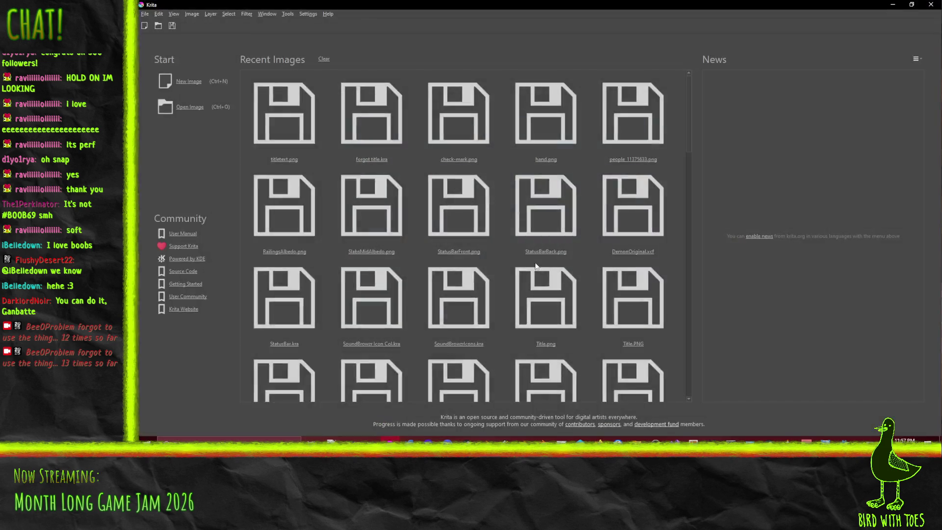
Open titletext.png, place a placeholder text object, and view its Character properties.
click(289, 134)
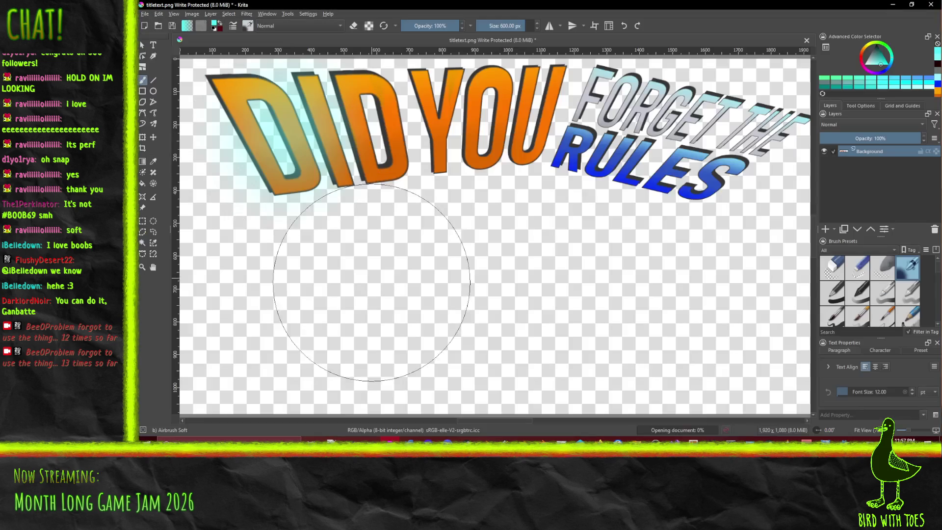
click(304, 244)
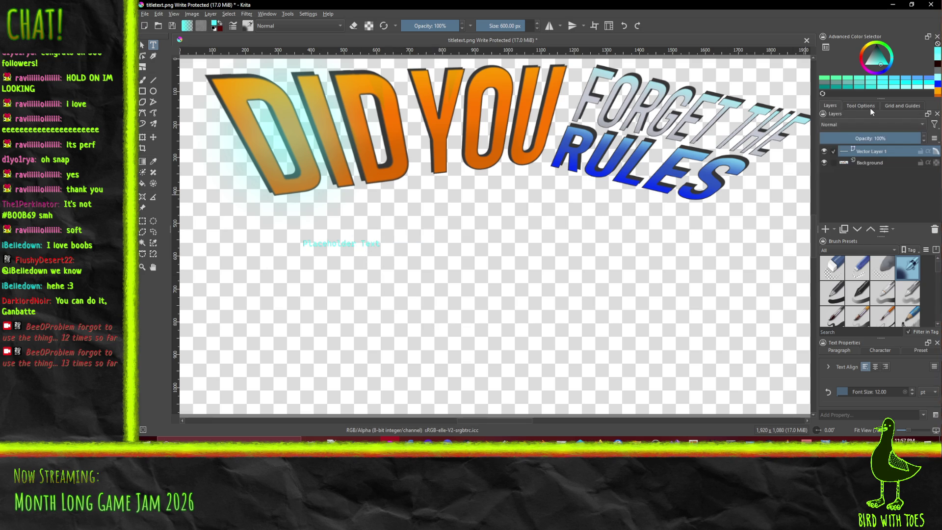
click(881, 350)
scroll(865, 393, down, 3)
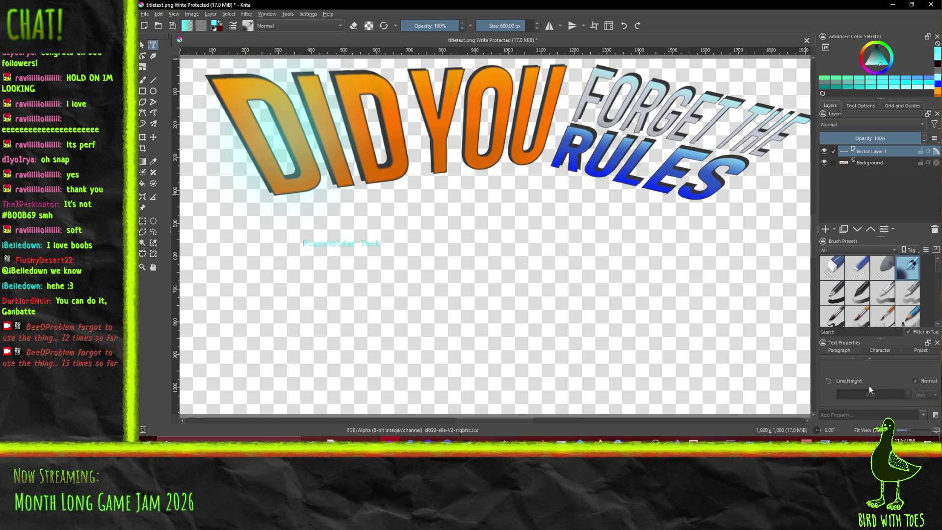
scroll(869, 386, up, 2)
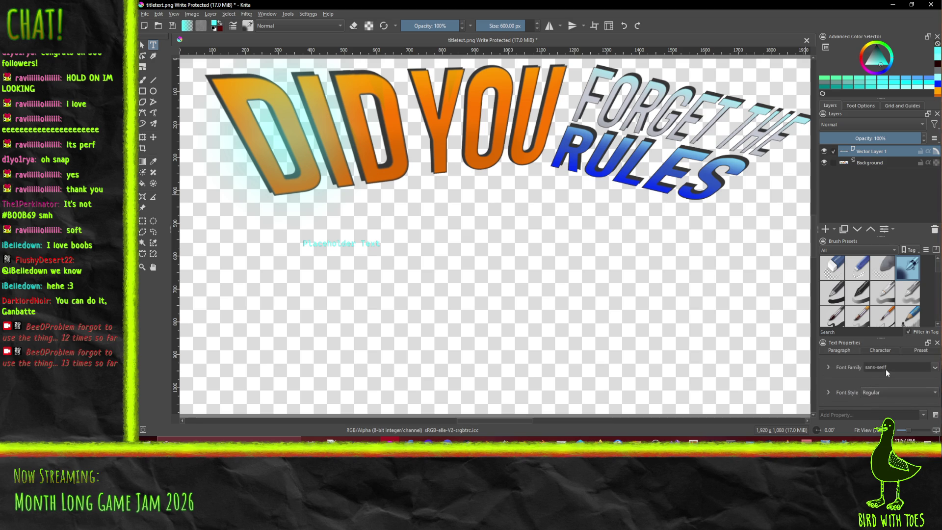
scroll(885, 382, up, 2)
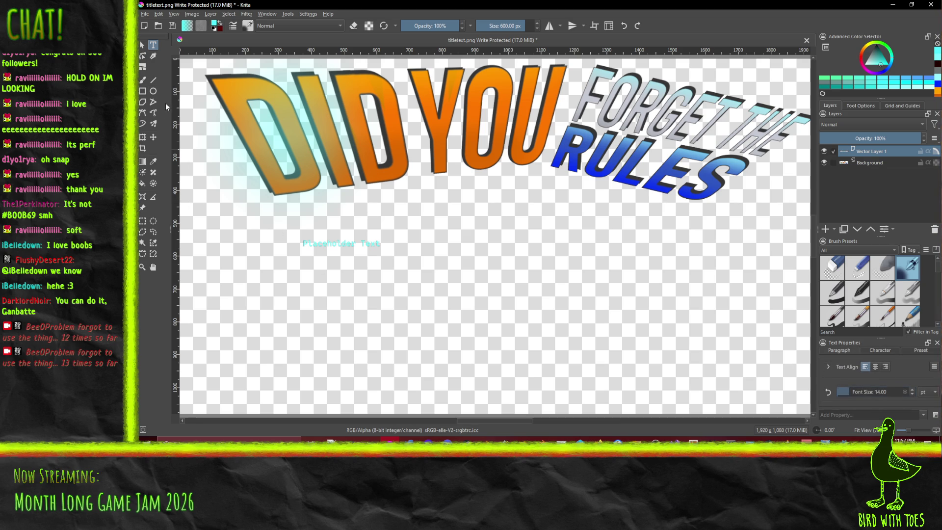
Draw a text box below the title lettering and set its font family to Bahnschrift.
drag(303, 240, 449, 260)
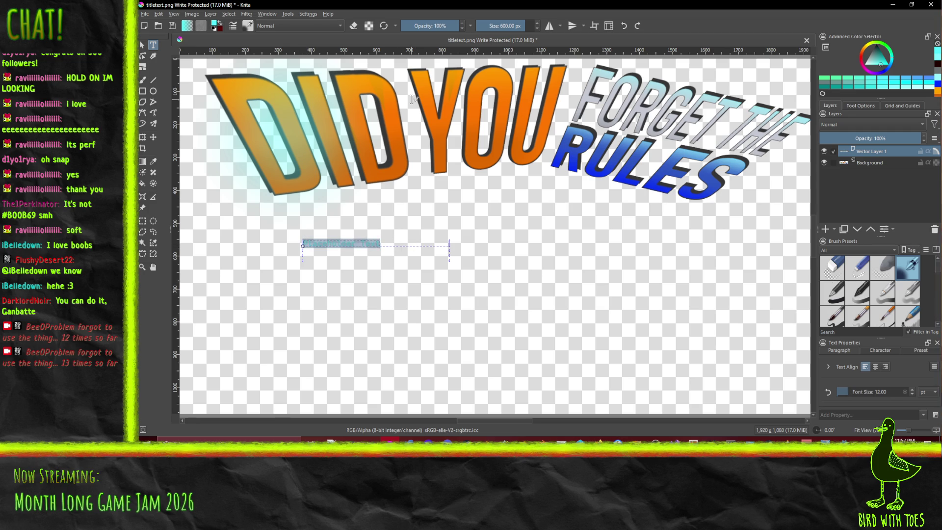
click(889, 351)
scroll(842, 363, down, 3)
scroll(867, 376, up, 3)
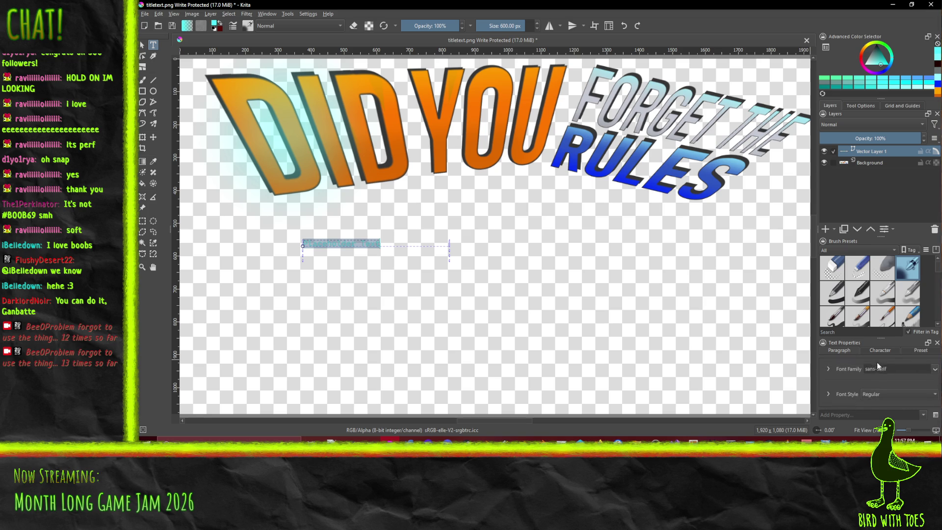
click(935, 369)
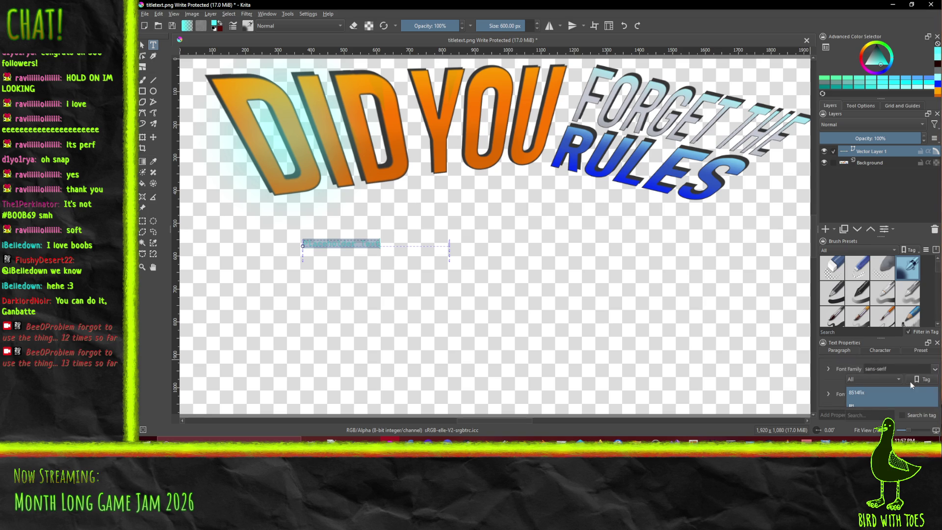
scroll(881, 397, down, 3)
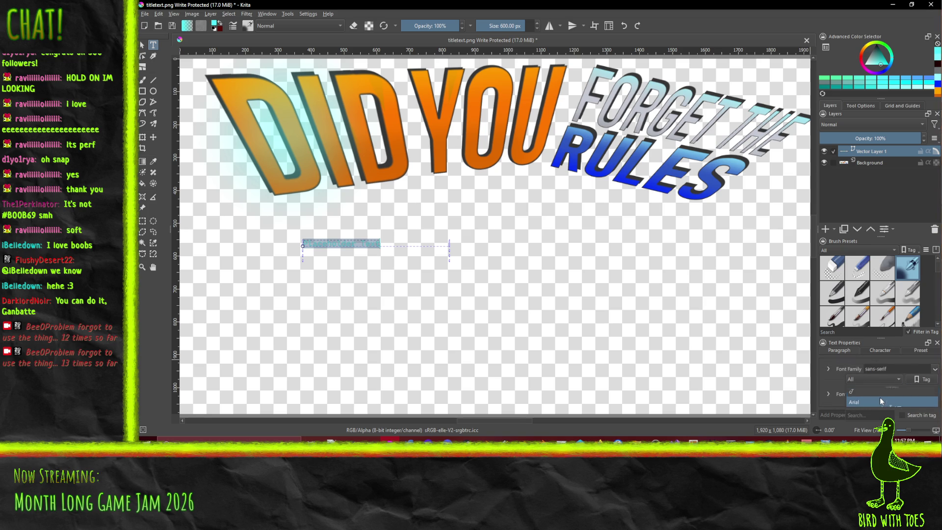
scroll(879, 396, down, 1)
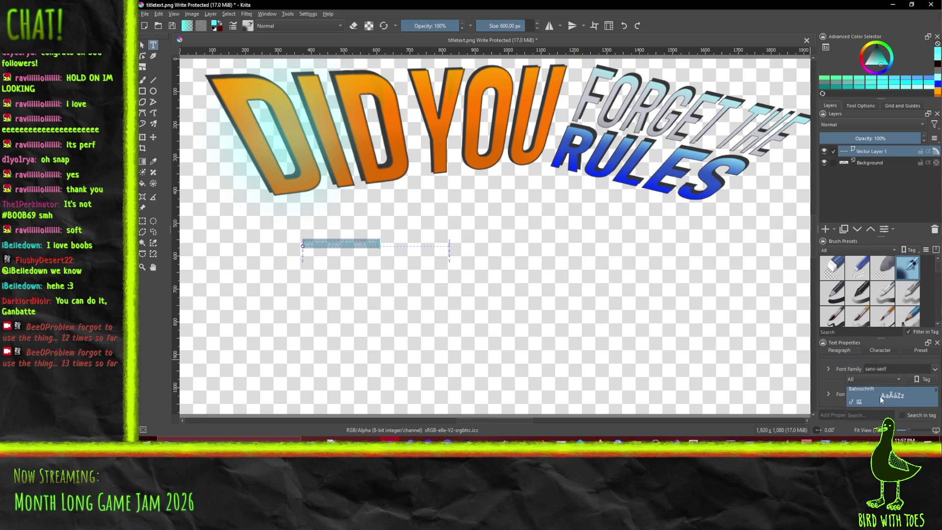
scroll(879, 396, down, 1)
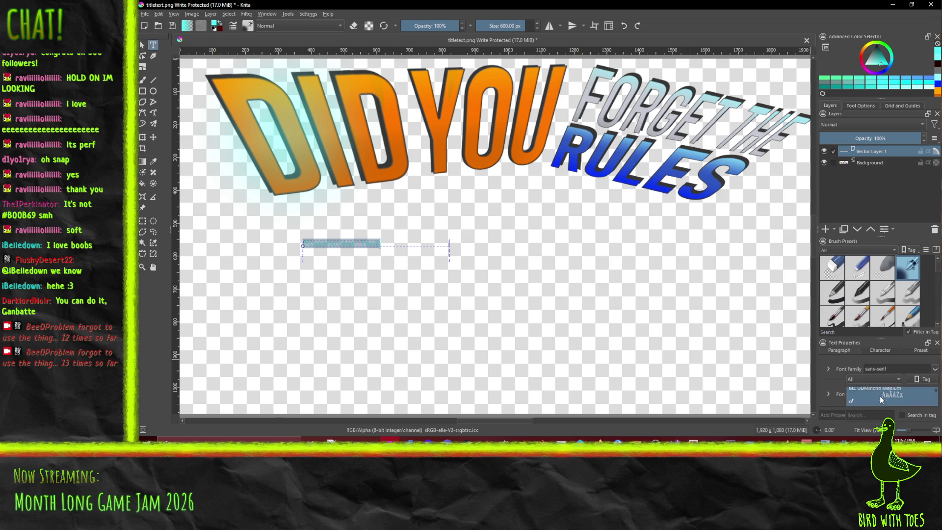
mouse_move(880, 337)
mouse_down()
mouse_move(874, 269)
mouse_move(878, 283)
mouse_up()
scroll(891, 385, up, 1)
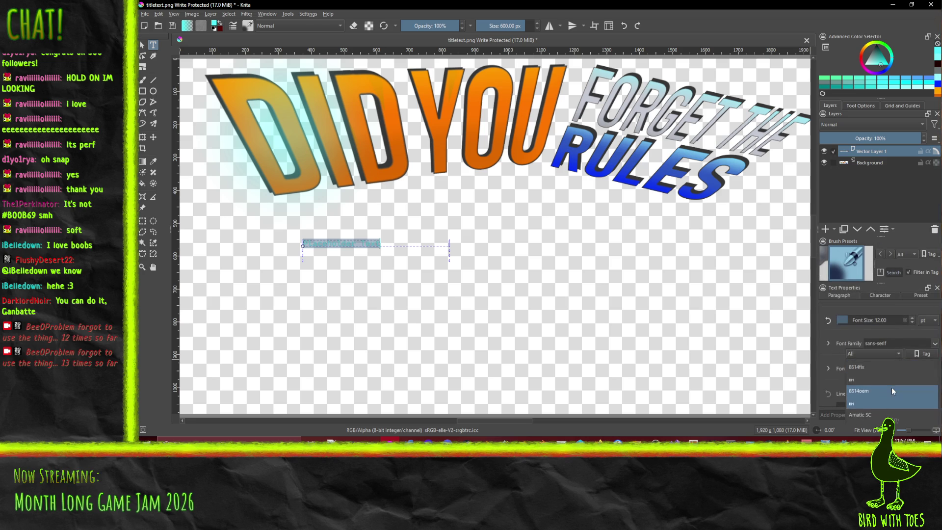
scroll(891, 387, up, 3)
scroll(891, 388, down, 1)
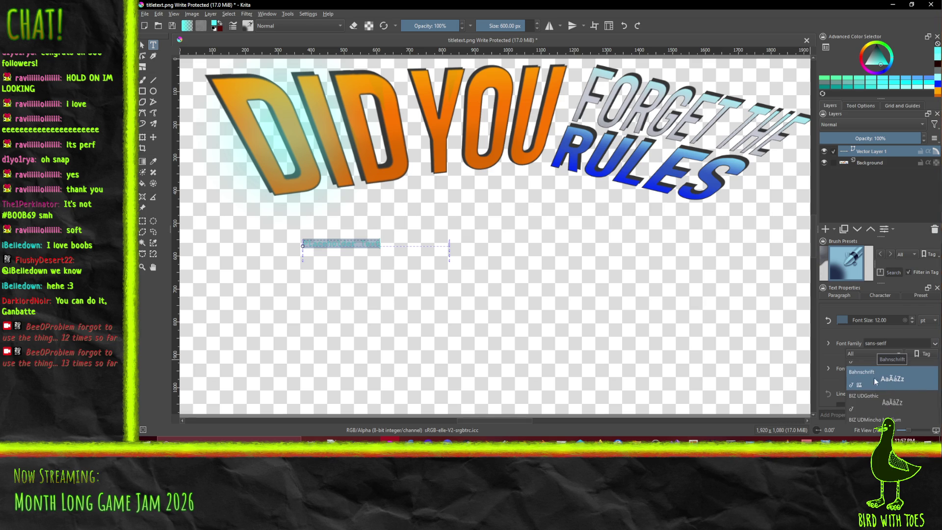
click(868, 376)
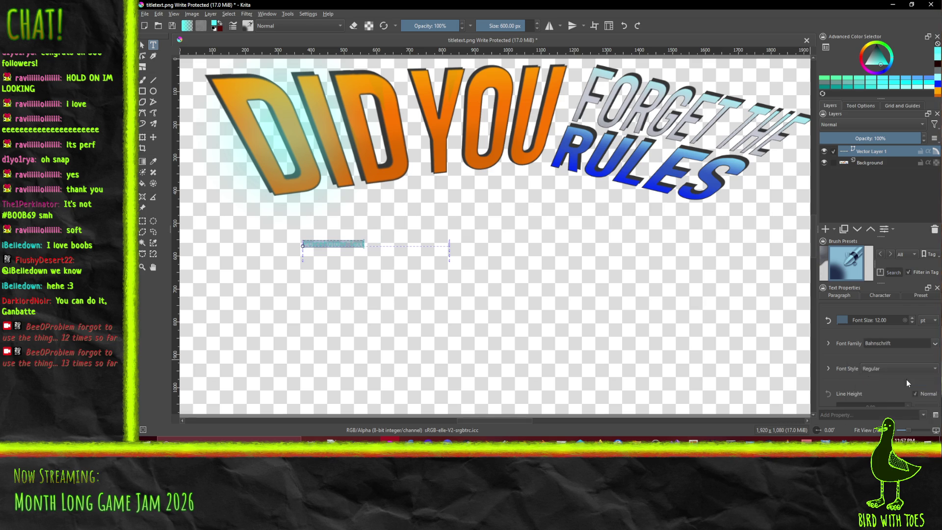
Try SemiCondensed and a new font size, then settle on the Bold Condensed style.
click(882, 372)
click(890, 338)
scroll(350, 264, up, 4)
scroll(346, 255, down, 6)
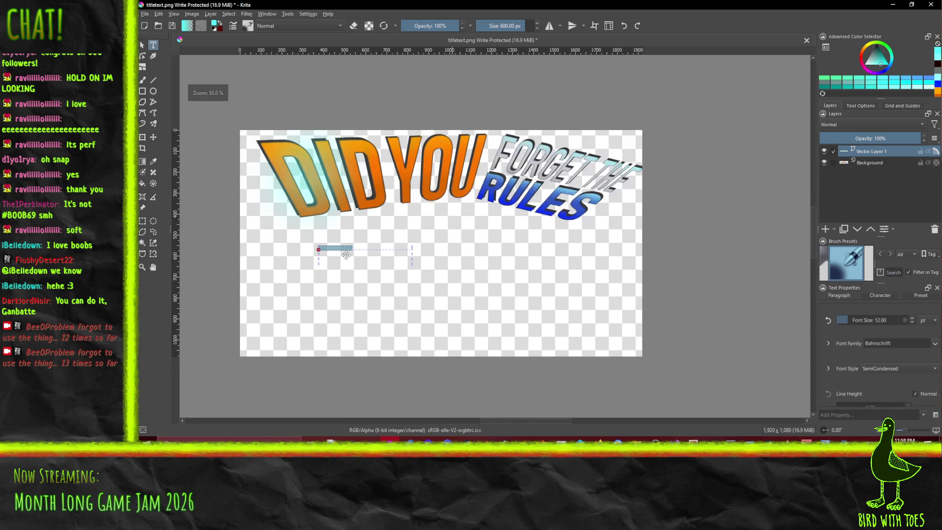
scroll(346, 255, up, 1)
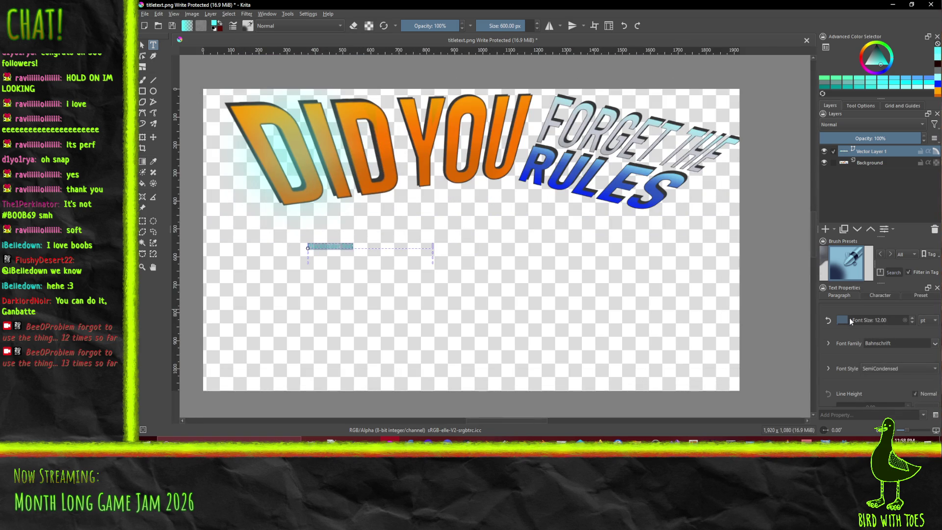
drag(879, 322, 863, 322)
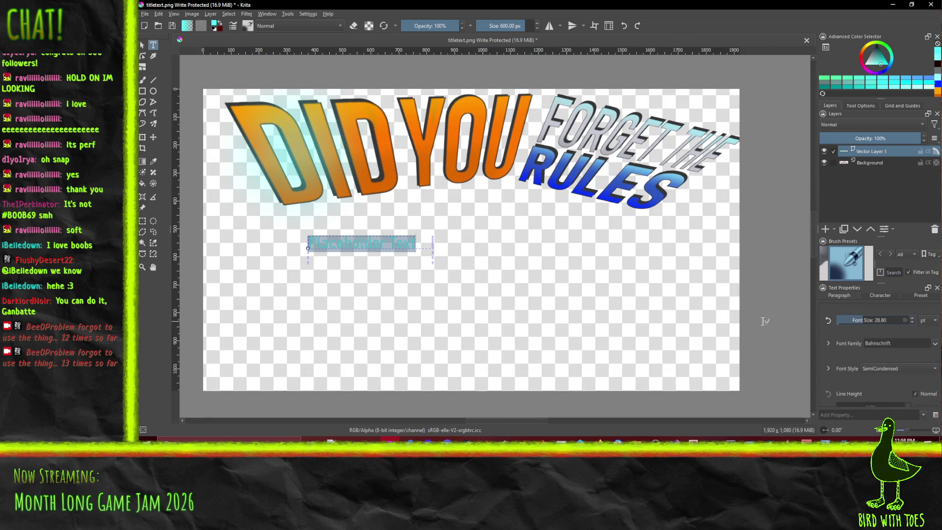
scroll(884, 319, up, 3)
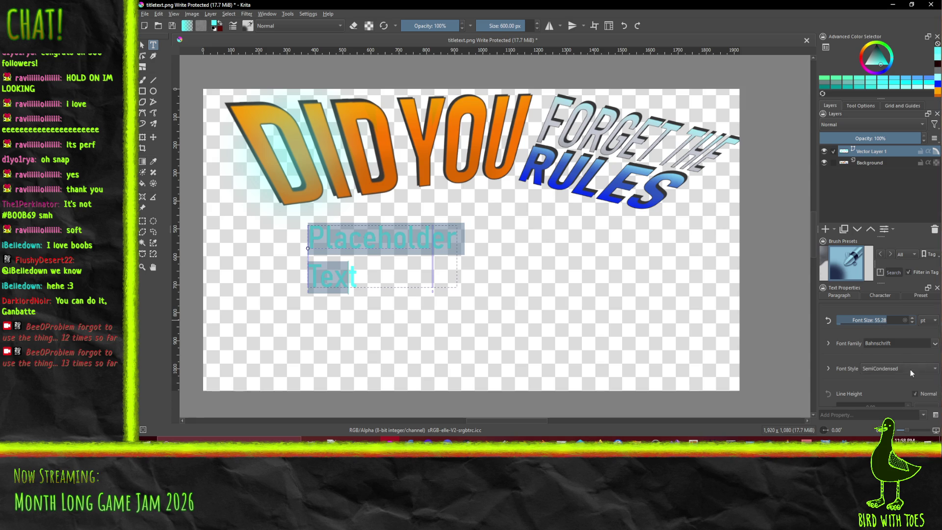
click(931, 369)
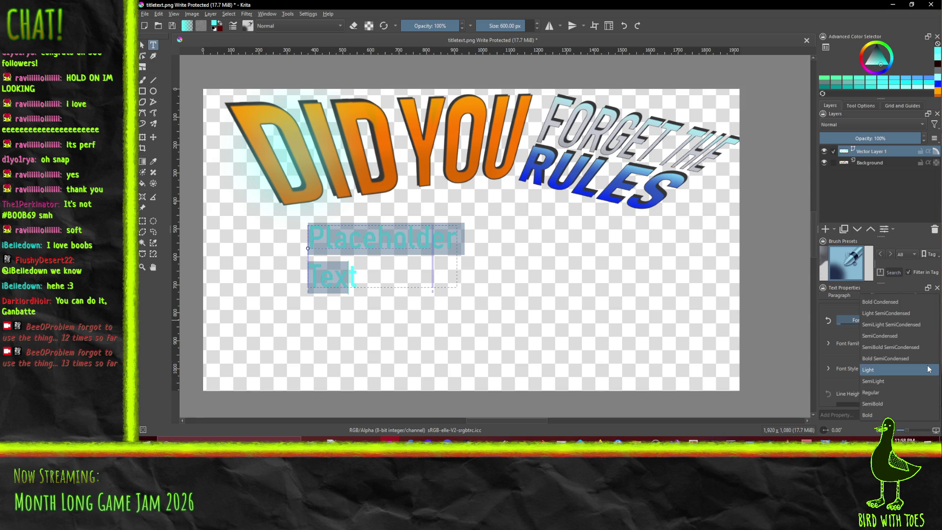
click(885, 302)
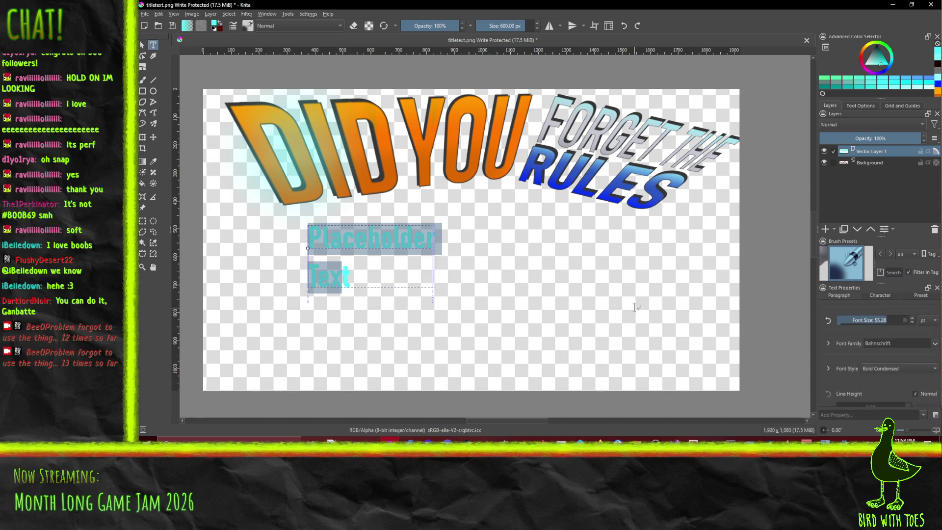
click(893, 4)
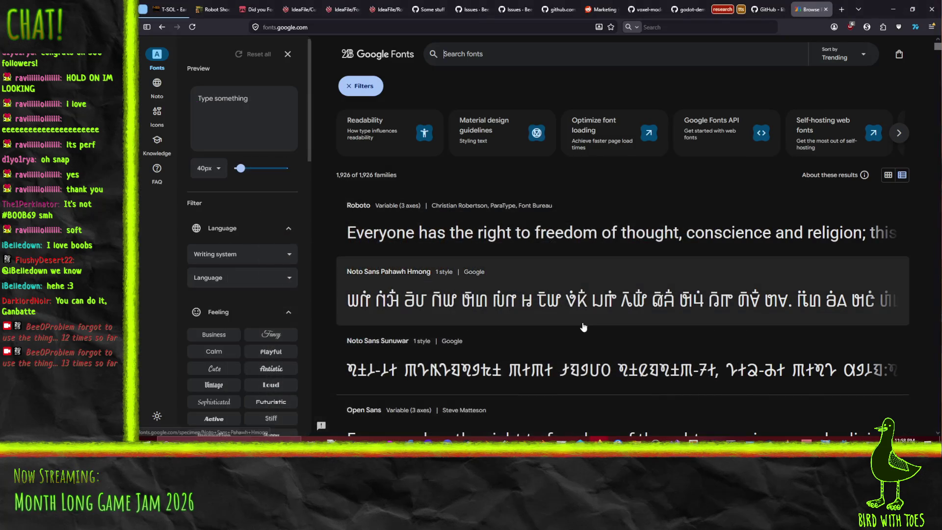
Search Google Fonts for 'bansch' and find no matching fonts.
text(bansch)
key(Return)
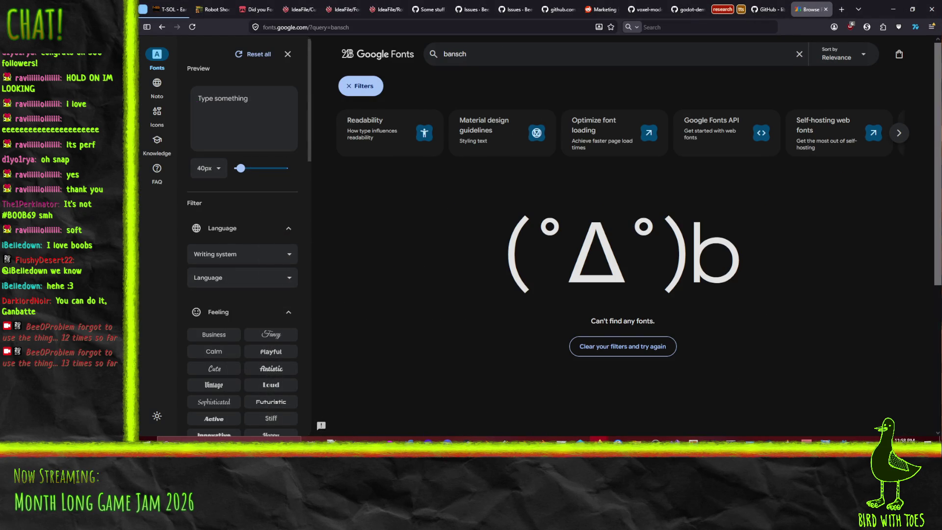
double_click(461, 54)
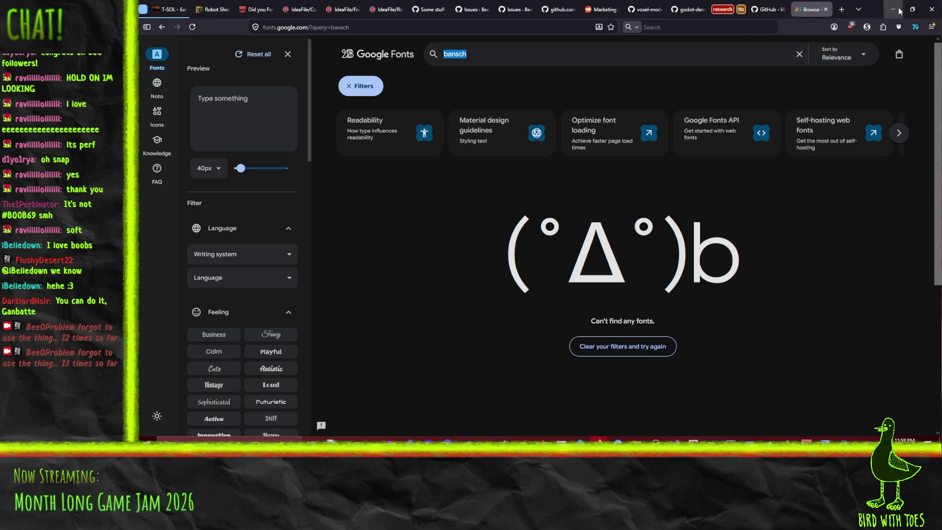
click(899, 11)
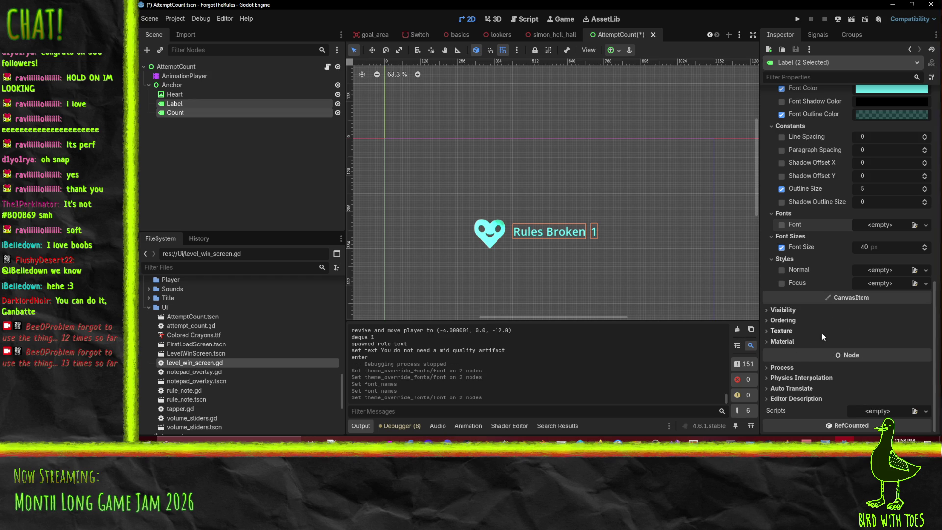
Give the labels a new SystemFont with one Font Names entry, 'Banschrift'.
click(925, 225)
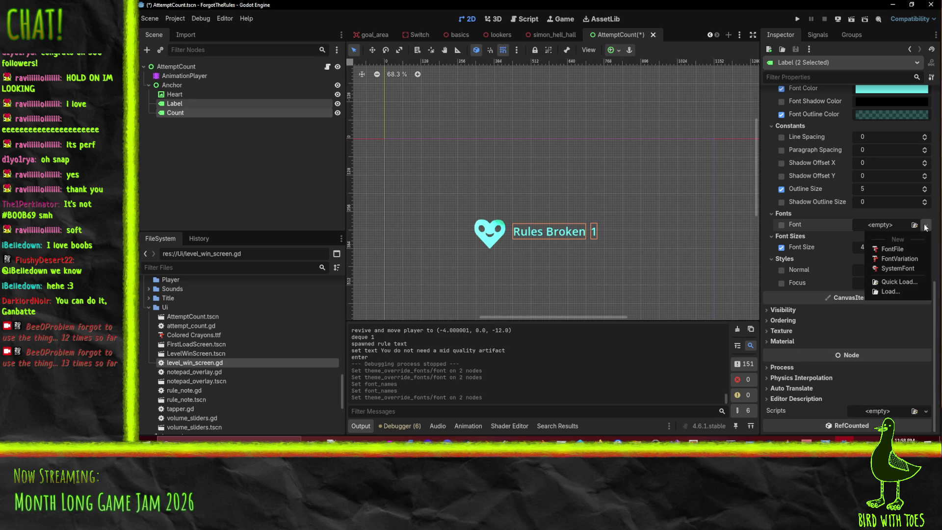
click(903, 269)
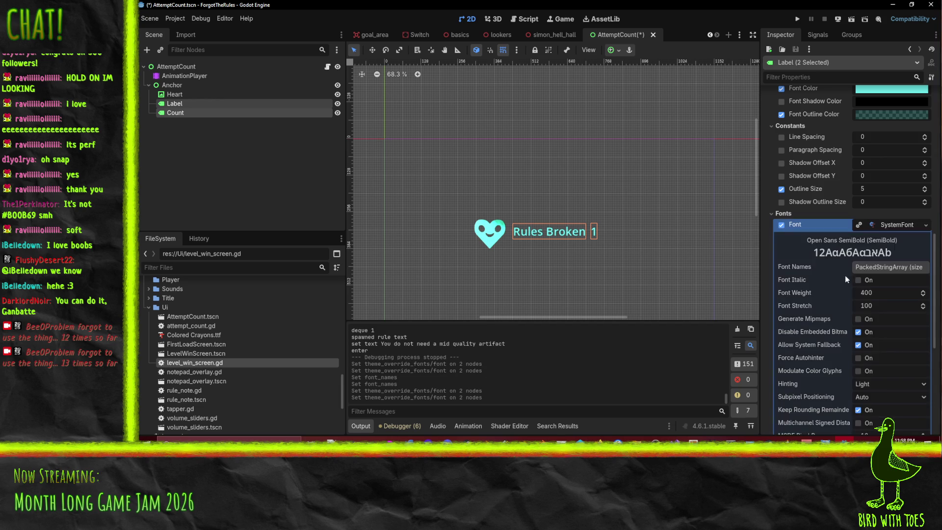
click(888, 267)
click(924, 281)
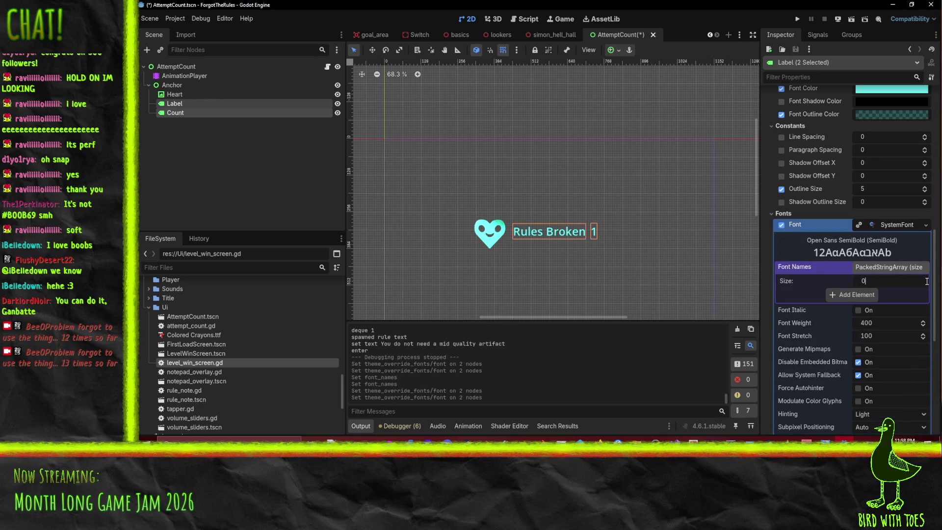
key(Return)
click(866, 293)
text(Ban)
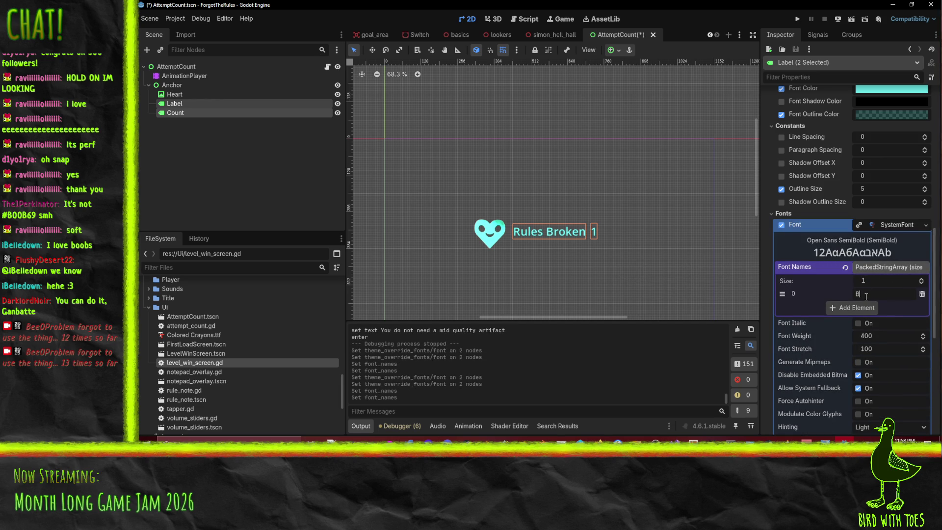
text(schrift)
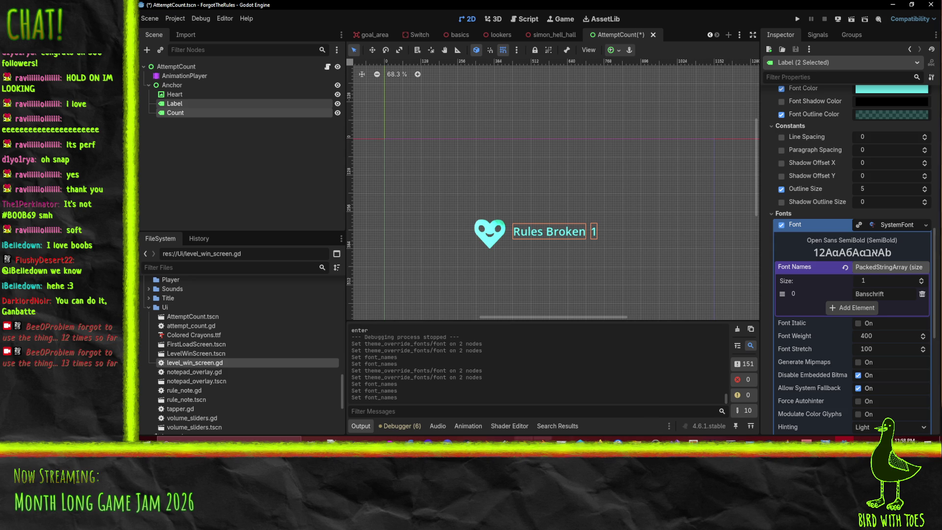
click(600, 441)
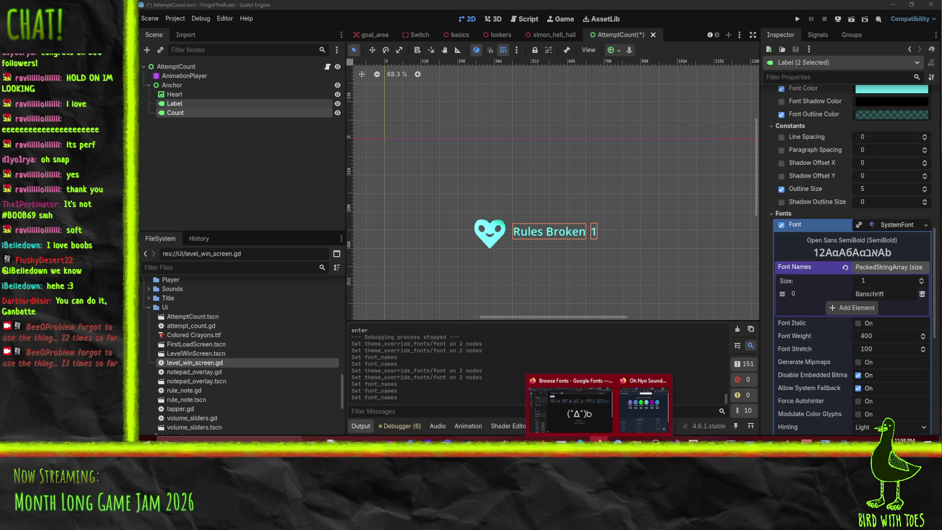
click(390, 440)
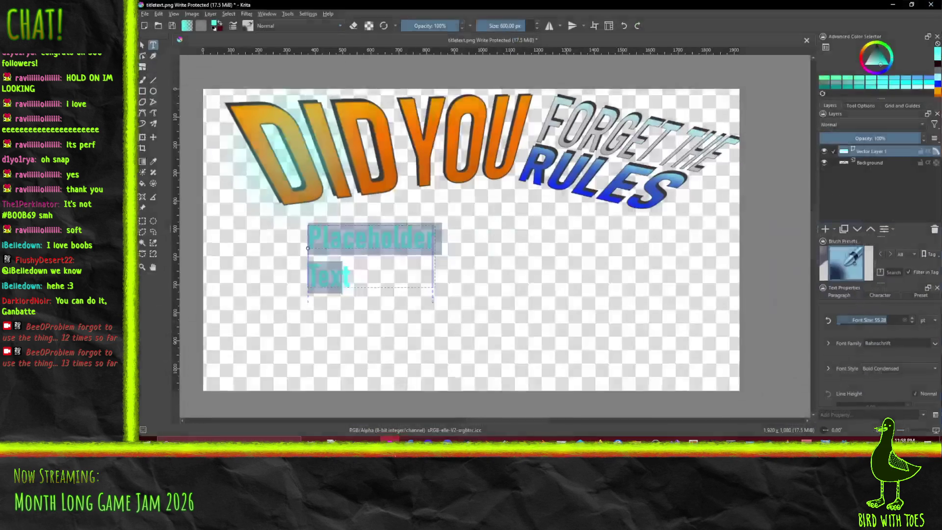
Copy Krita's font family spelling and correct Godot's Font Names entry to 'Bahnschrift'.
double_click(887, 342)
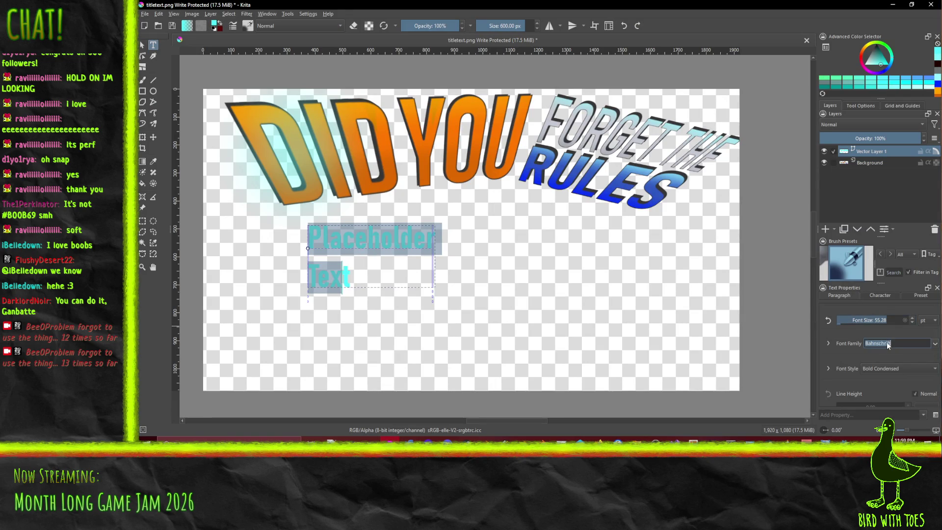
click(868, 343)
scroll(851, 356, up, 1)
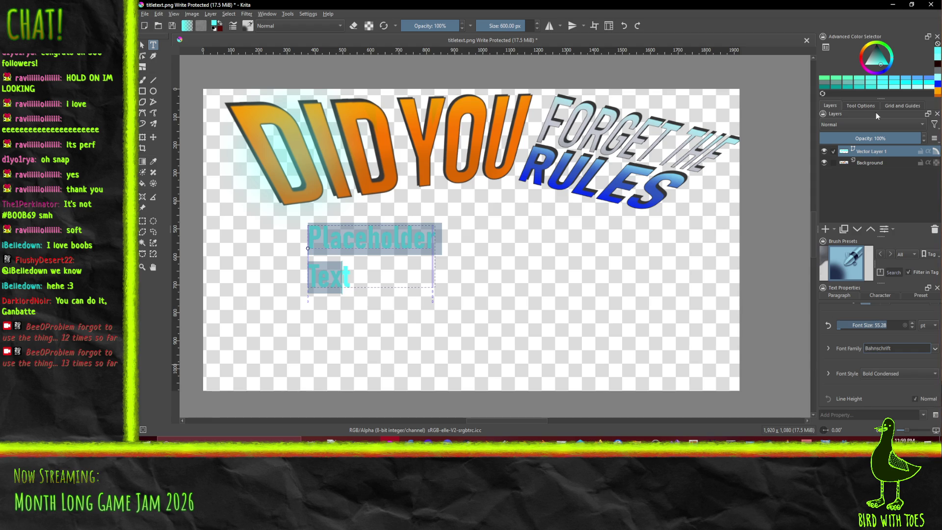
key(alt+Tab)
key(Tab)
key(ctrl+v)
key(ctrl+z)
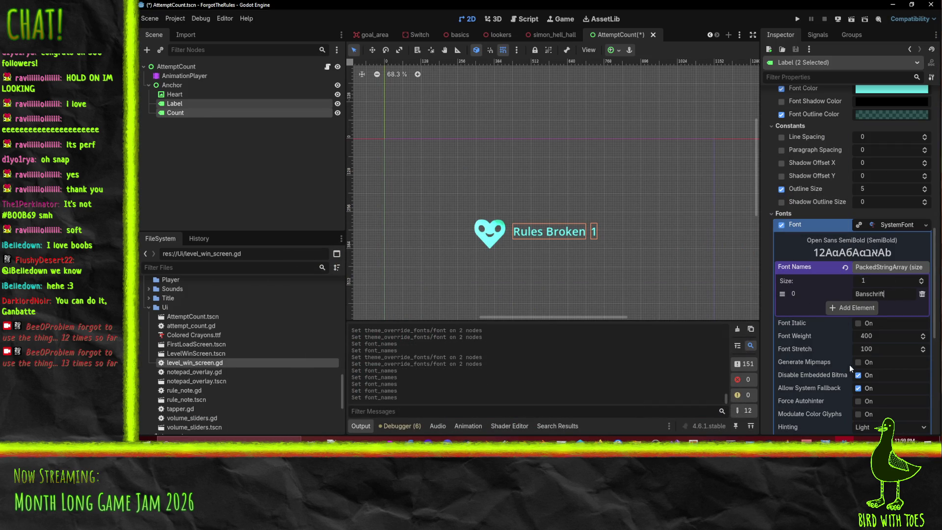
key(alt+Tab)
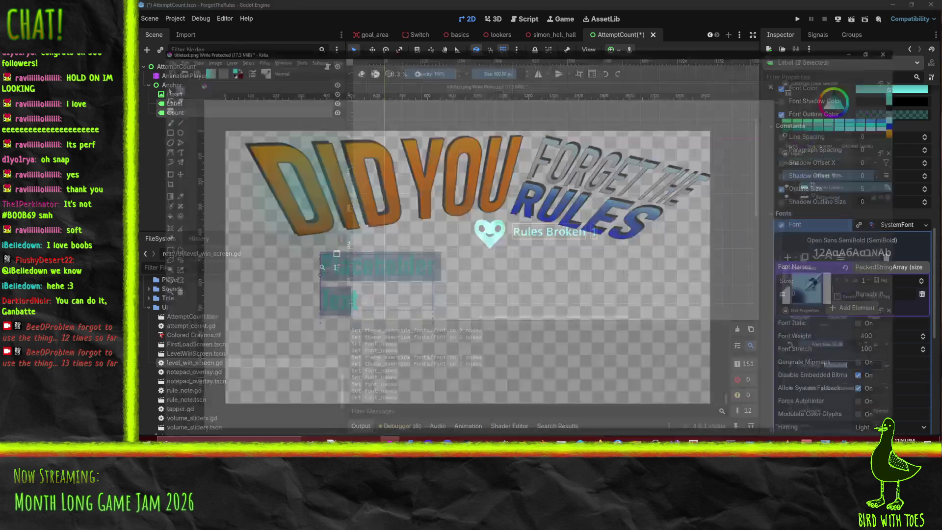
click(887, 352)
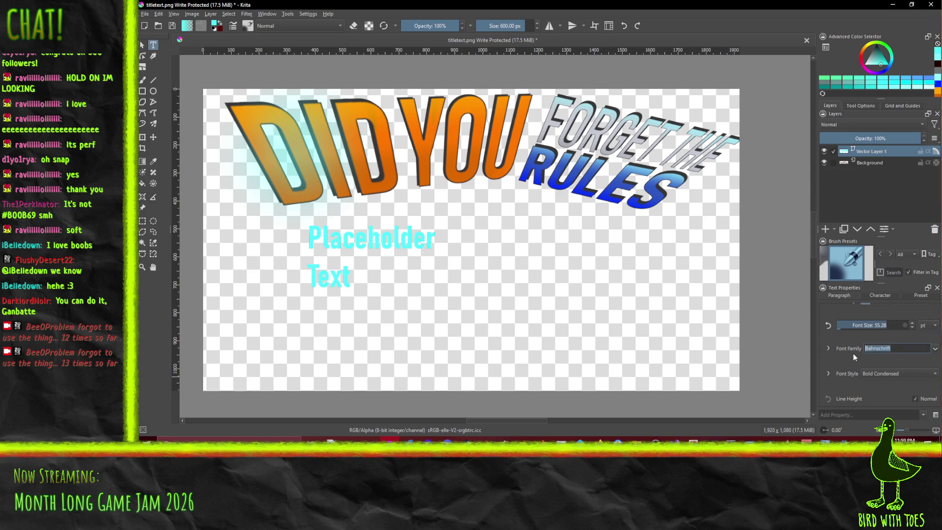
click(892, 5)
click(773, 290)
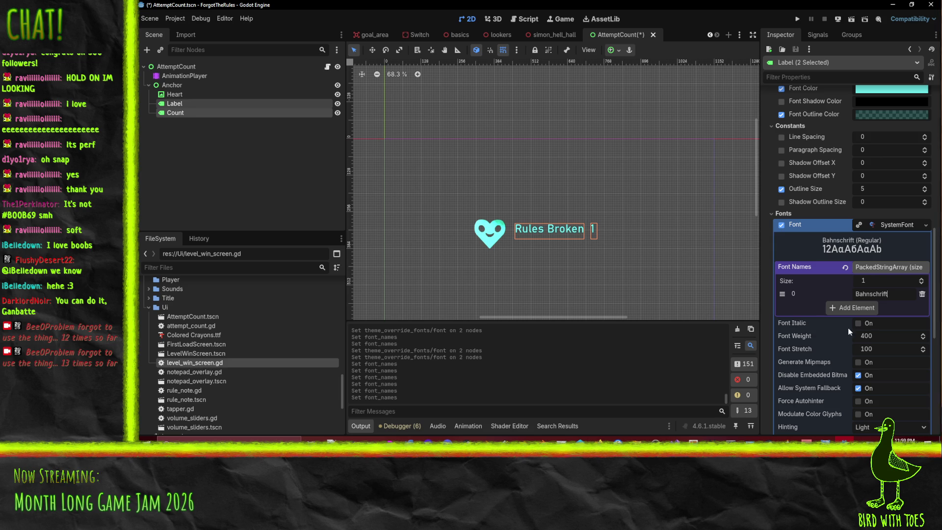
Try font weight 425 and a 'Semibol' name suffix, reverting to weight 400 and plain Bahnschrift.
drag(924, 337, 925, 336)
click(923, 342)
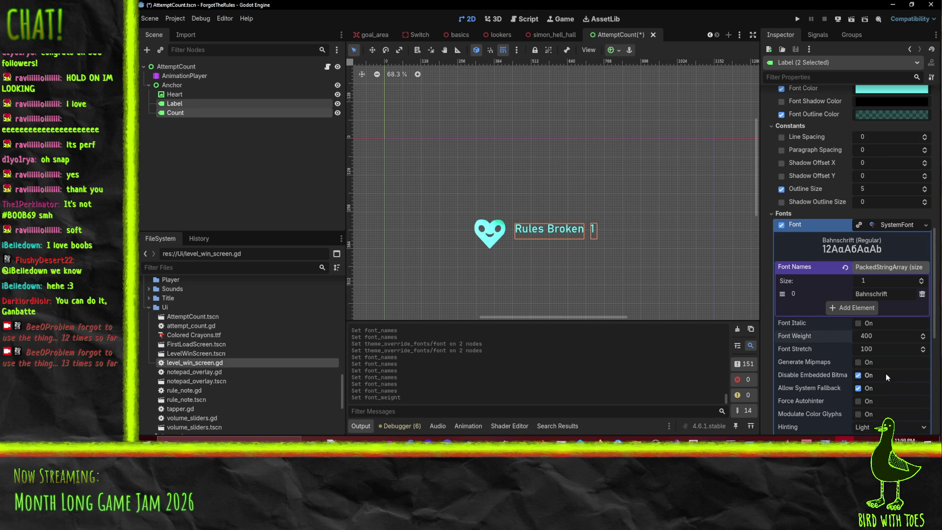
scroll(885, 373, down, 2)
click(894, 255)
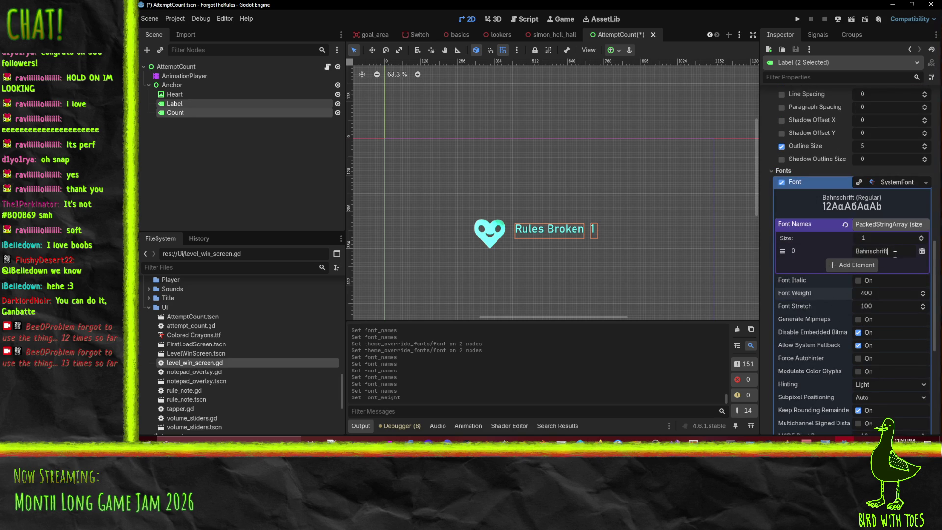
text(Se)
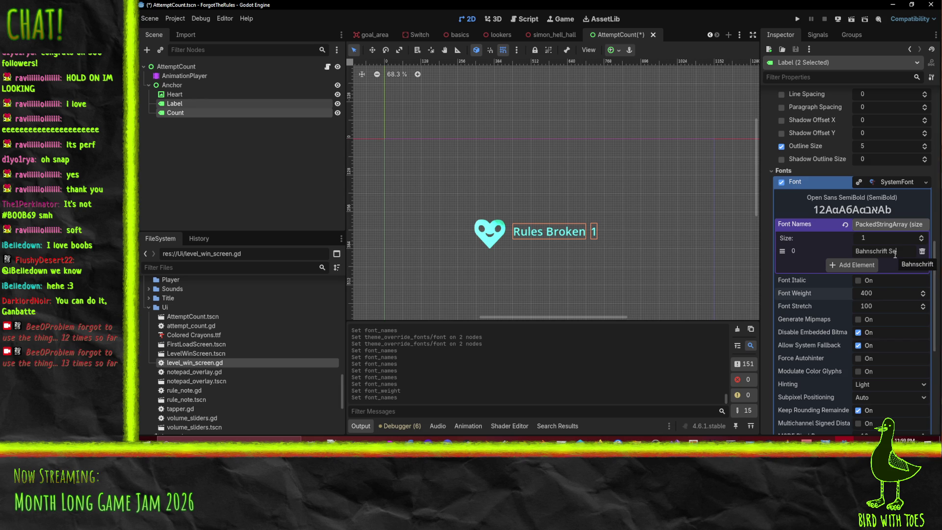
text(mibol)
key(BackSpace)
key(BackSpace)
key(BackSpace)
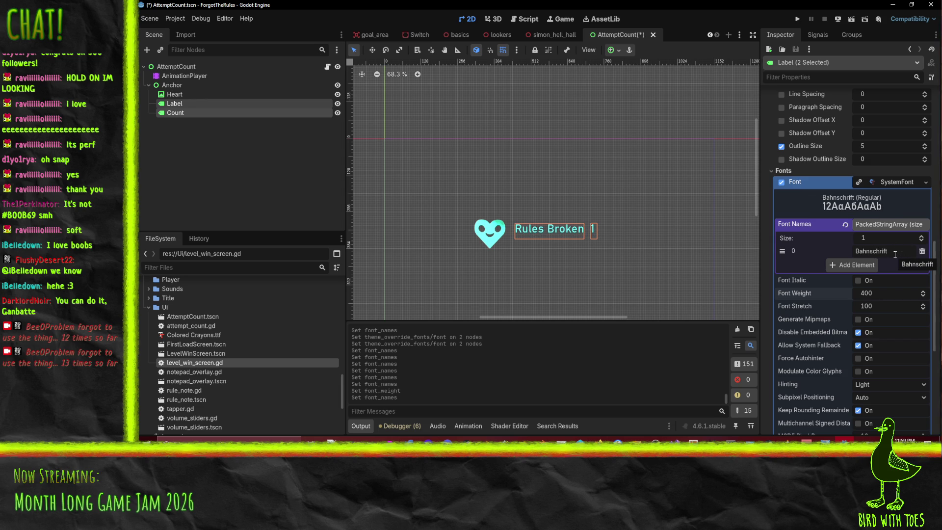
scroll(549, 252, up, 4)
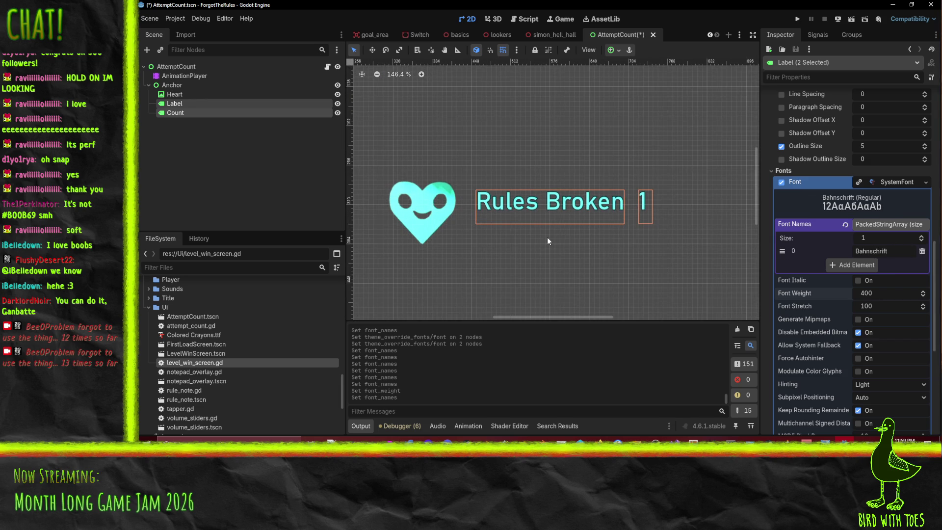
scroll(820, 342, down, 4)
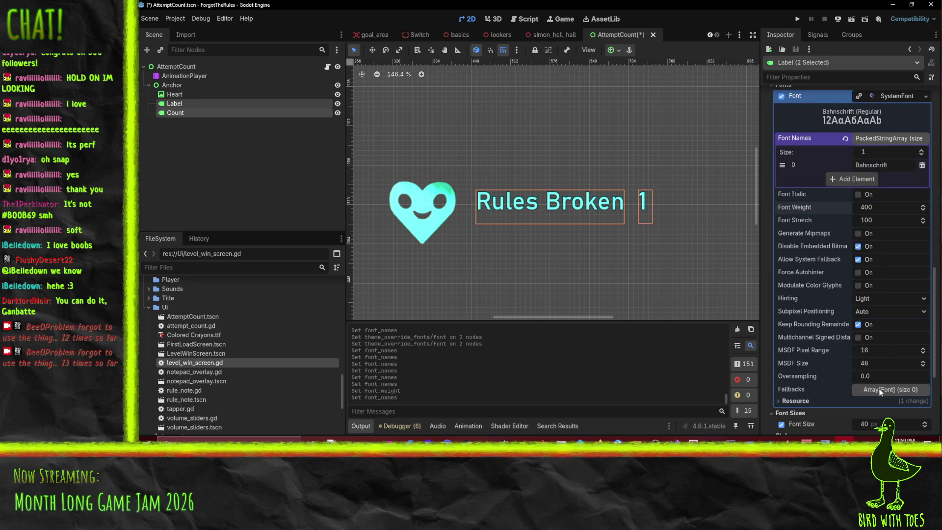
Try italic, font stretch 175 and Normal hinting, then restore hinting to Light.
click(858, 195)
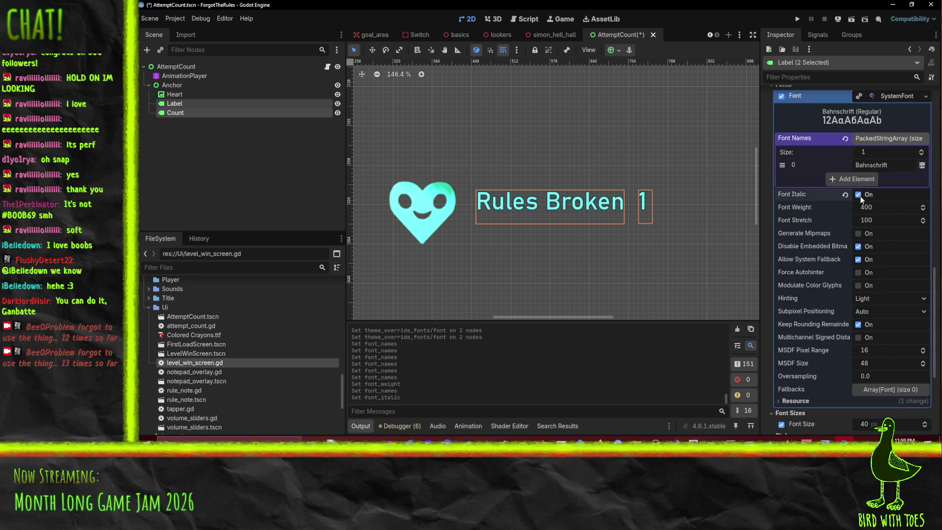
drag(921, 225, 909, 234)
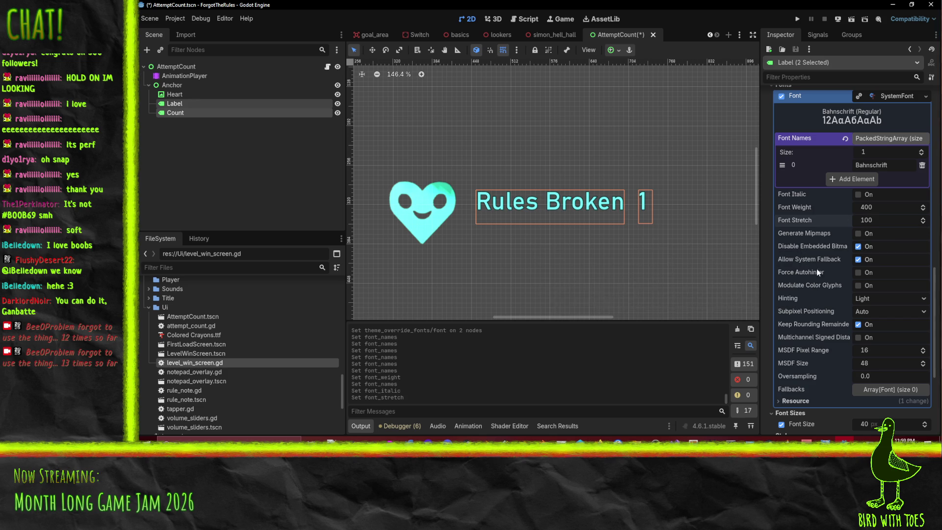
click(888, 299)
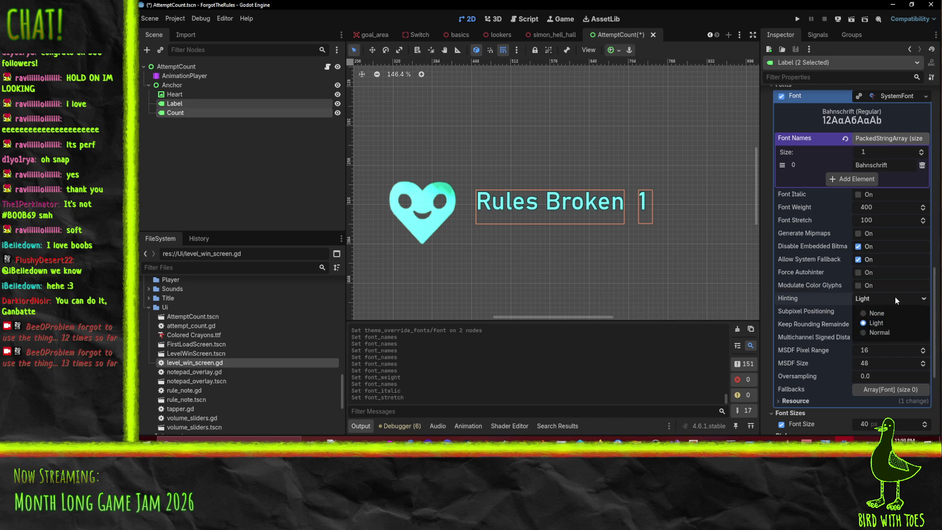
click(879, 332)
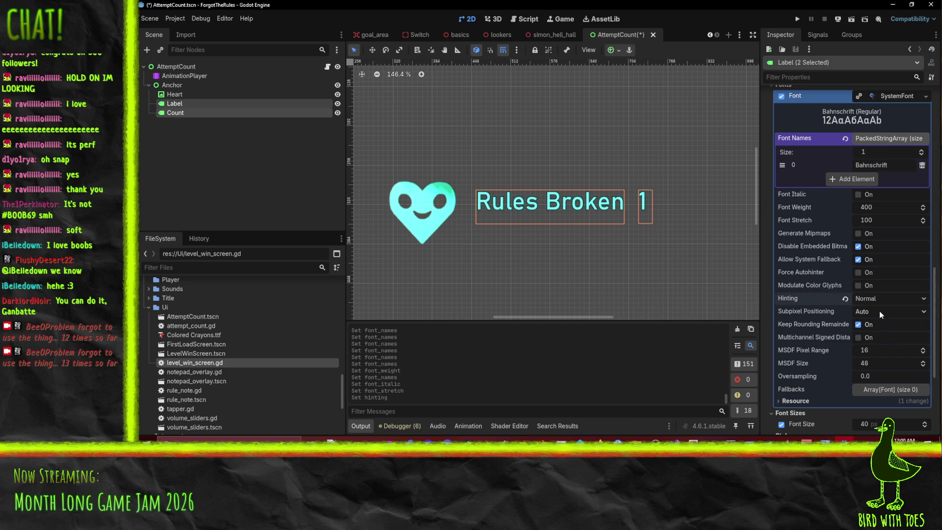
click(846, 298)
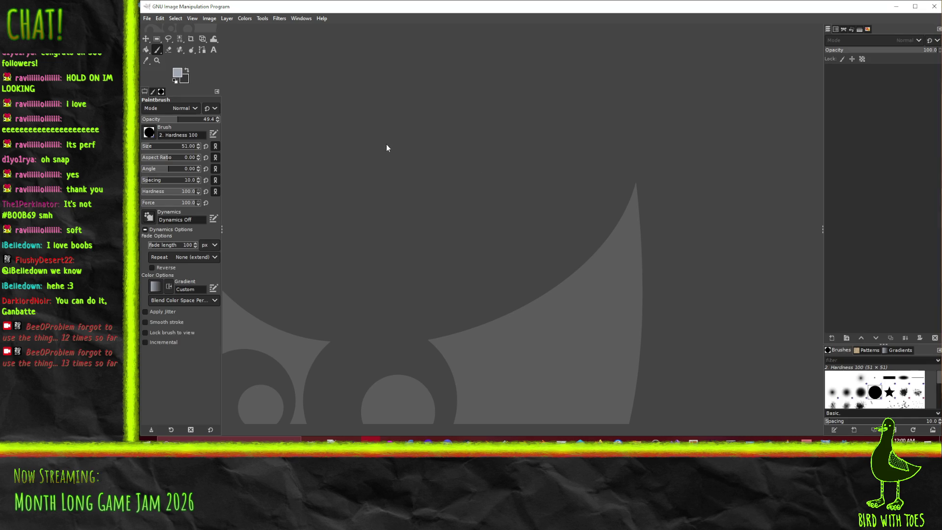
In a new 1920x1080 GIMP image, set the text font to Bahnschrift Semi-Bold Condensed.
key(ctrl+n)
click(605, 250)
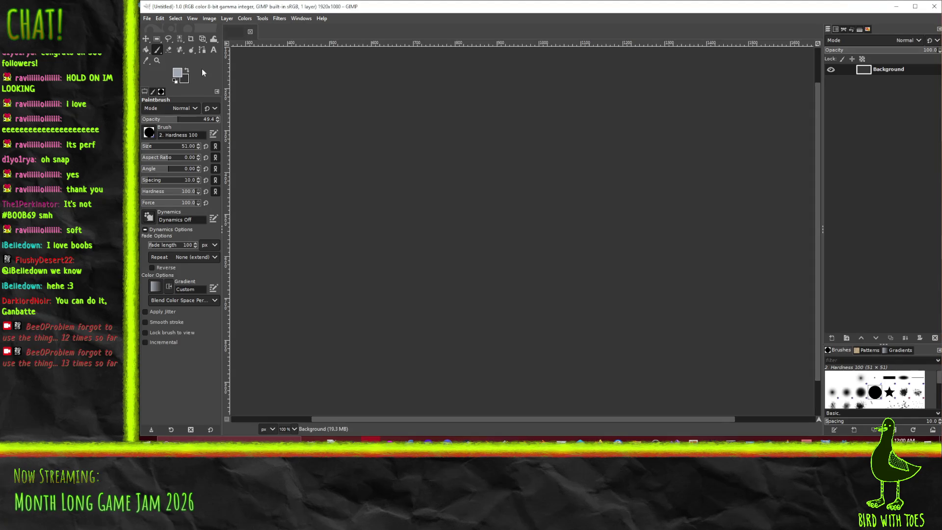
click(214, 50)
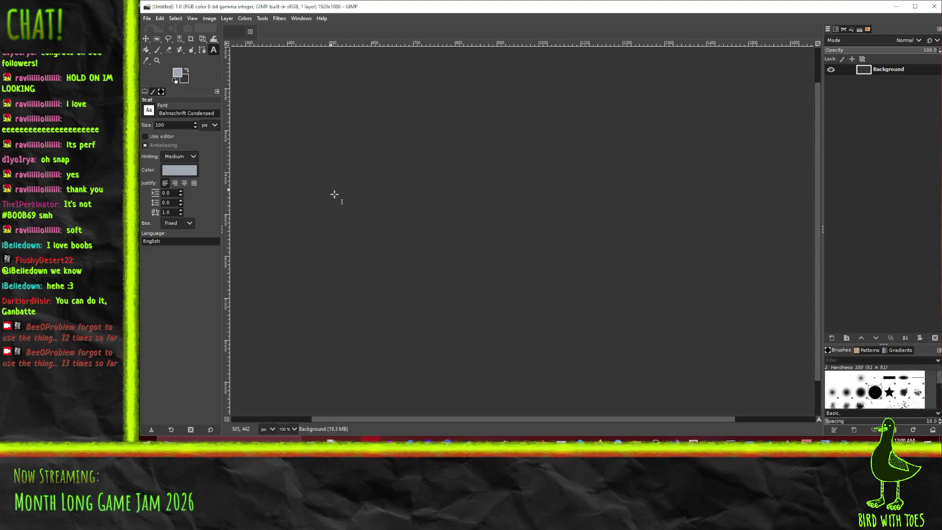
click(149, 111)
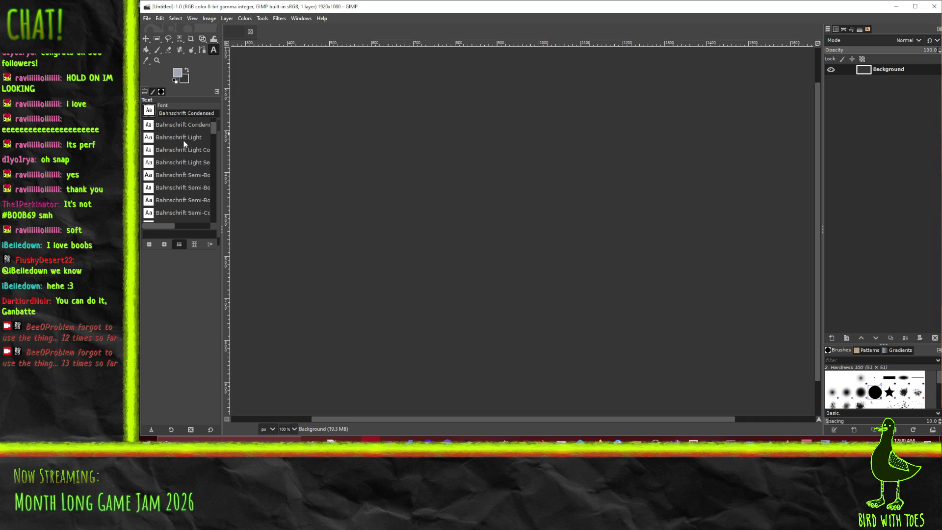
click(194, 187)
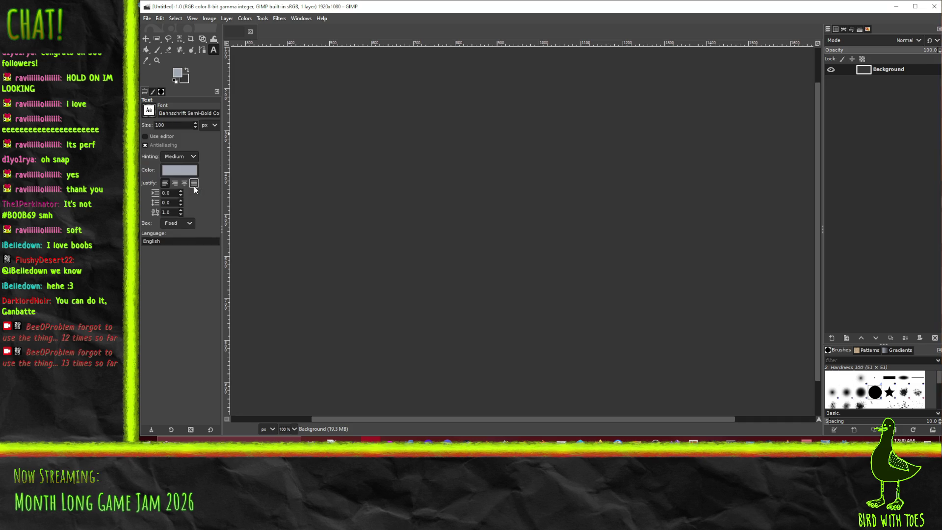
Add 'Semi-Bold Condensed' to the labels' SystemFont name in Godot.
click(896, 7)
click(889, 165)
text(Semi)
text(-Bold Condense)
text(d)
key(Tab)
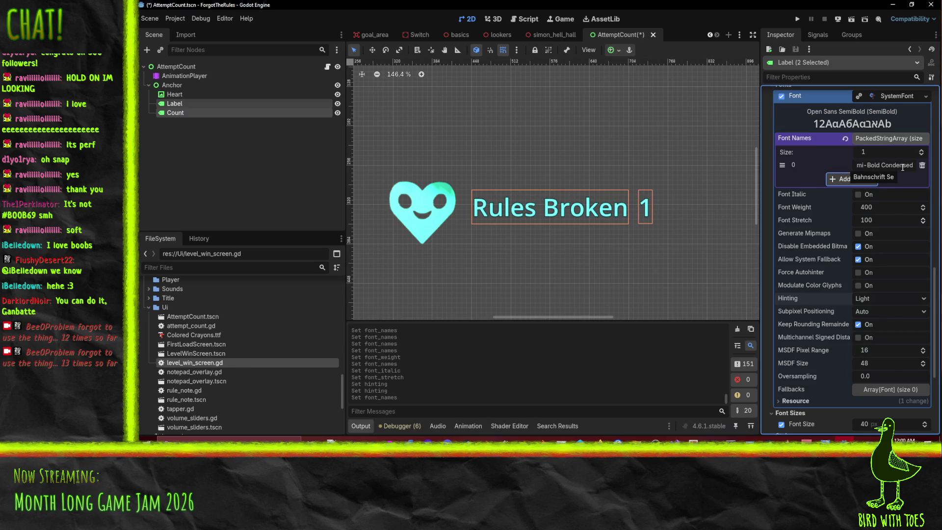
Trim the system font name back to plain Bahnschrift.
click(897, 165)
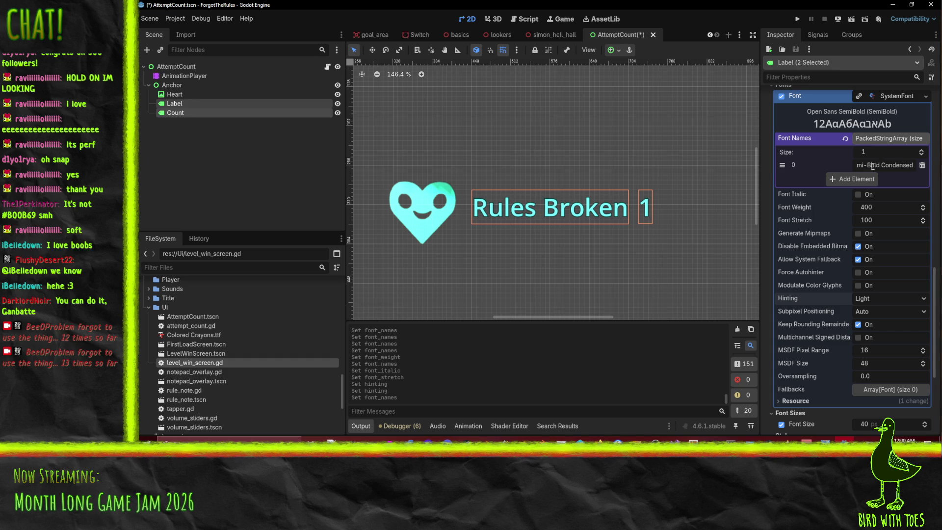
key(Home)
key(shift+End)
key(BackSpace)
key(Return)
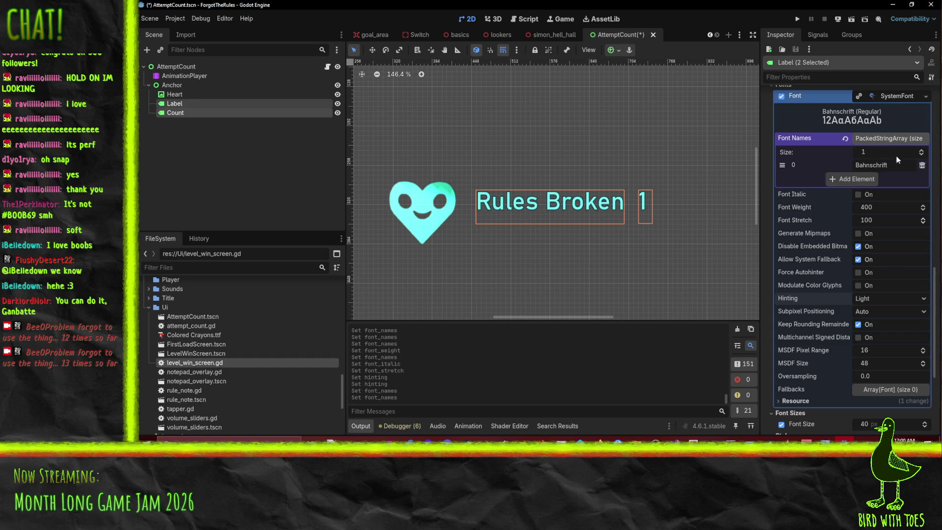
Select only the Rules Broken label and expand its SystemFont font override settings.
click(687, 245)
click(610, 196)
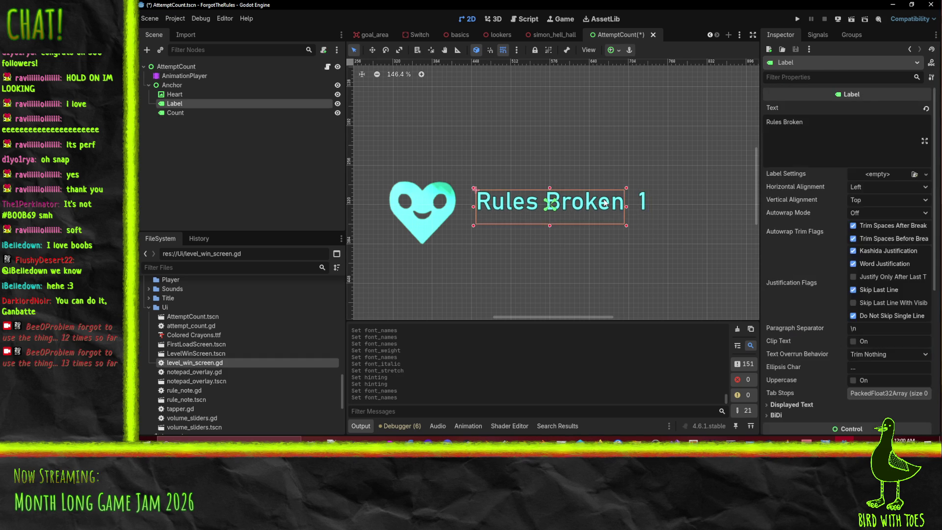
scroll(872, 284, down, 5)
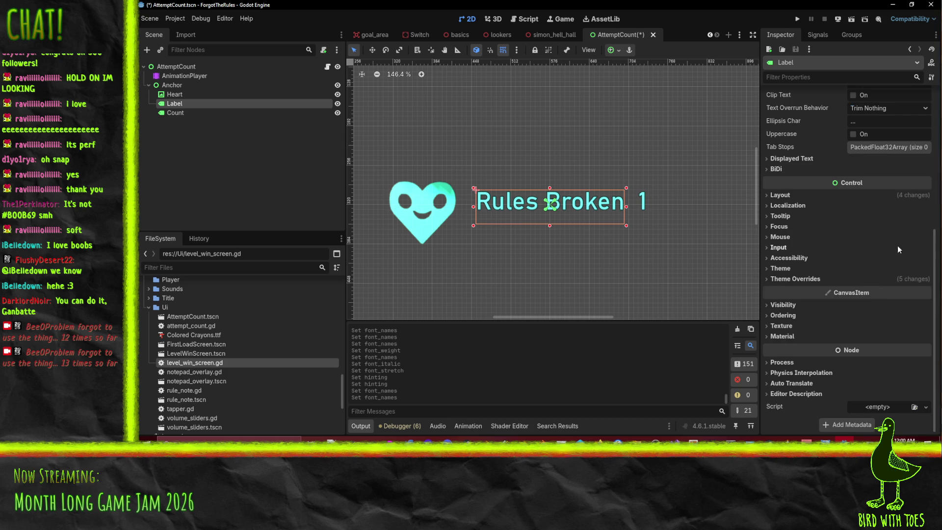
scroll(863, 221, up, 3)
scroll(887, 223, up, 2)
scroll(869, 235, down, 2)
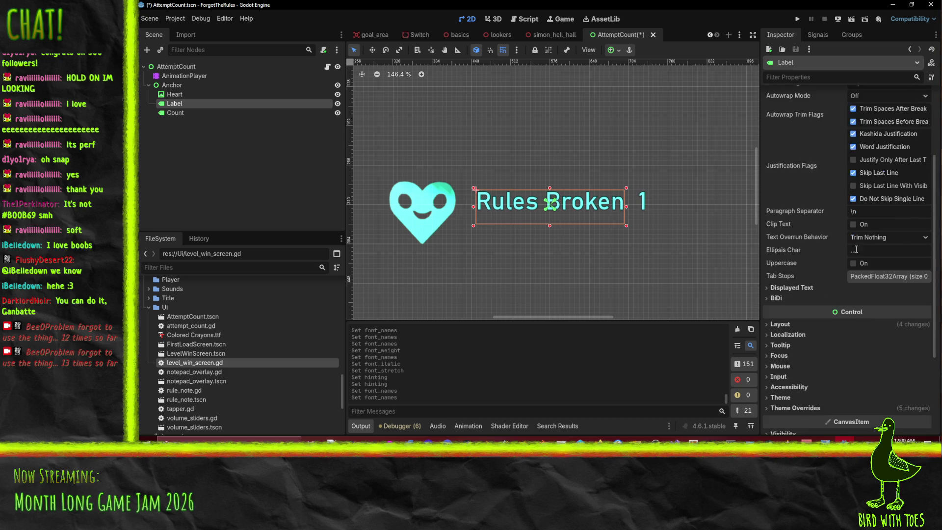
scroll(824, 275, down, 2)
click(803, 279)
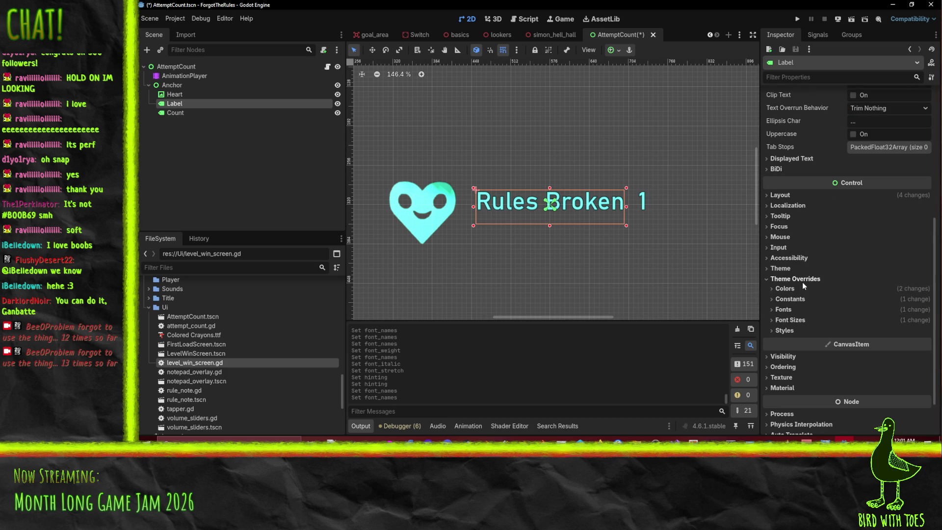
click(785, 310)
click(885, 323)
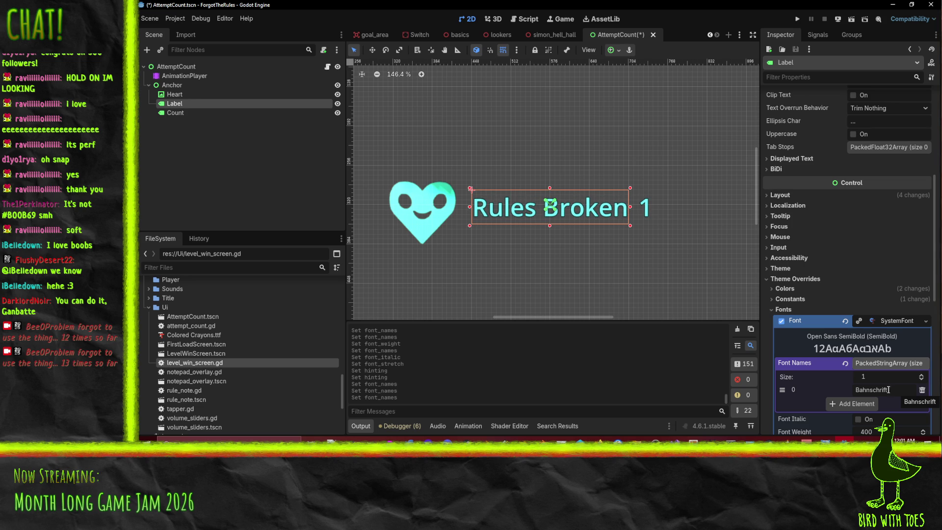
Try 'Semi-Bold Condensed', 'Semibold' and 'Condensed' Bahnschrift variants, then revert to plain Bahnschrift.
key(BackSpace)
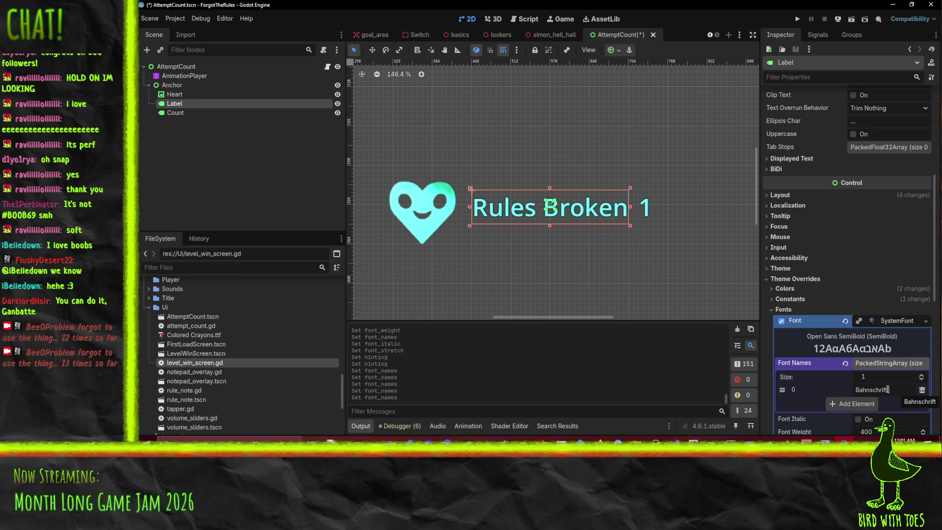
text(Semi-Bold Condensed)
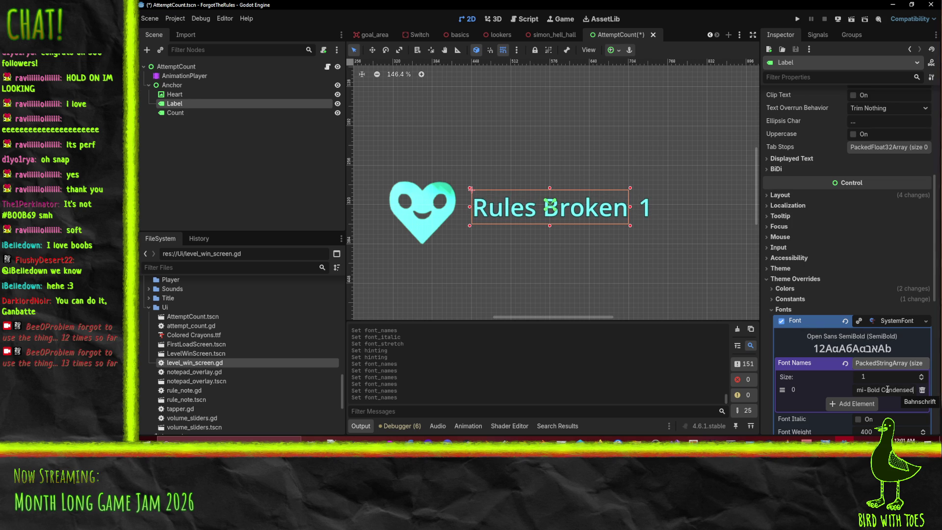
key(BackSpace)
key(BackSpace)
key(BackSpace)
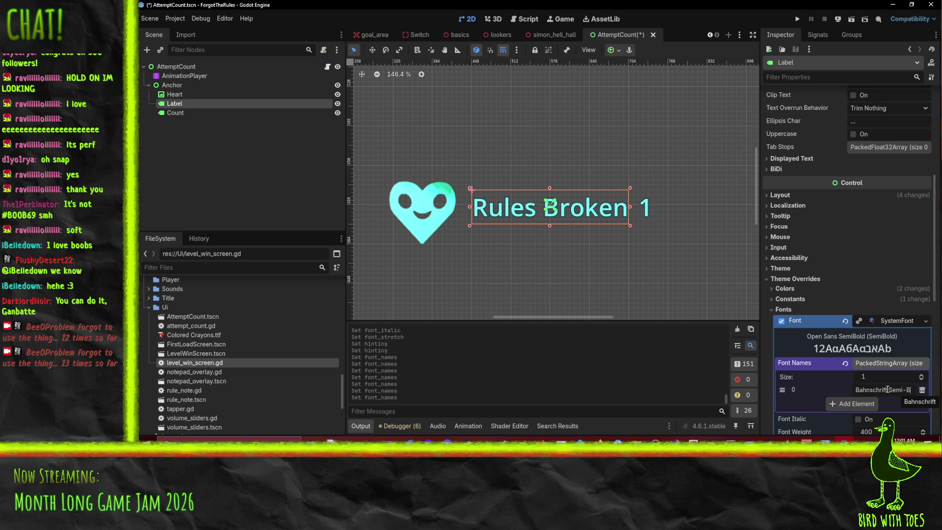
text(old)
double_click(899, 390)
key(BackSpace)
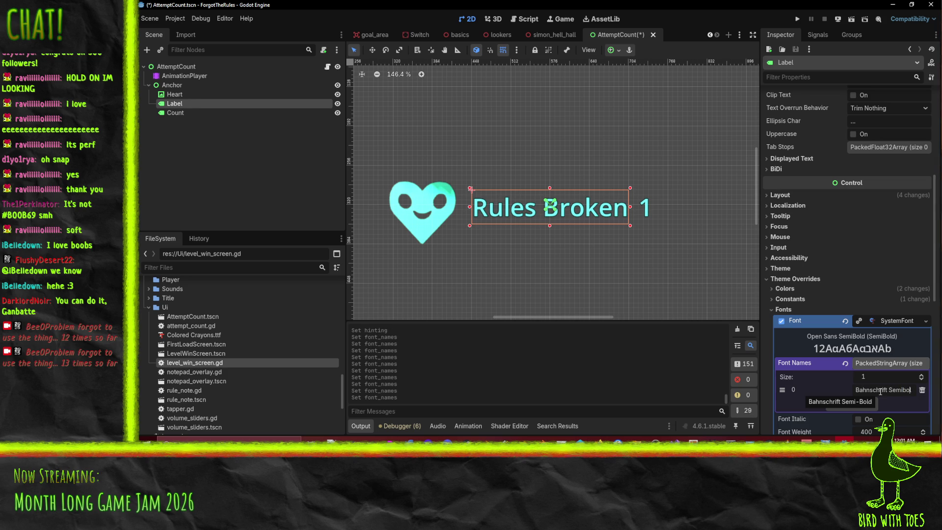
double_click(890, 390)
text(Conden)
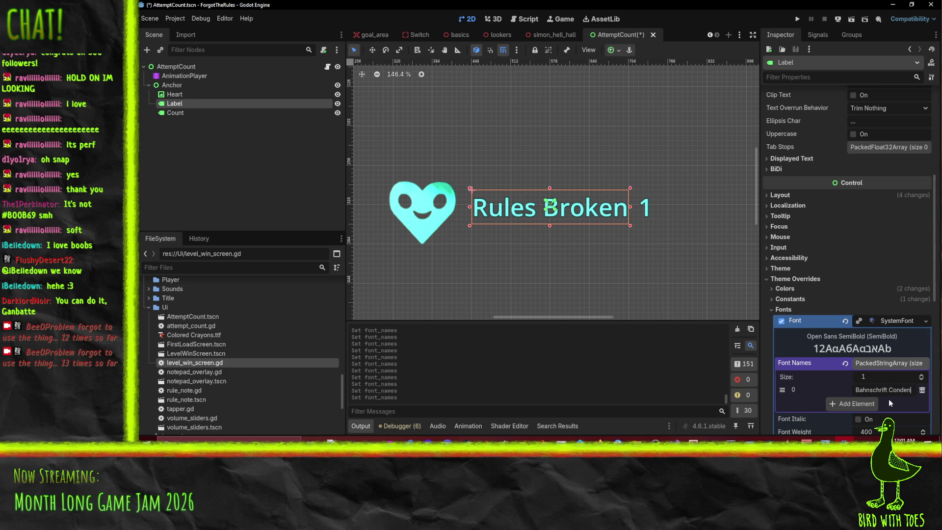
text(sed)
key(ctrl+BackSpace)
key(Return)
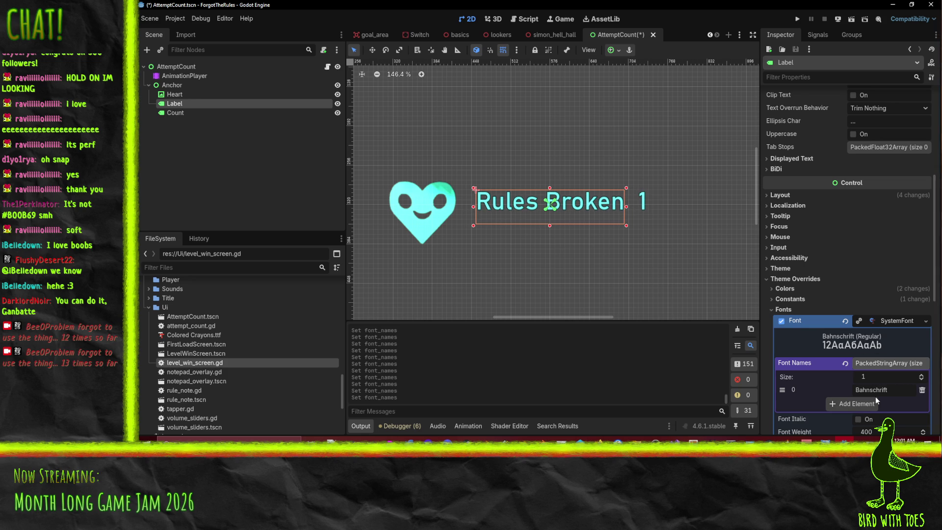
Select the Count number label in the scene.
scroll(885, 380, down, 3)
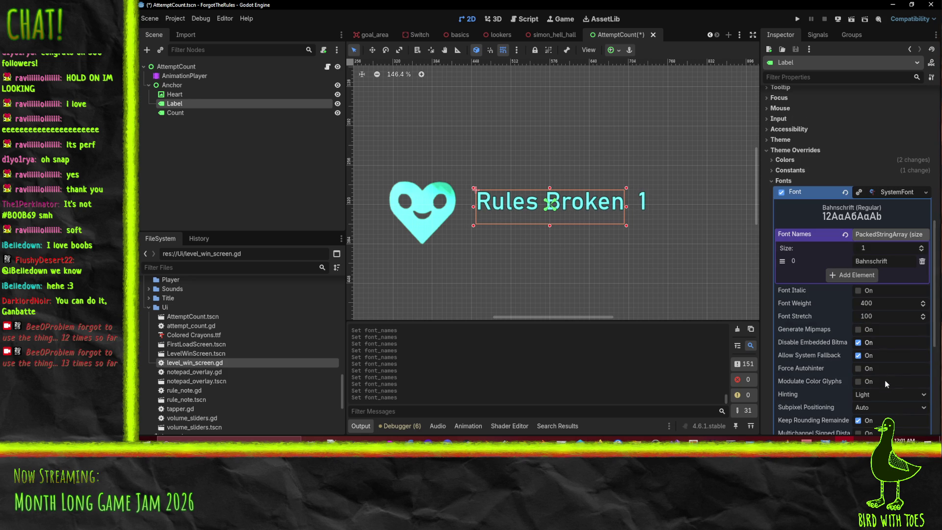
click(858, 290)
scroll(663, 245, down, 2)
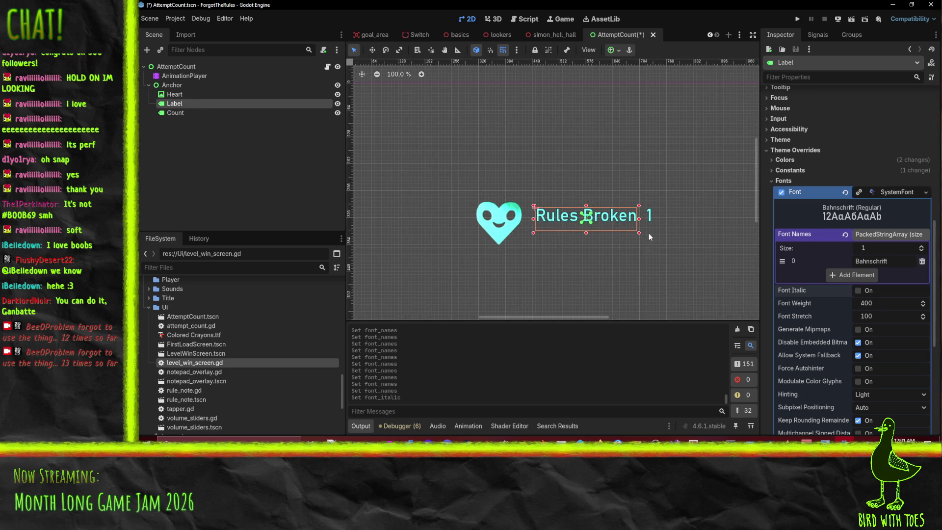
click(199, 113)
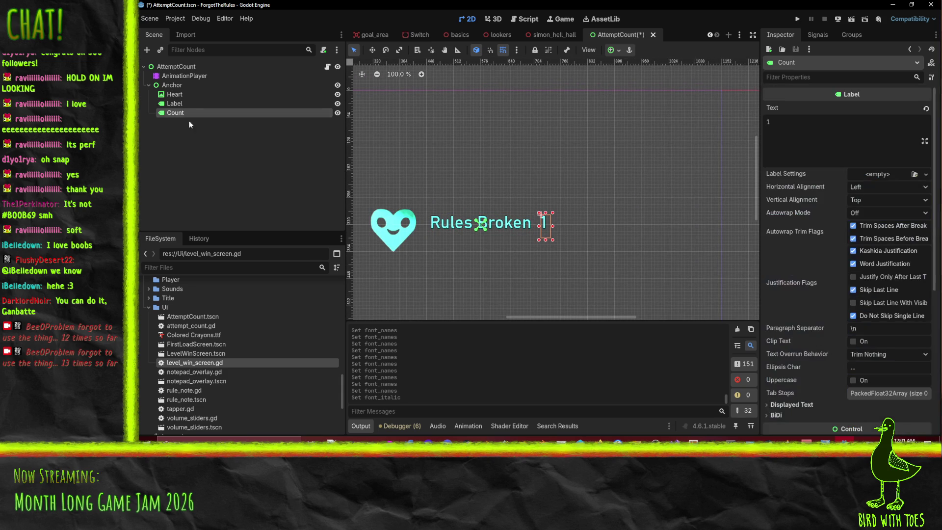
Reselect the Rules Broken label, save the AttemptCount scene, and return from GIMP to Godot.
click(186, 103)
key(ctrl+s)
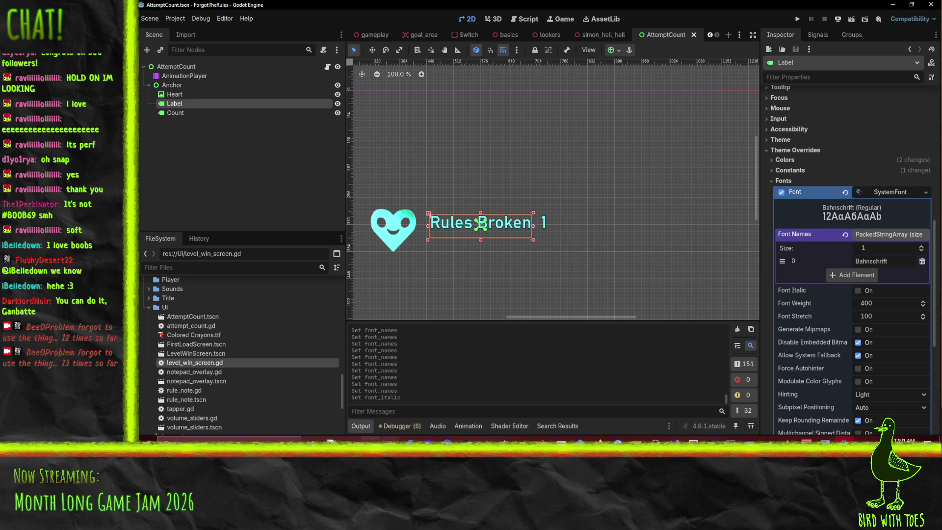
click(371, 439)
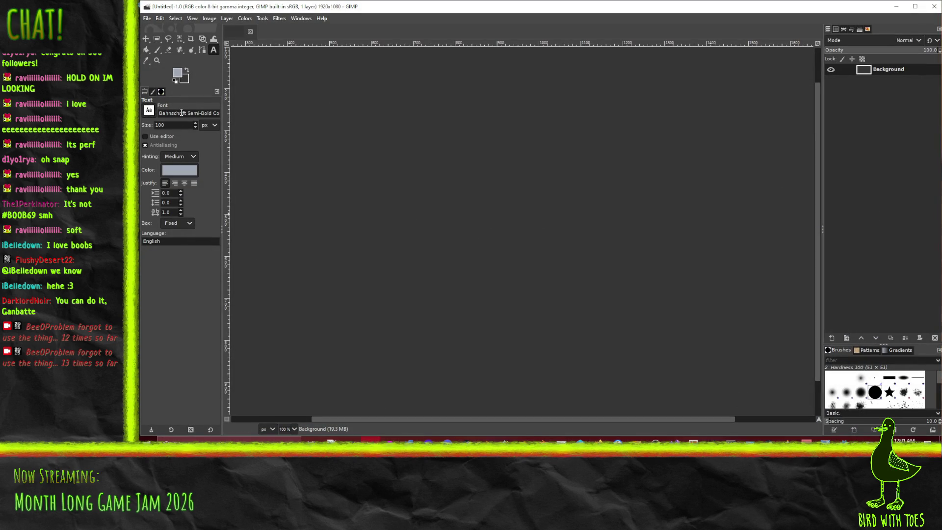
click(896, 6)
Create a FontFile resource saved as new_font_file.tres.
right_click(170, 316)
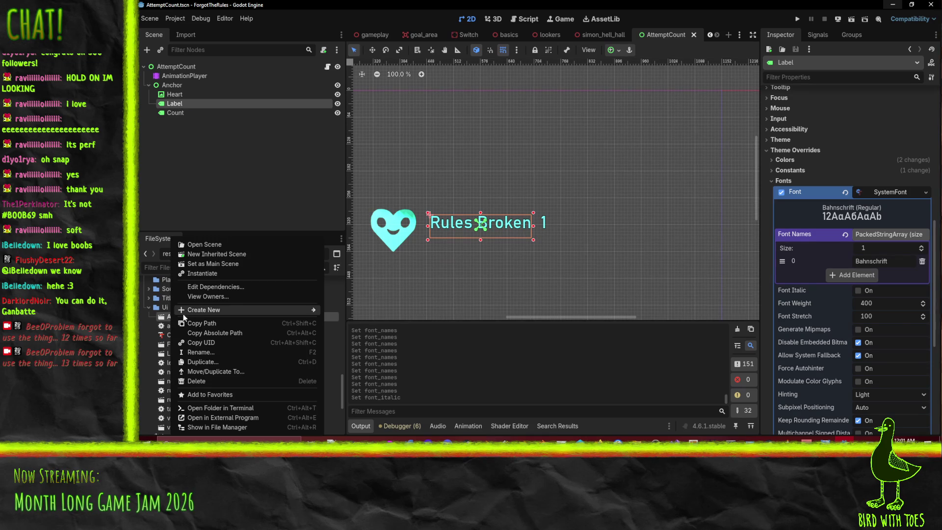
mouse_move(266, 309)
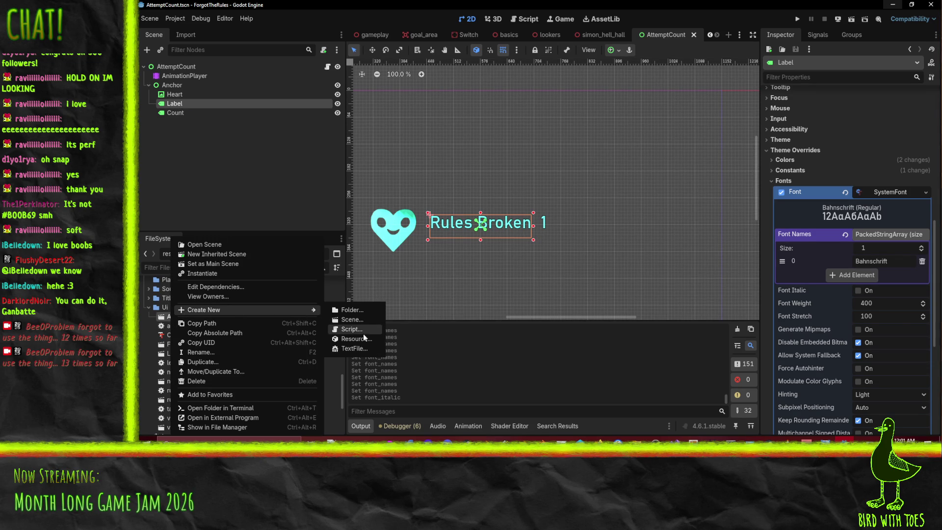
click(363, 338)
text(font)
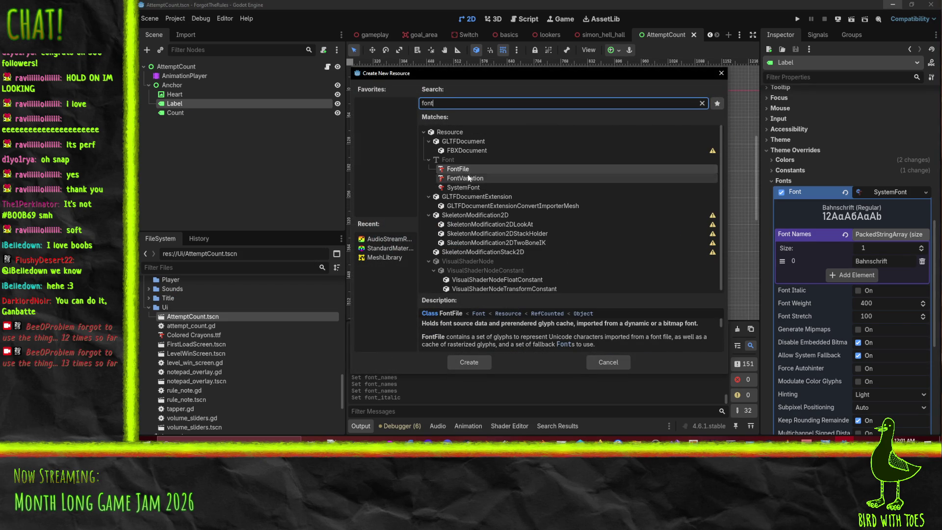
click(469, 362)
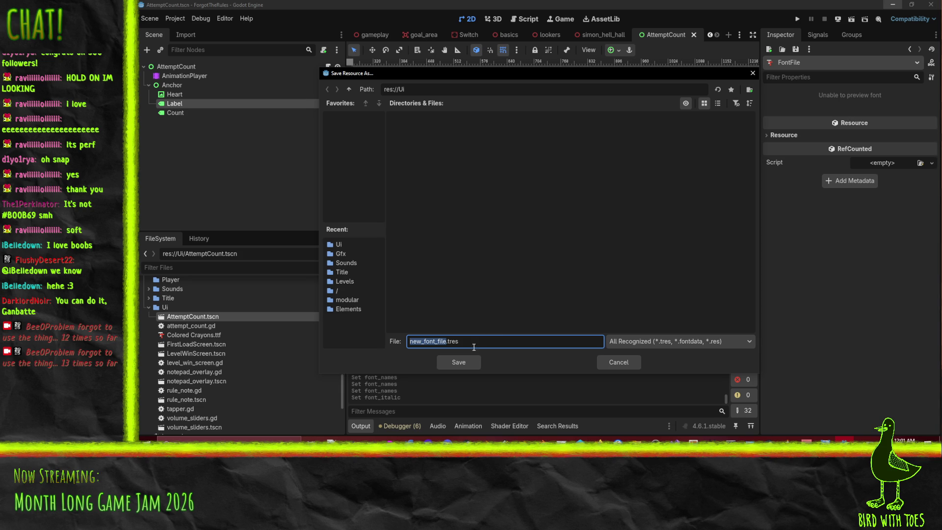
click(459, 361)
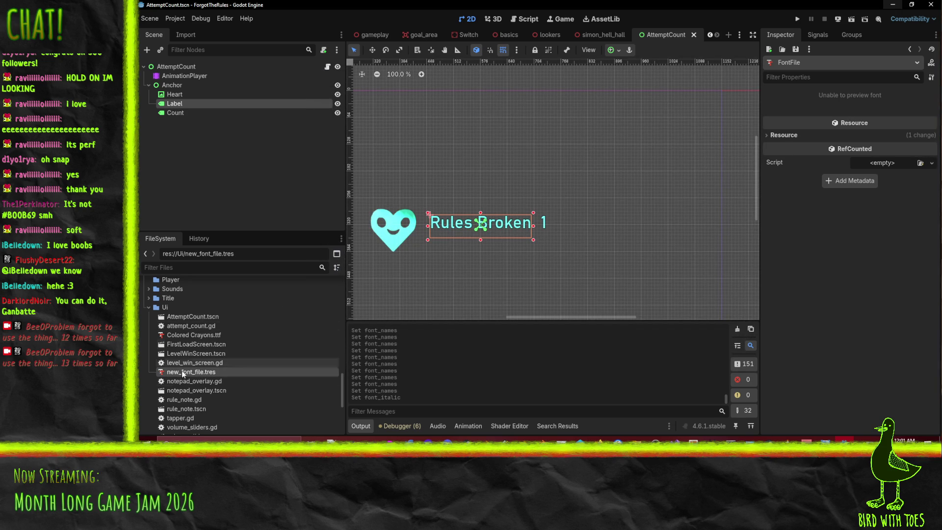
Delete new_font_file.tres from the project.
click(198, 371)
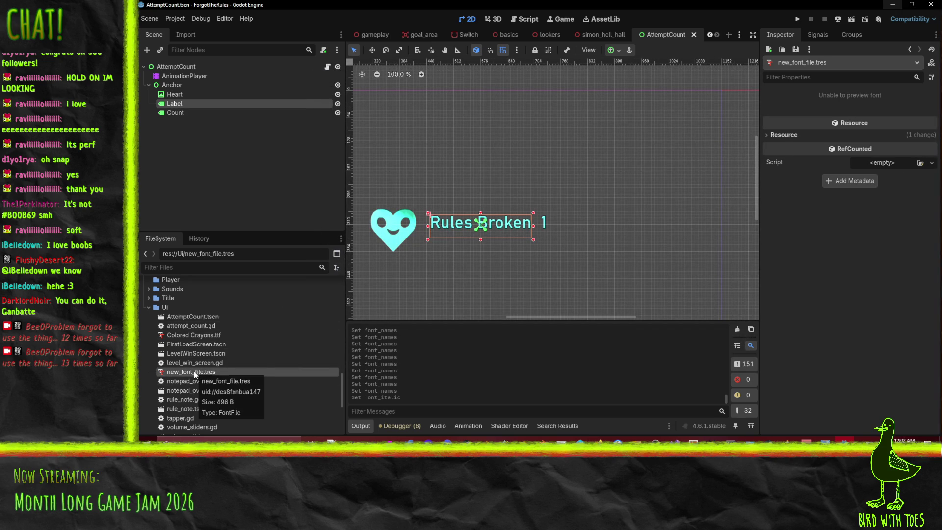
key(Delete)
click(475, 266)
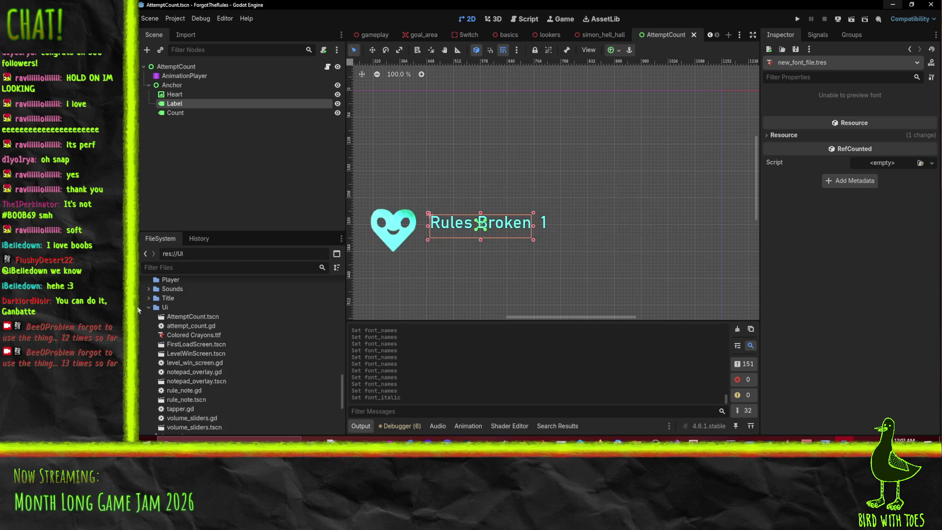
right_click(161, 306)
right_click(152, 353)
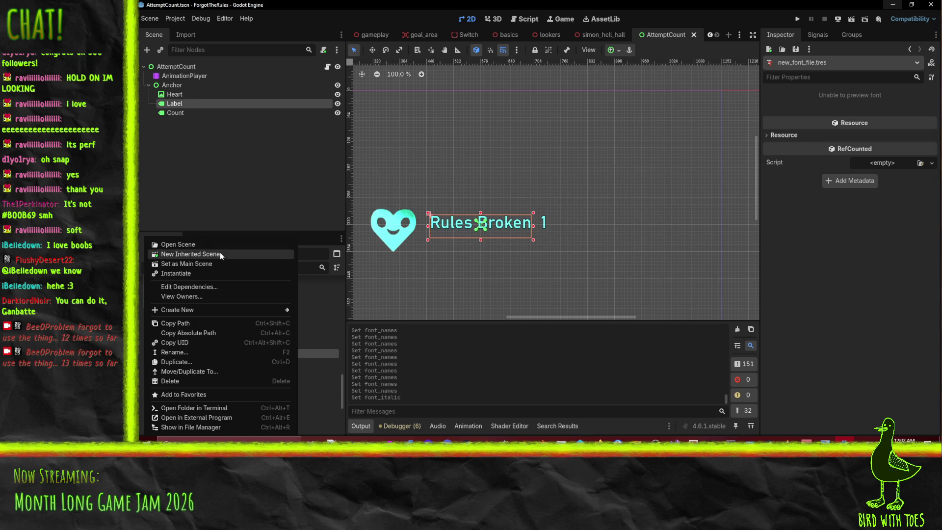
click(334, 357)
right_click(169, 298)
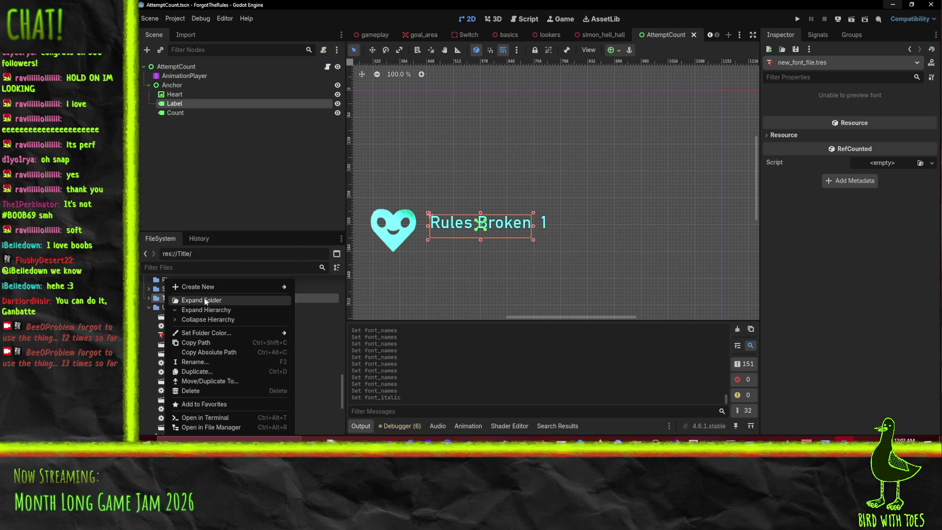
click(155, 308)
Create a SystemFont resource in the Ui folder saved as new_system_font.tres.
right_click(155, 307)
mouse_move(228, 287)
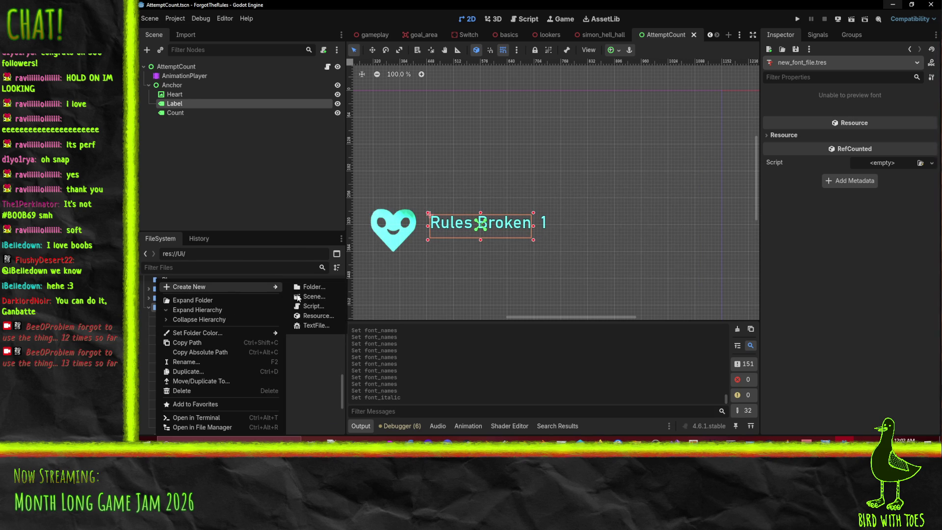
click(328, 318)
text(font)
key(Down)
key(Down)
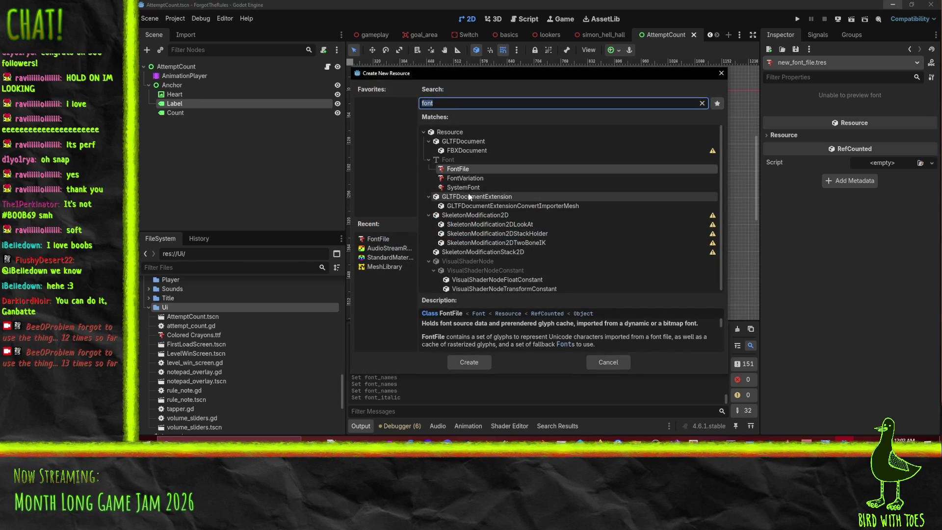
click(469, 363)
click(470, 361)
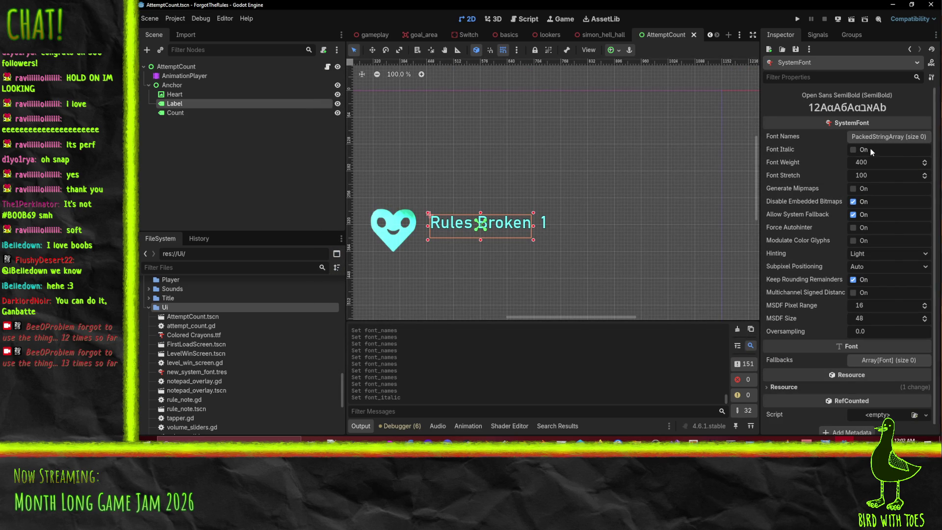
click(205, 373)
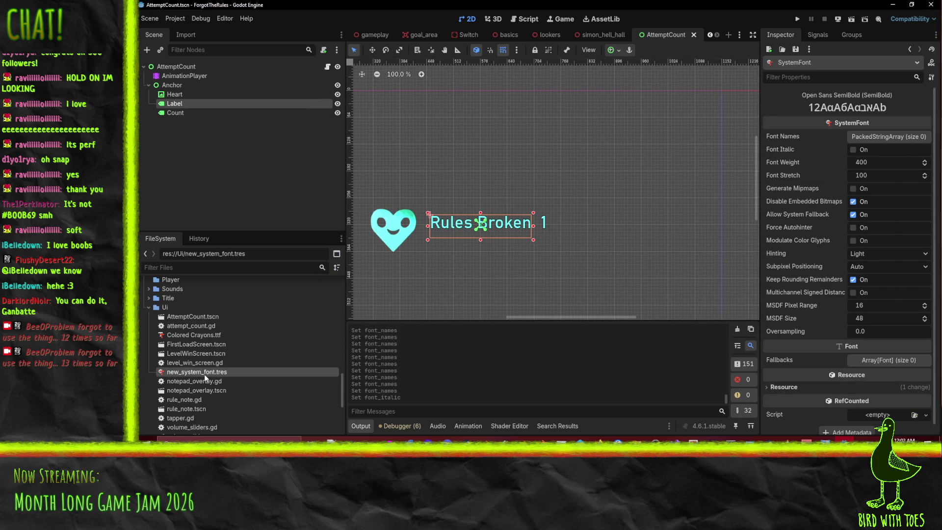
Delete new_system_font.tres and save the AttemptCount scene.
key(Delete)
click(472, 267)
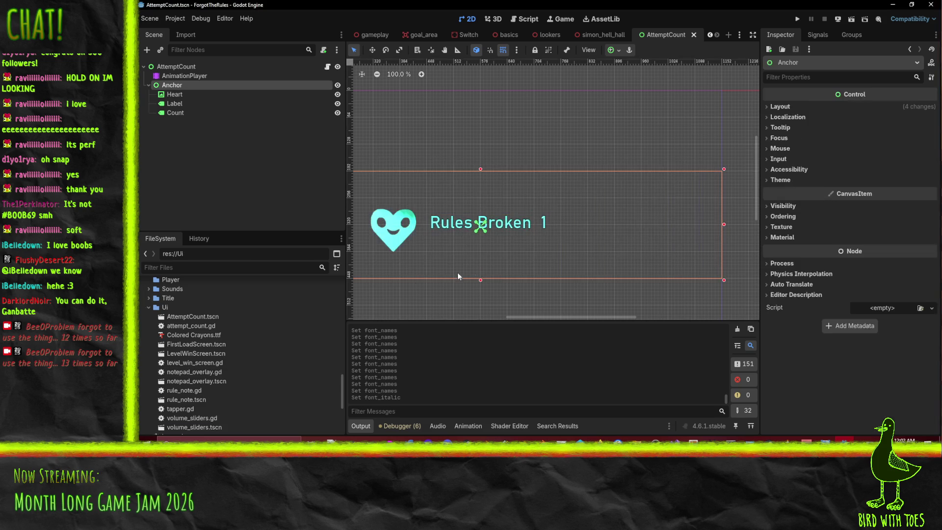
click(207, 335)
scroll(450, 190, down, 3)
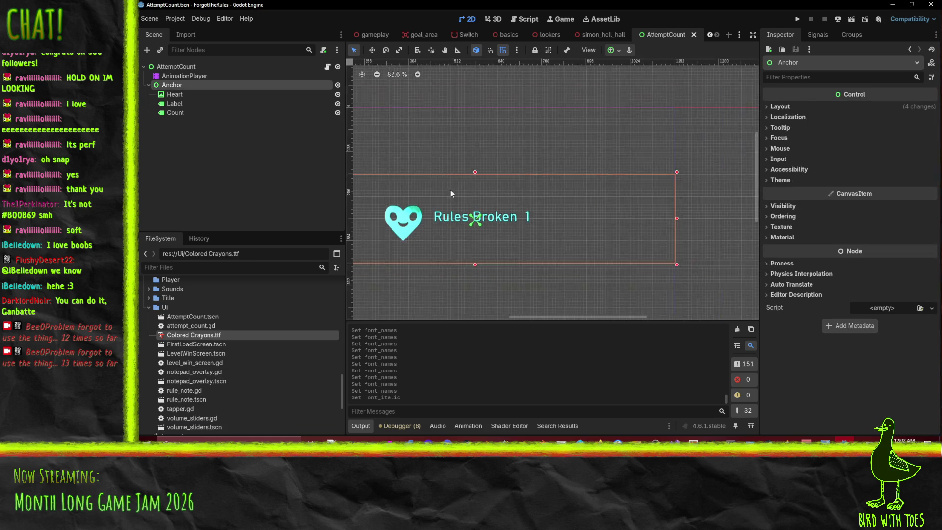
key(ctrl+s)
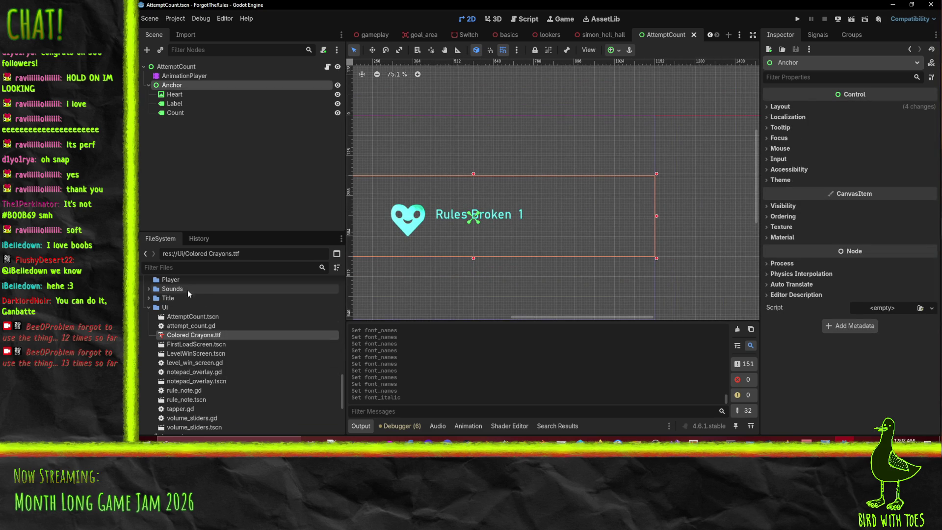
Open the notepad_overlay scene and select its Notes for Personal Success title label.
scroll(213, 330, down, 3)
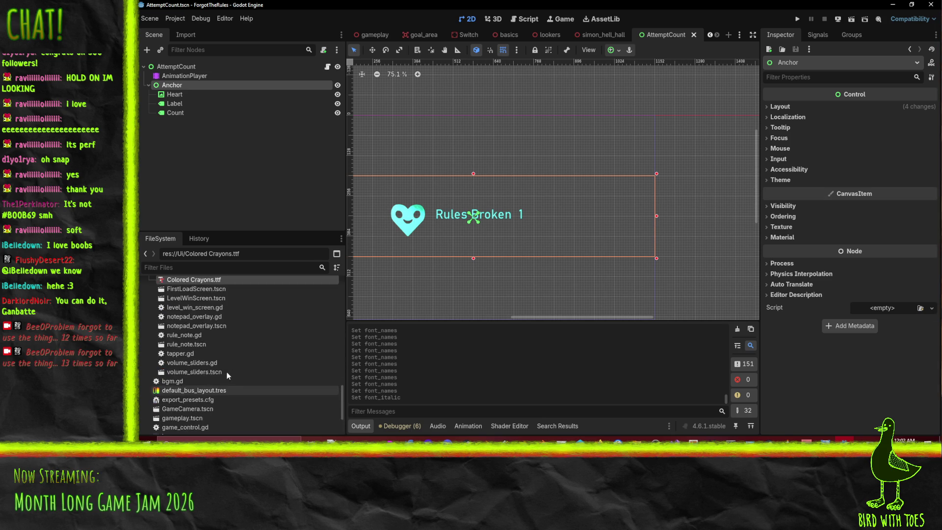
double_click(201, 326)
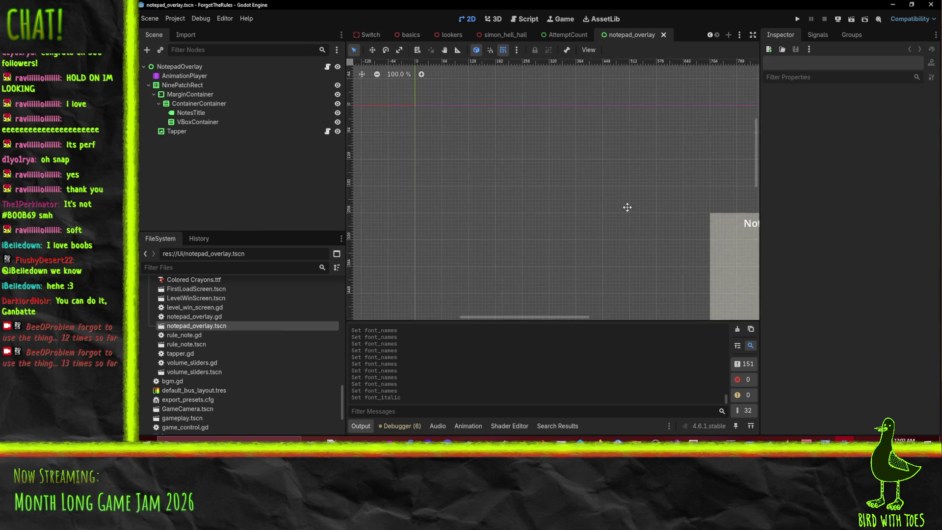
click(489, 145)
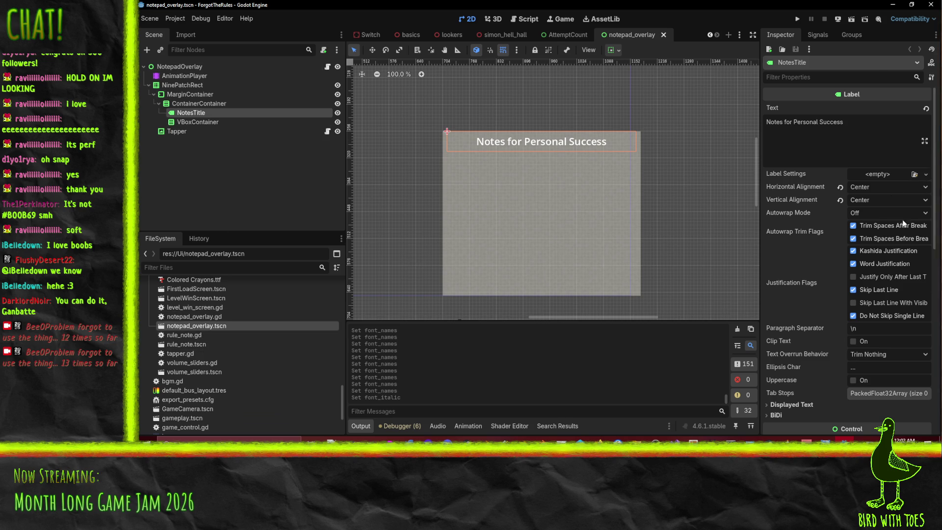
scroll(906, 204, down, 5)
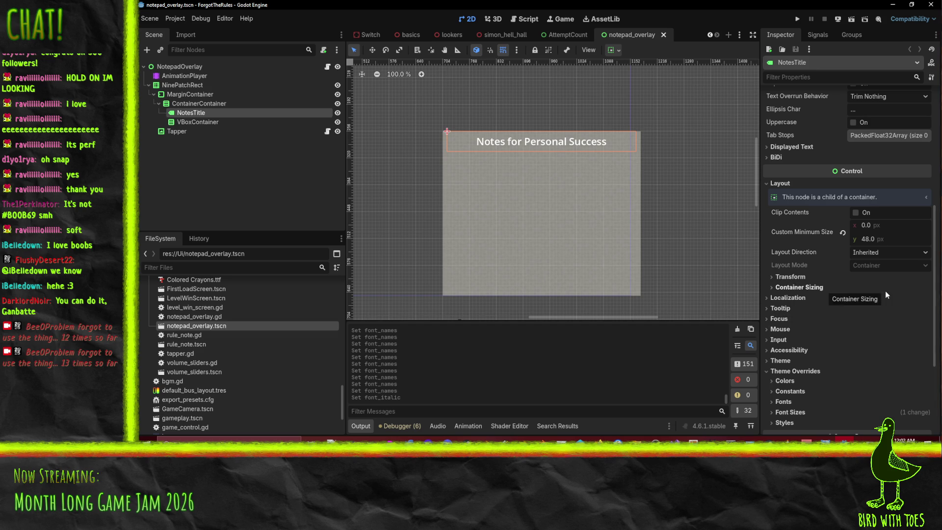
scroll(886, 287, up, 5)
scroll(876, 219, down, 3)
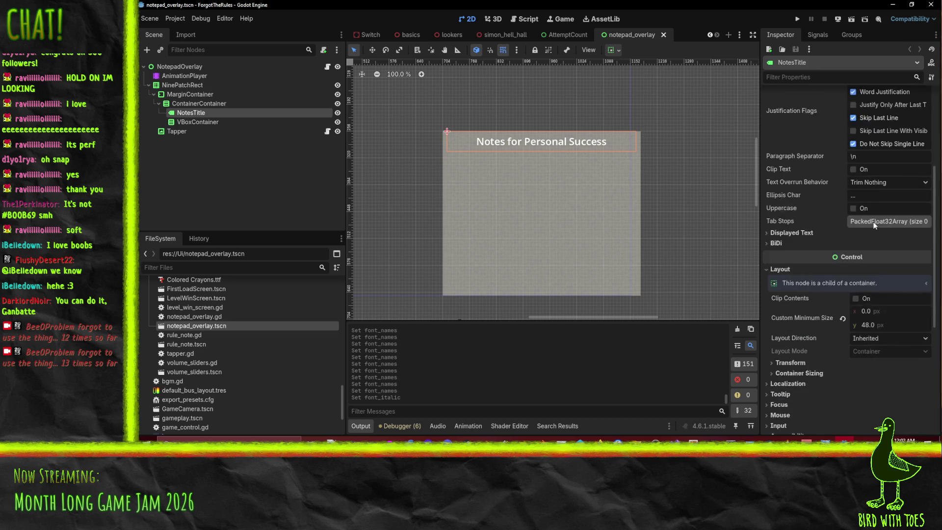
scroll(856, 240, down, 5)
click(795, 227)
Override the title's font colour with a near-black dark shade.
click(787, 238)
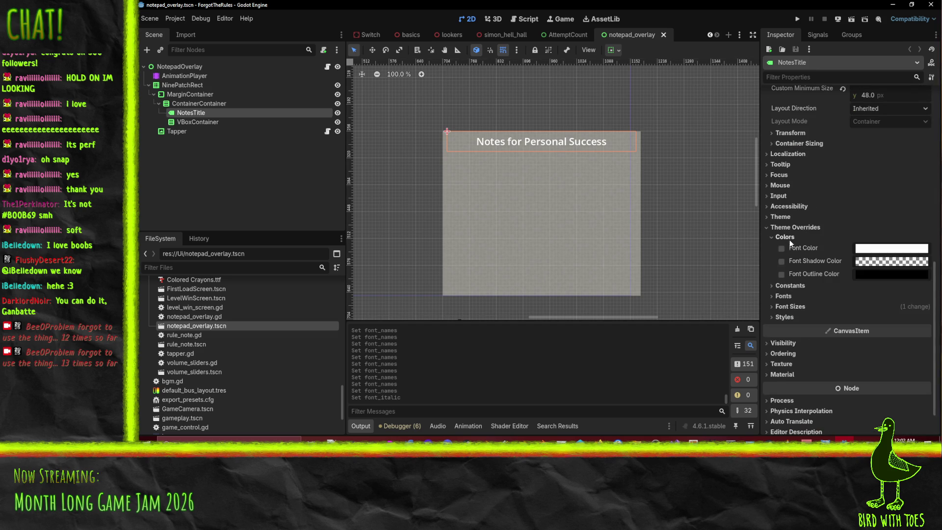
click(781, 249)
click(886, 249)
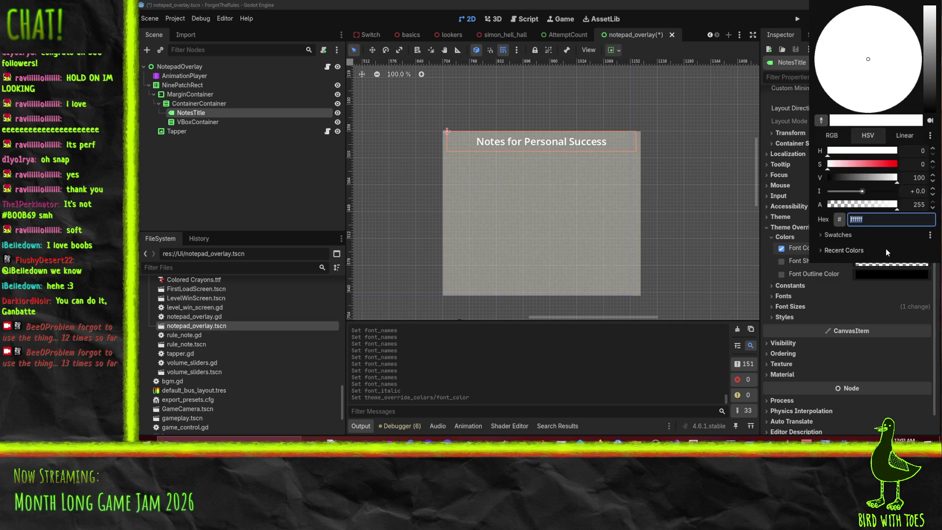
drag(860, 180, 839, 178)
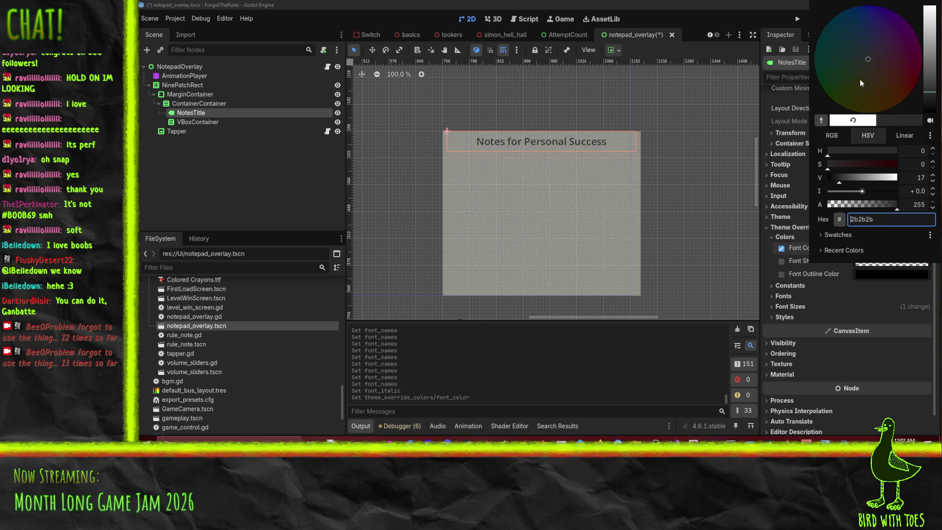
click(773, 272)
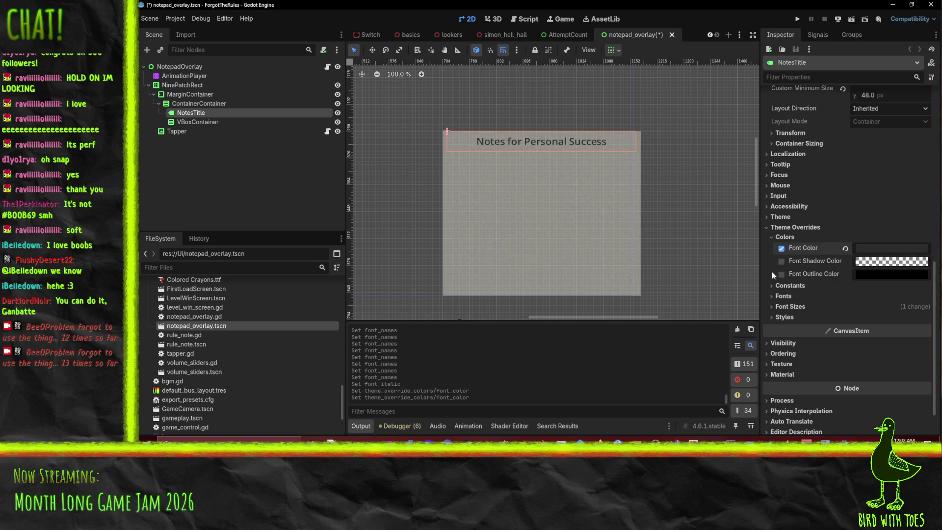
Apply Colored Crayons.ttf as the title's font override.
click(784, 297)
click(782, 308)
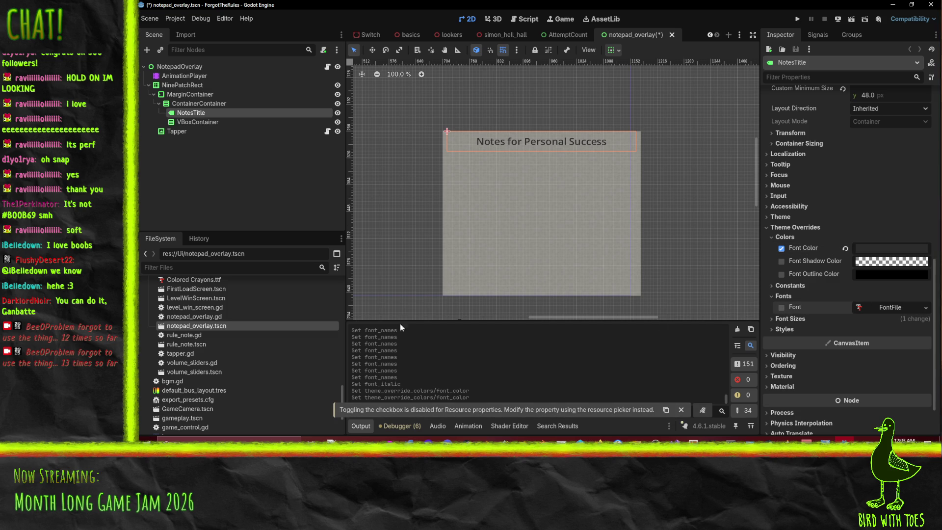
scroll(190, 289, up, 2)
drag(192, 298, 891, 308)
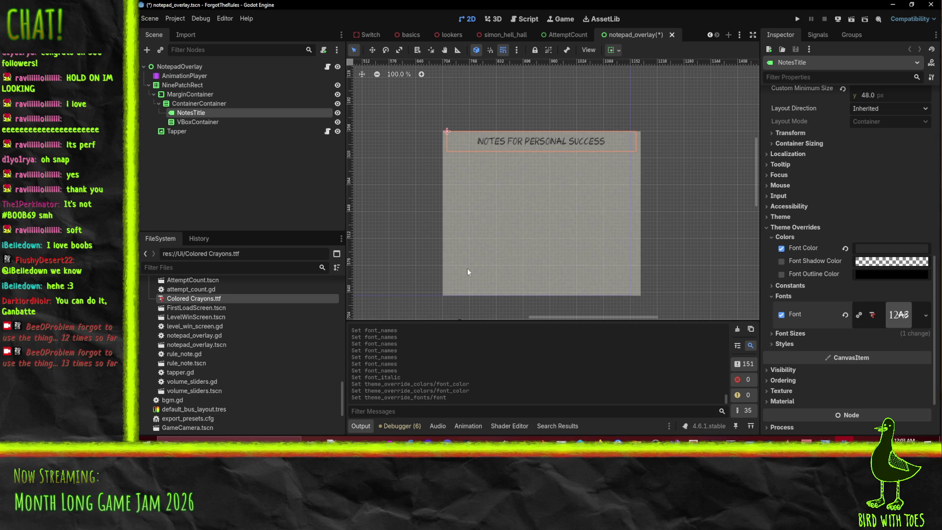
Set the title's font size to 26 px and save notepad_overlay.
click(803, 332)
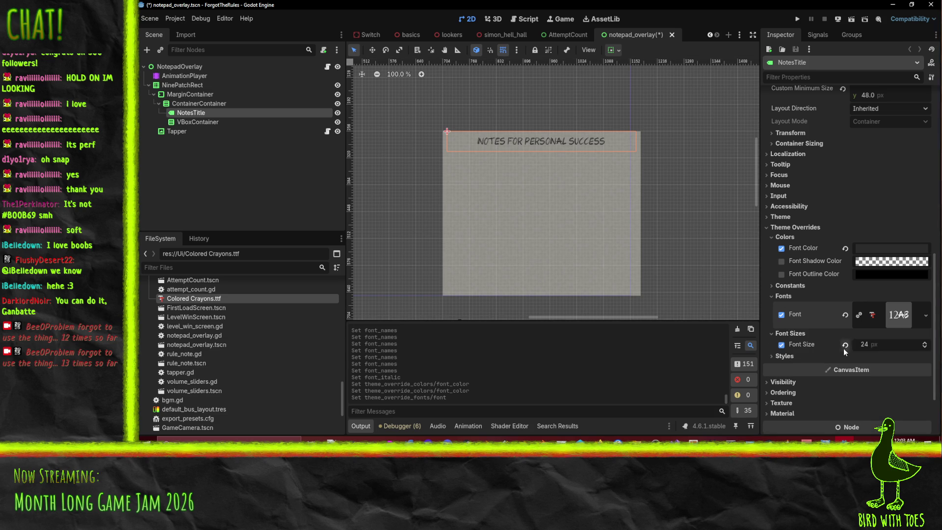
click(874, 346)
text(30)
key(Return)
click(876, 342)
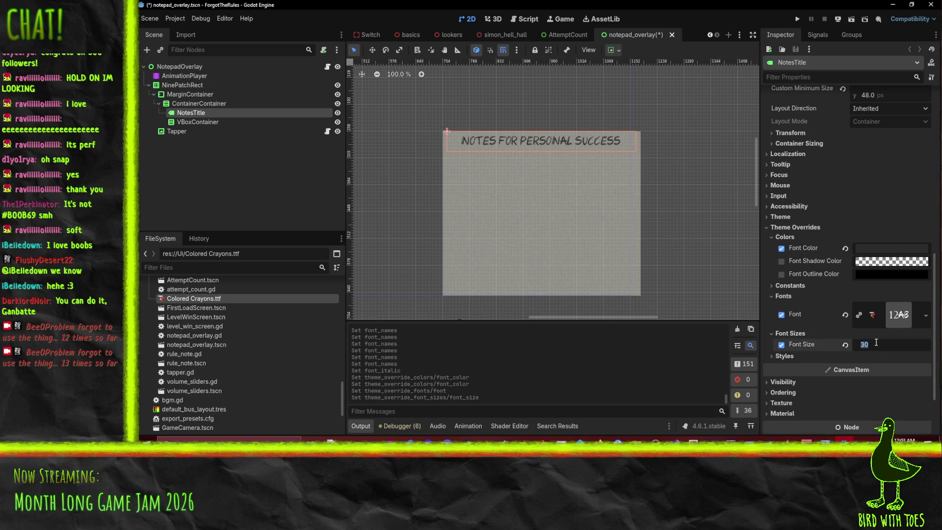
text(6)
key(Return)
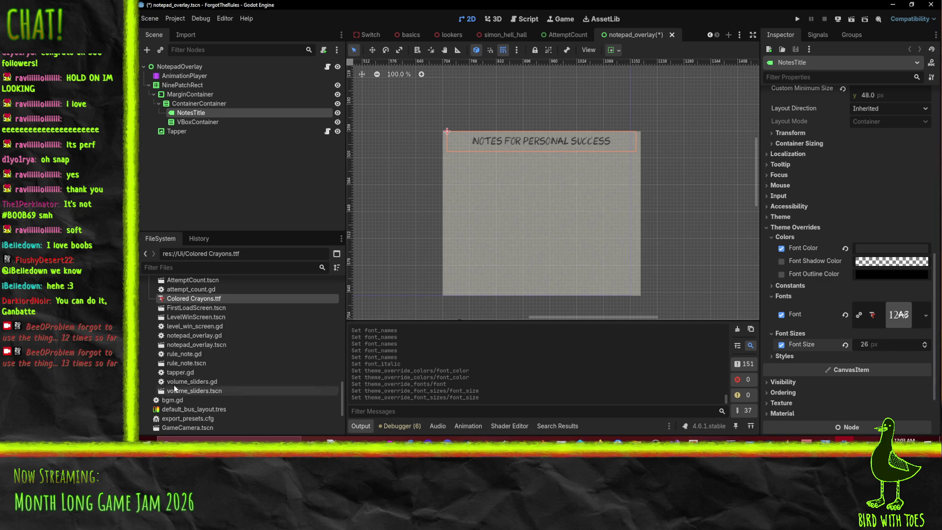
key(ctrl+s)
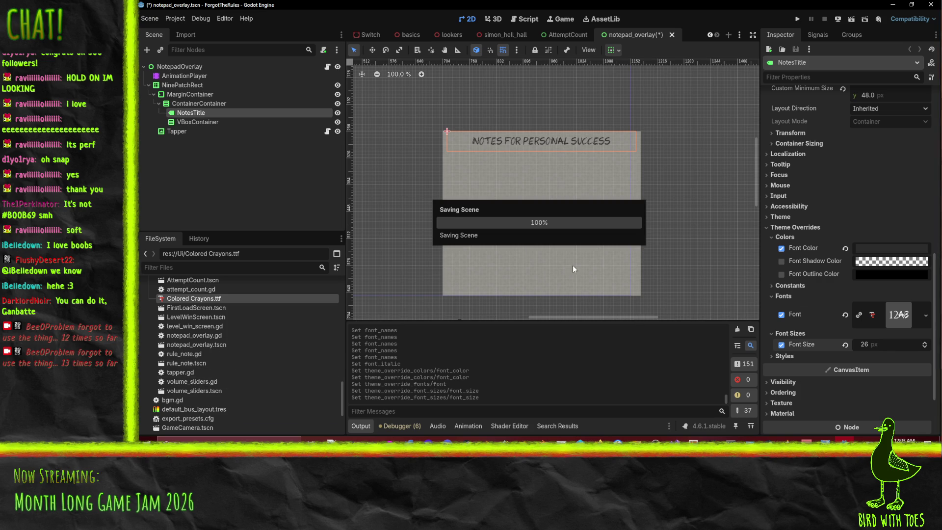
Dismiss the save-failed error and submit changelist 3692 in P4V.
click(539, 326)
click(578, 439)
scroll(205, 135, up, 5)
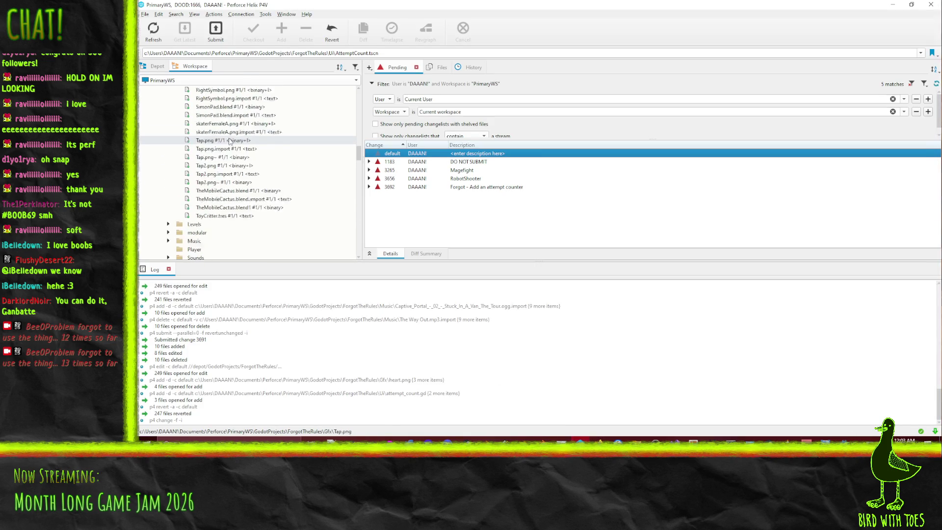
scroll(205, 135, up, 10)
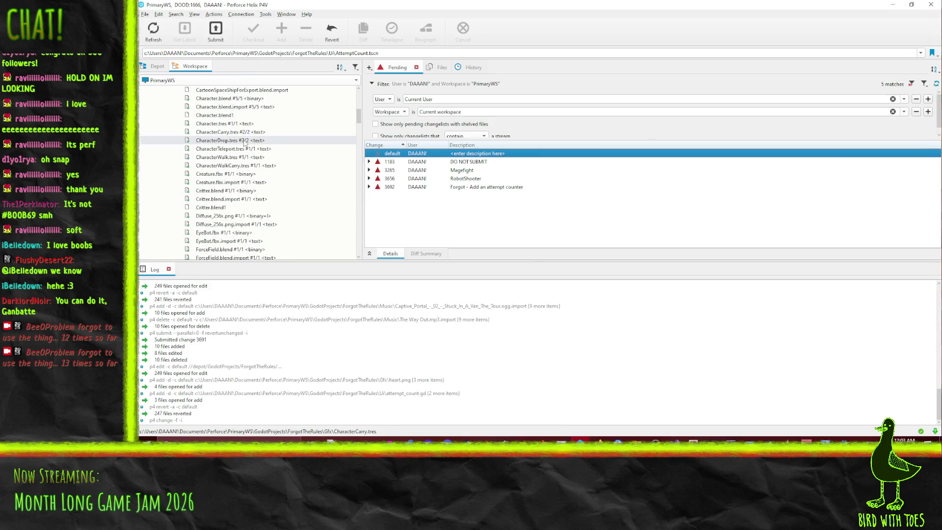
right_click(391, 189)
click(409, 196)
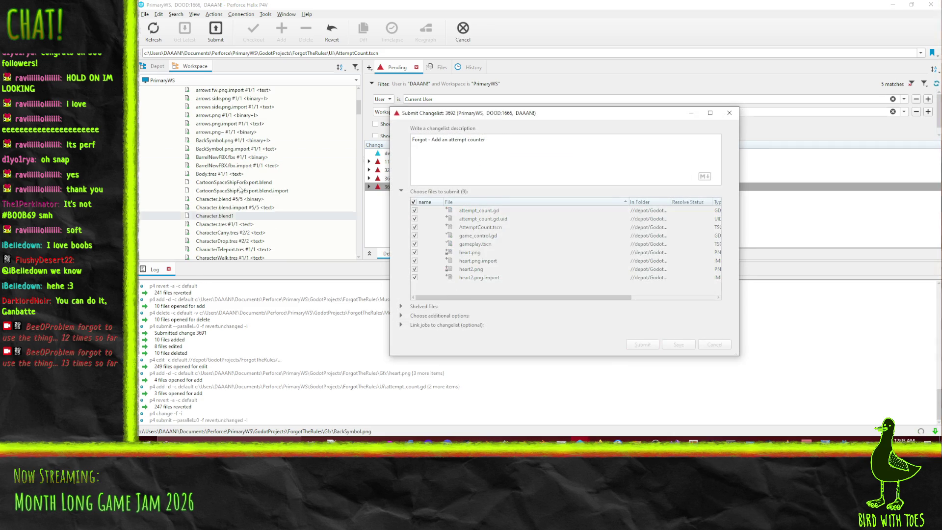
click(152, 67)
Check out the ForgotTheRules folder into the default changelist and return to Godot.
scroll(188, 117, up, 15)
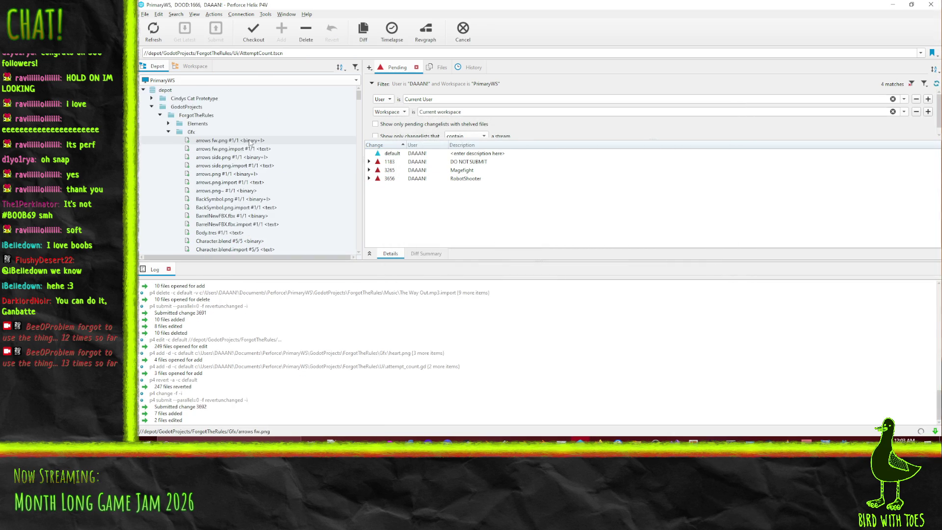
drag(189, 117, 401, 156)
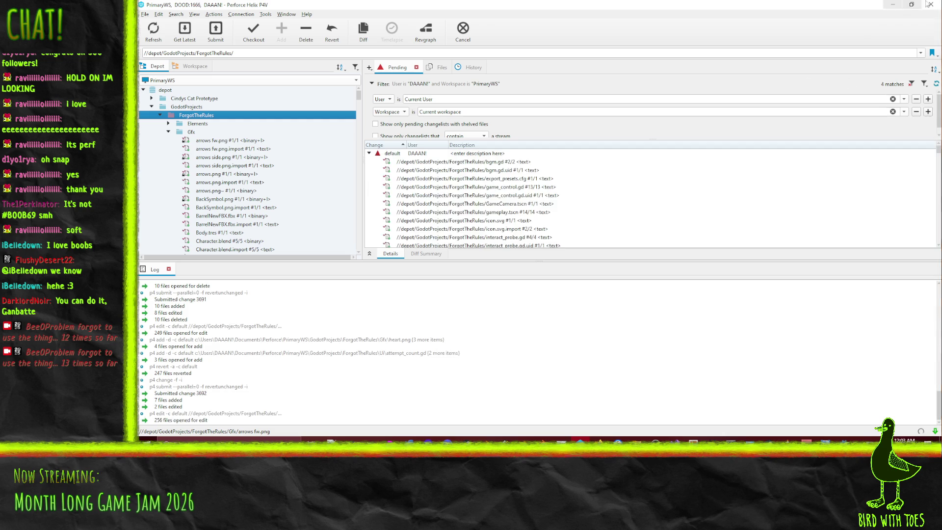
key(alt+Tab)
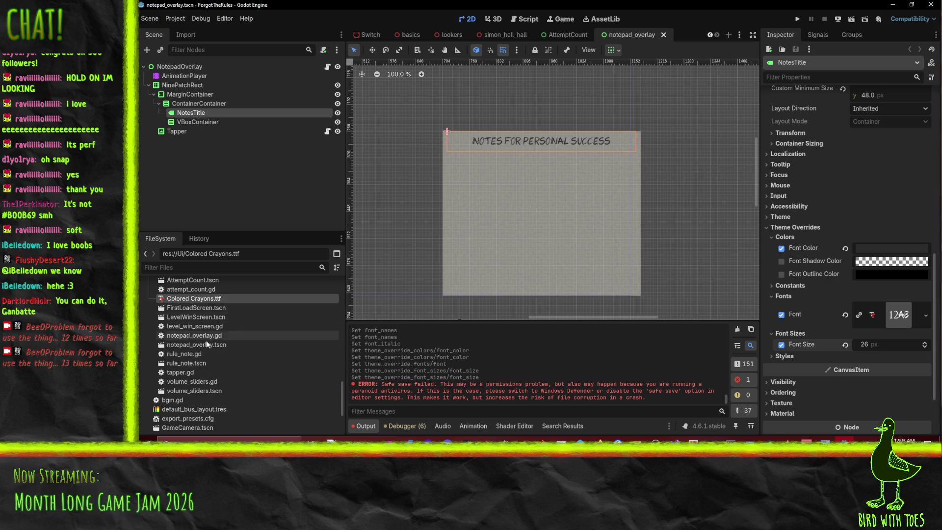
Open the rule_note scene and select both the OldNote and RestrictionNote labels.
double_click(197, 363)
click(173, 85)
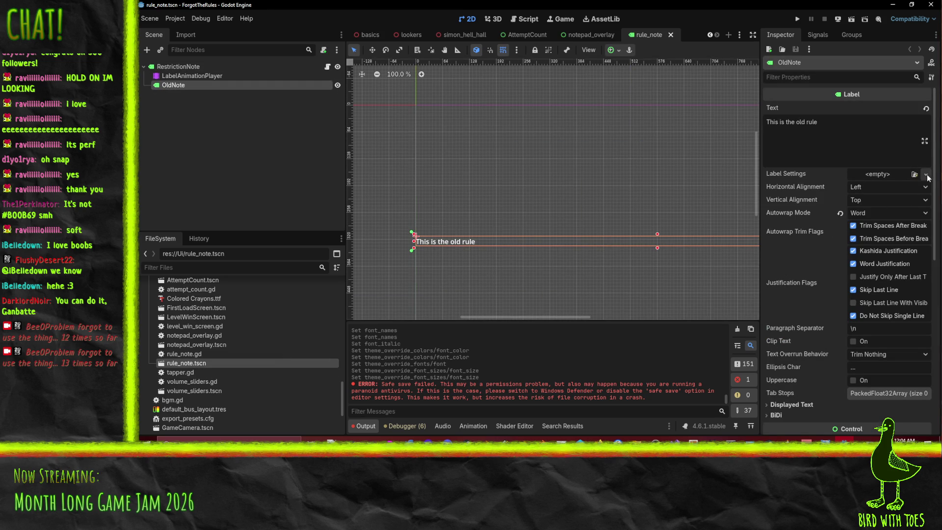
scroll(890, 283, down, 5)
ctrl+click(178, 67)
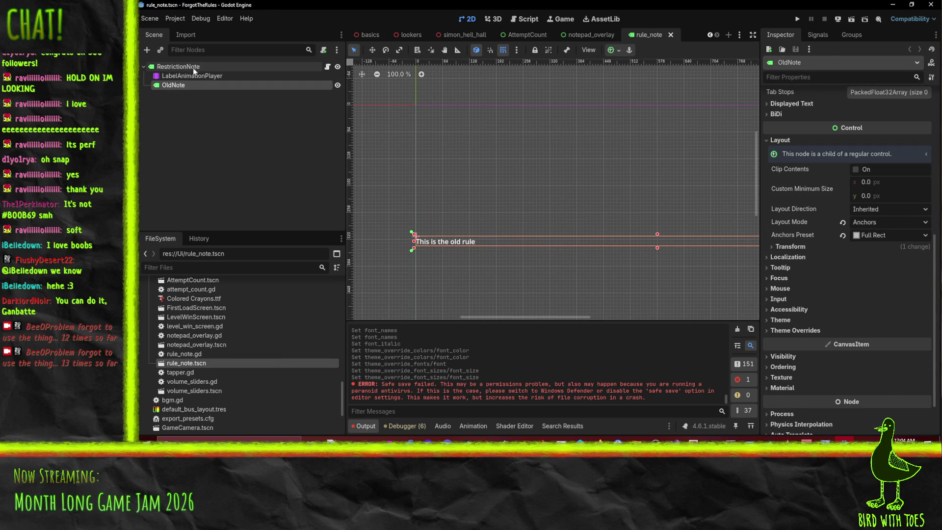
scroll(778, 249, down, 5)
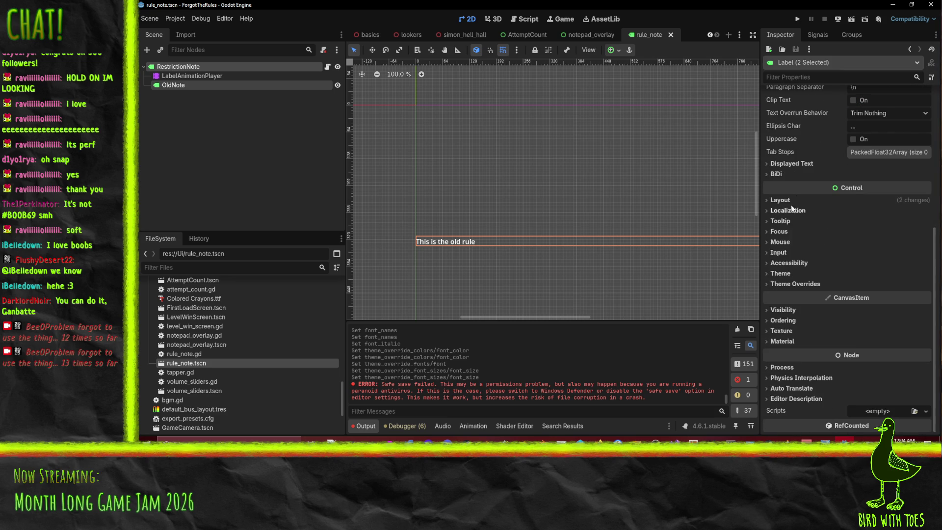
scroll(790, 209, up, 2)
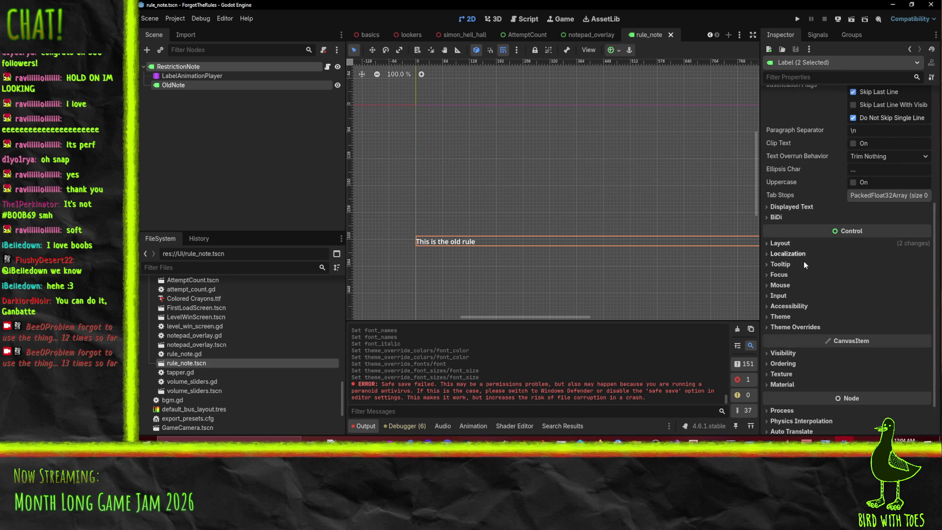
click(796, 328)
Give both labels the Colored Crayons.ttf font at 16 px and save.
scroll(796, 325, down, 4)
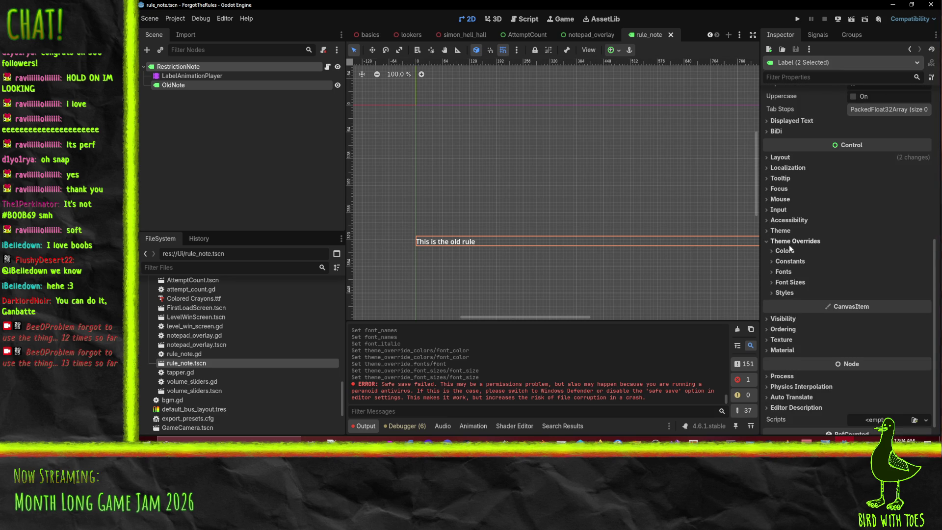
click(789, 273)
drag(196, 298, 889, 284)
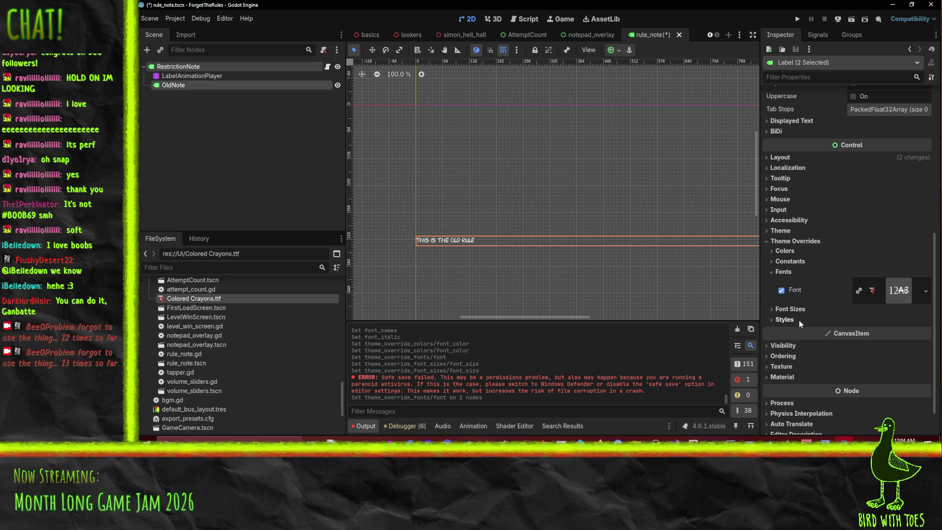
click(790, 309)
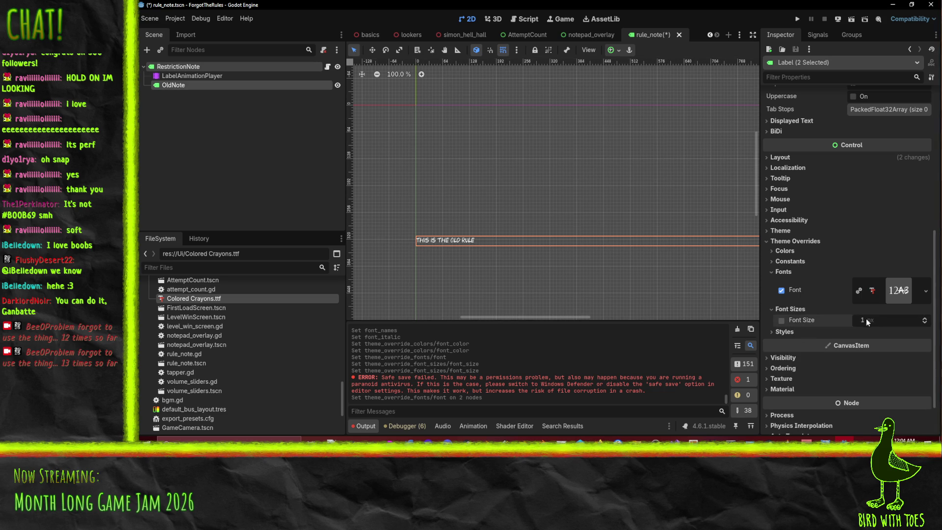
key(Escape)
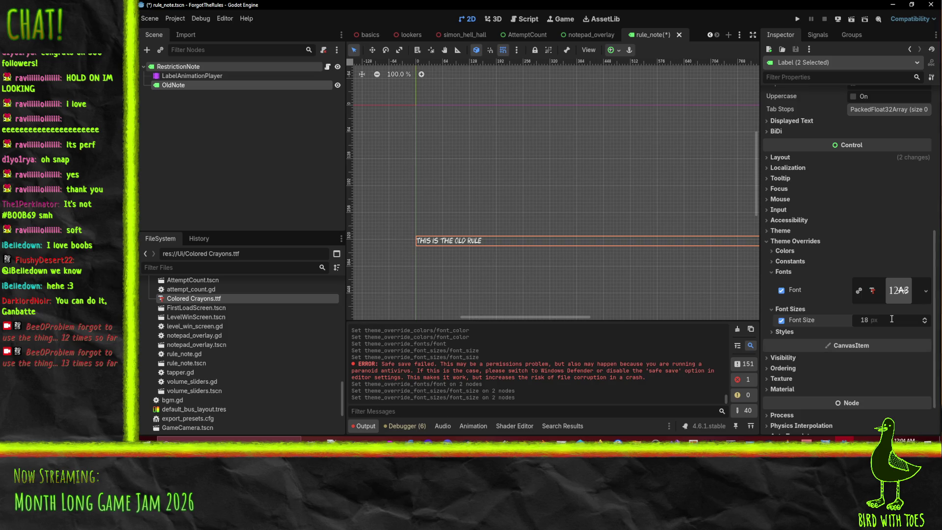
click(891, 319)
text(6)
key(Return)
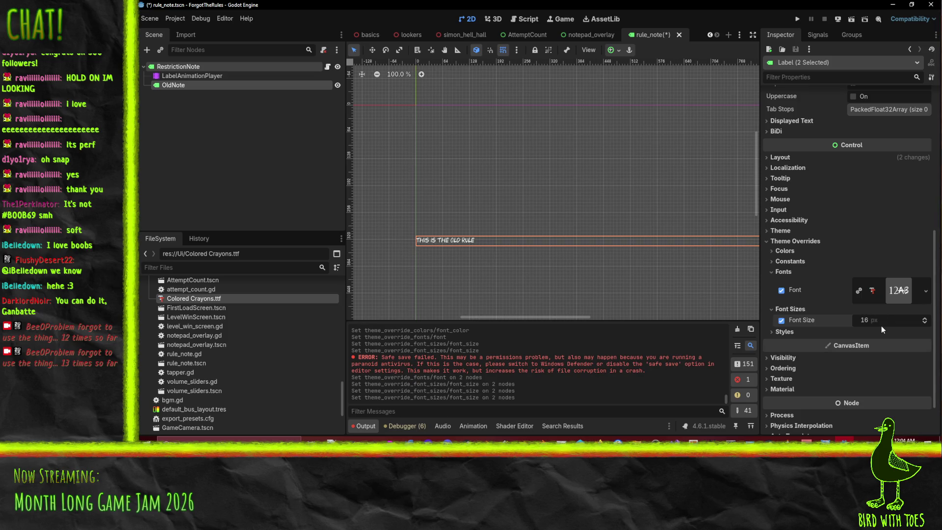
key(ctrl+s)
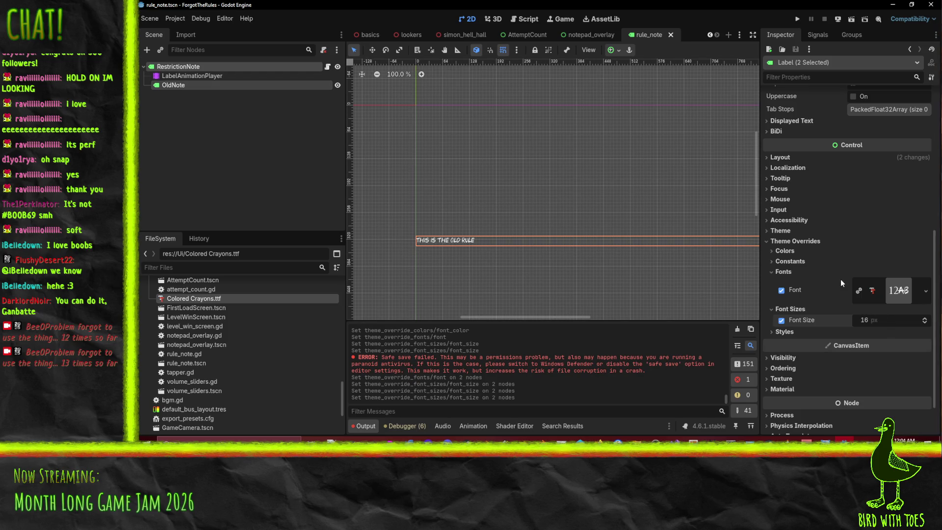
Set both labels' font colour to dark grey 121212 and save the rule_note scene.
scroll(837, 266, up, 5)
scroll(834, 272, down, 4)
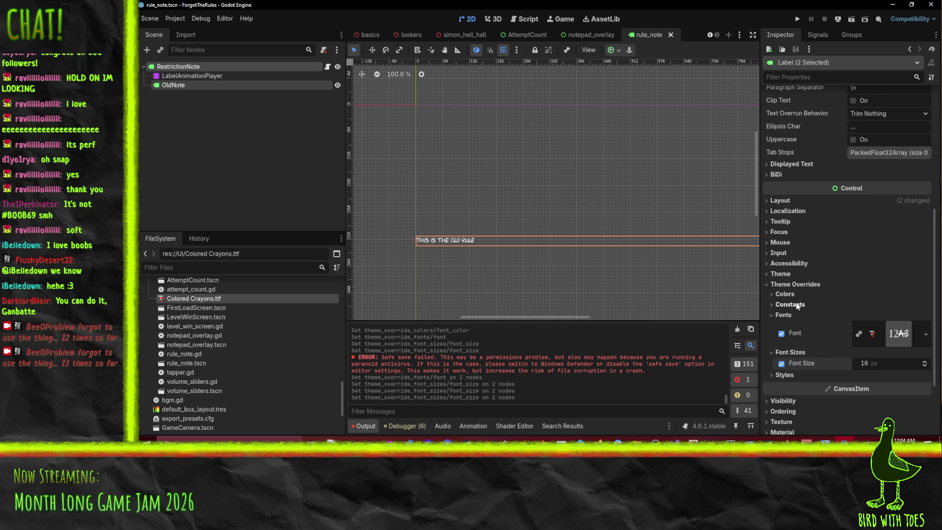
click(785, 294)
click(782, 305)
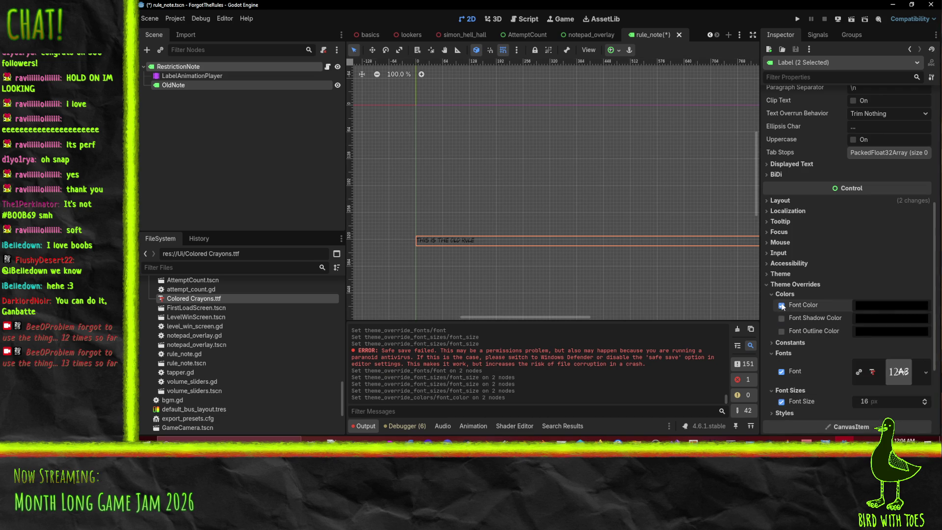
click(886, 307)
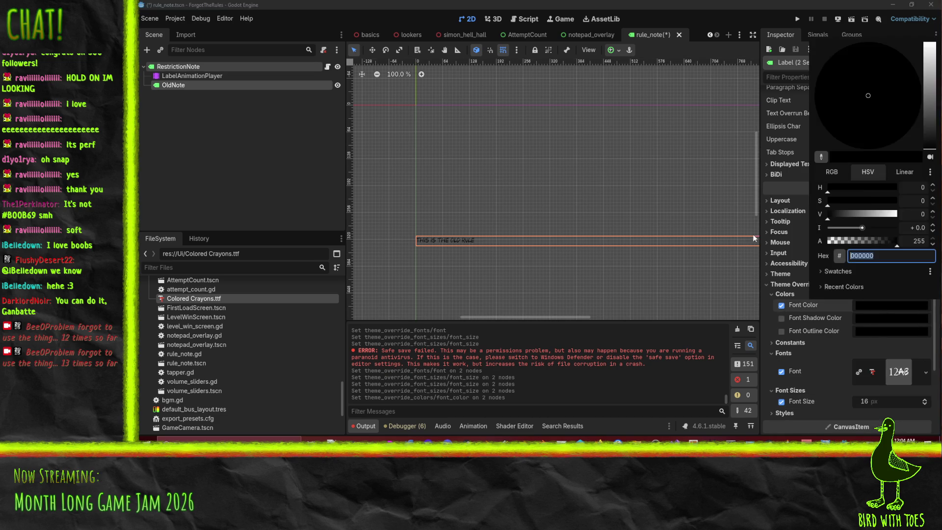
drag(834, 217, 832, 217)
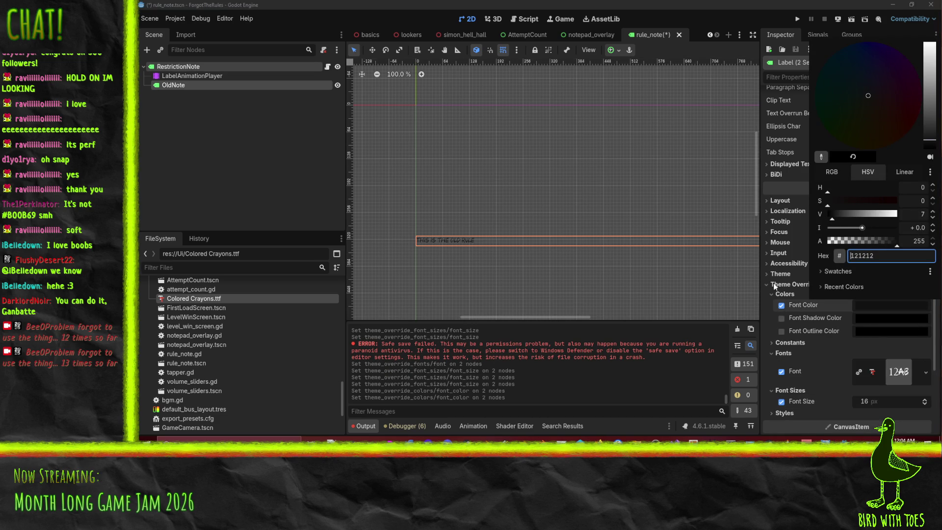
click(762, 316)
key(ctrl+s)
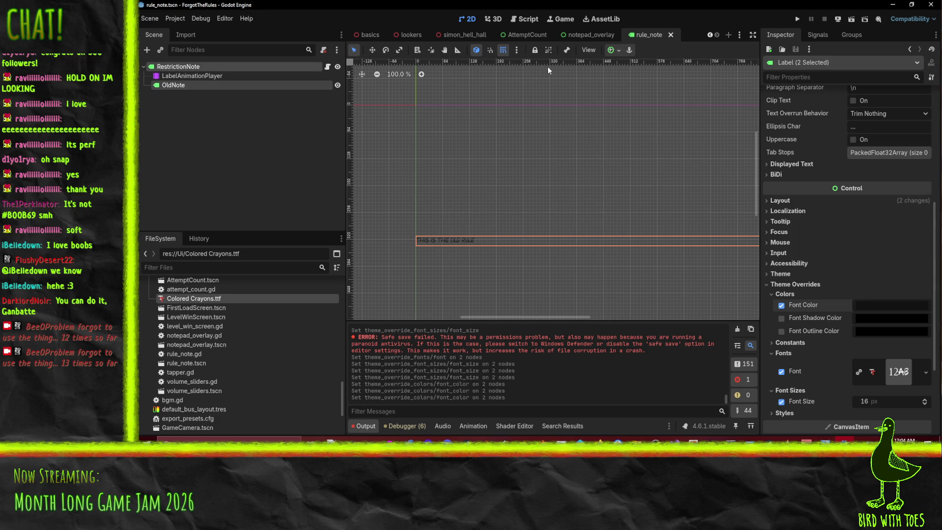
Switch to notepad_overlay and select its NotesTitle label and containers.
key(ctrl+shift+Tab)
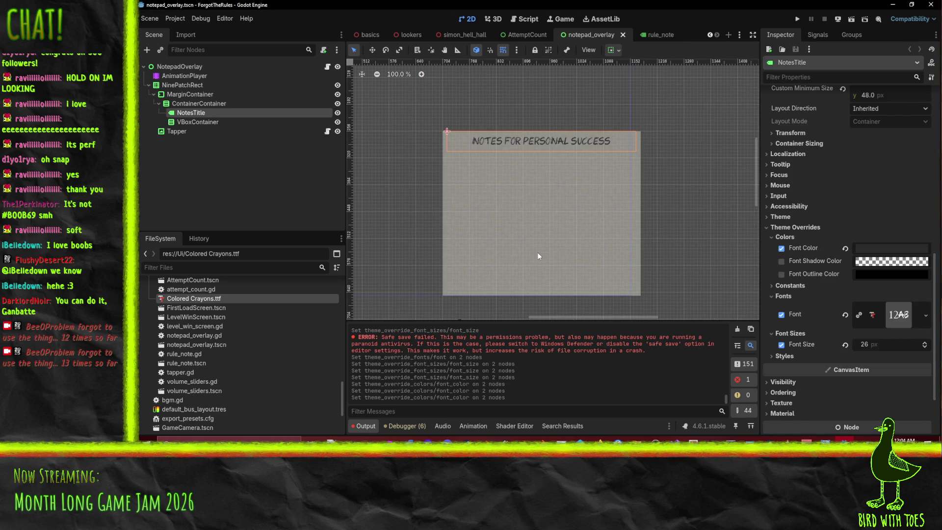
click(537, 252)
click(450, 141)
click(446, 168)
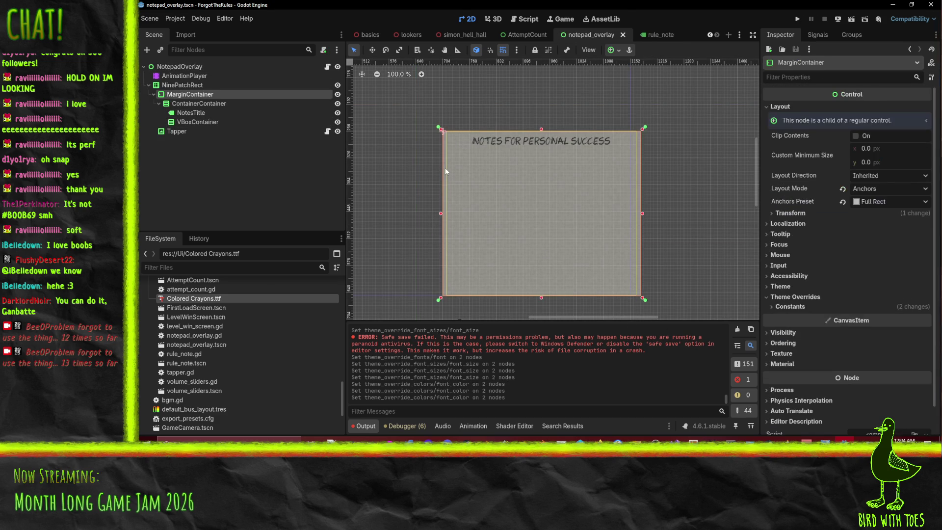
In the web browser, load OpenGameArt.org and search the site for 'paper'.
mouse_move(598, 441)
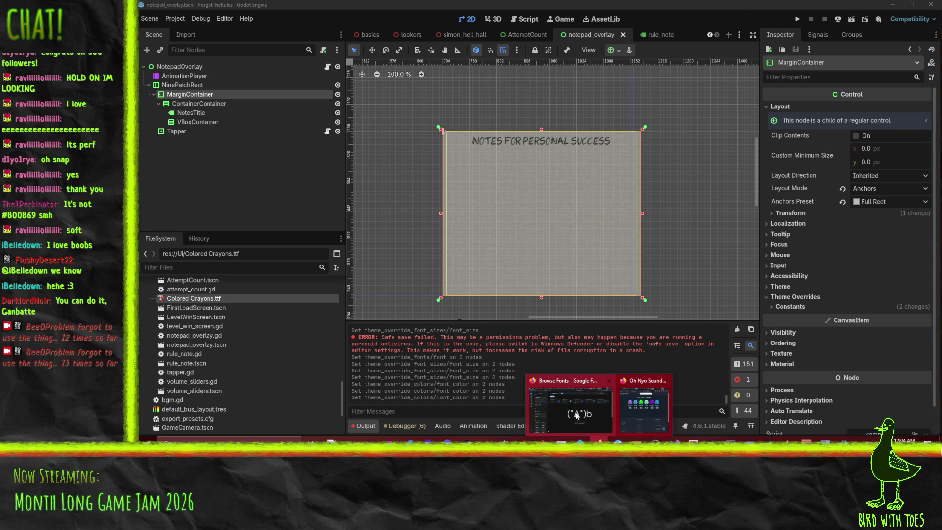
click(572, 414)
click(379, 29)
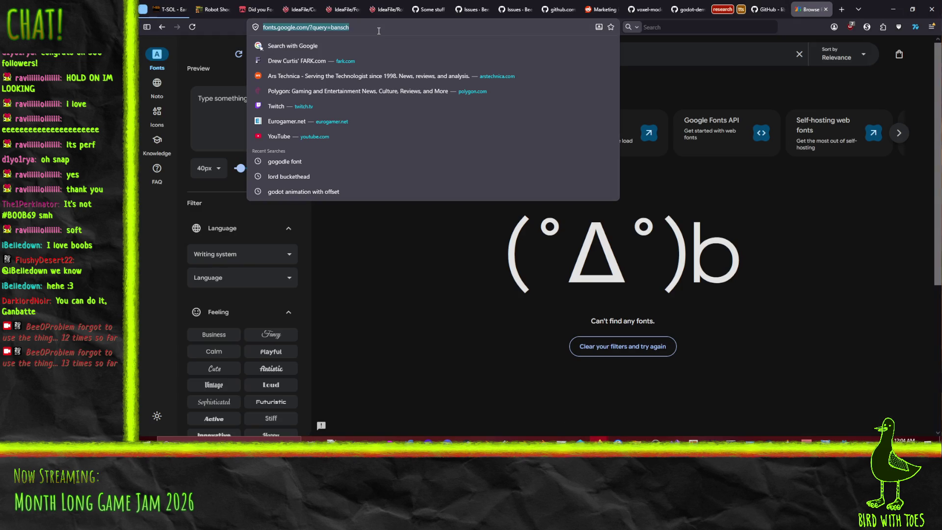
text(opengameart.org)
key(Return)
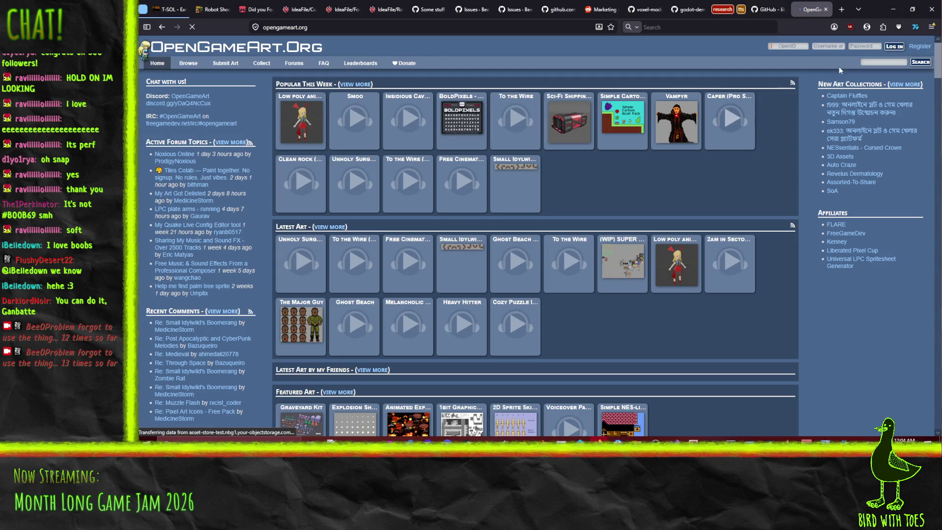
click(866, 62)
text(er)
key(Return)
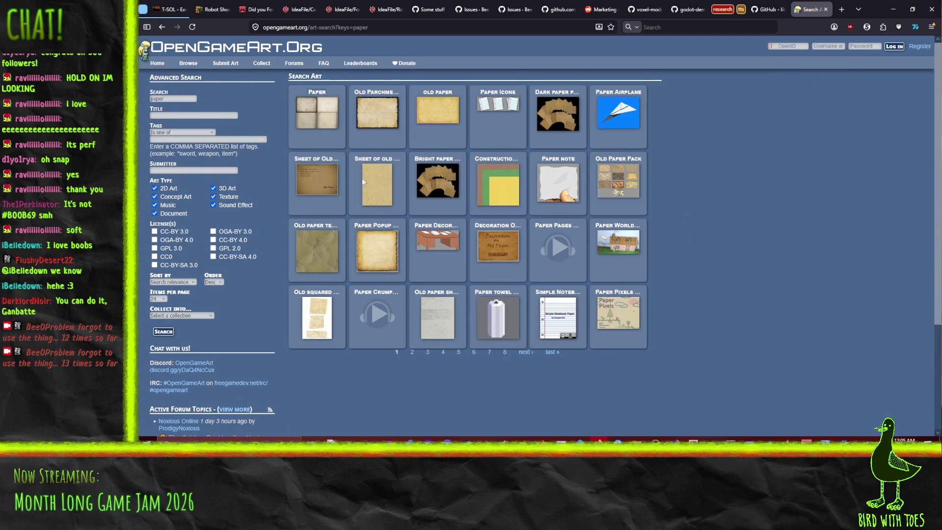
Check the Simple Notebook Paper and Old Paper Sheet Texture entries, viewing the latter full size.
click(559, 327)
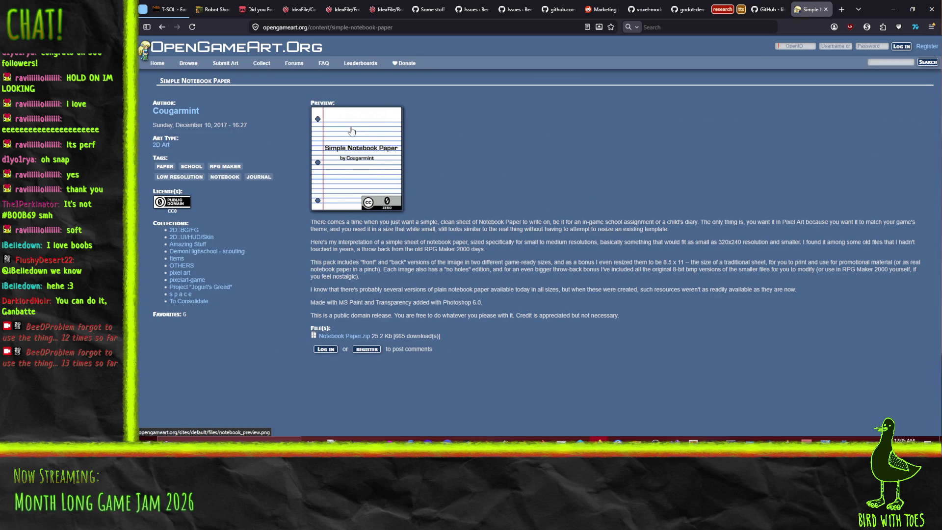
click(162, 27)
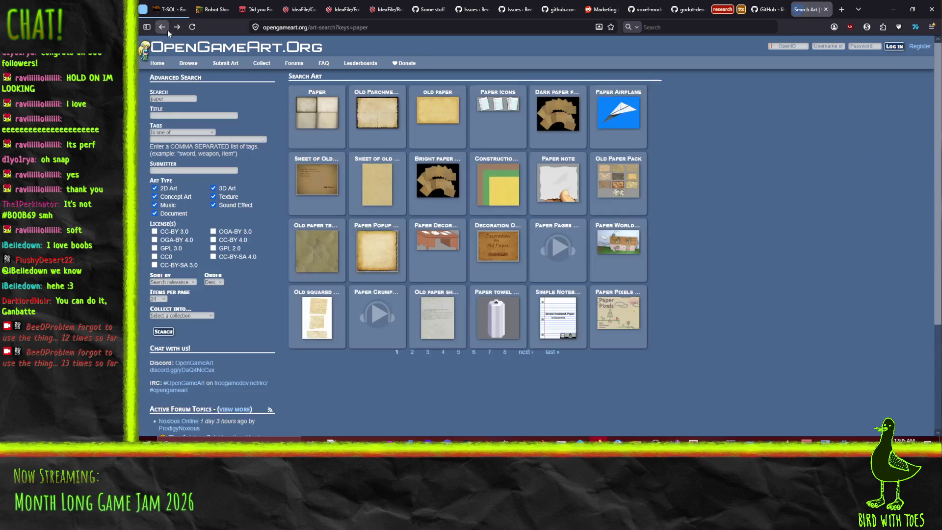
click(433, 320)
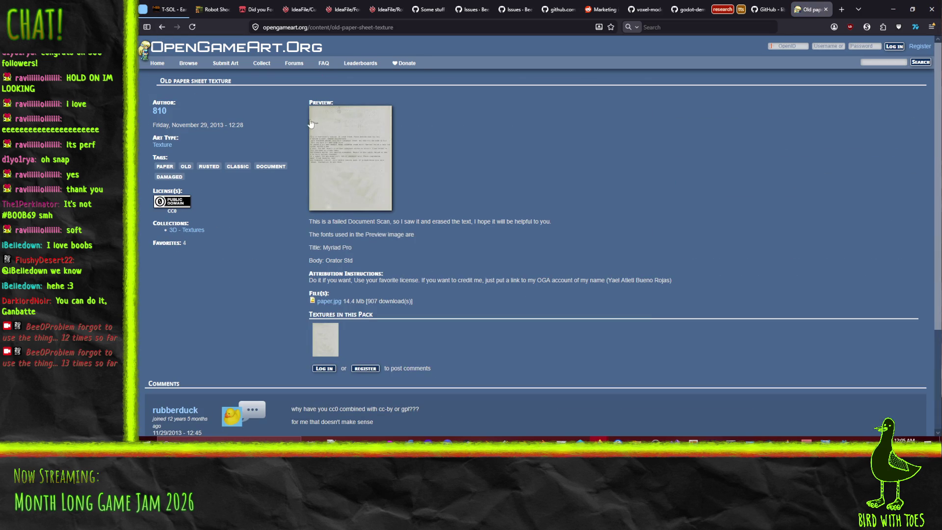
click(345, 140)
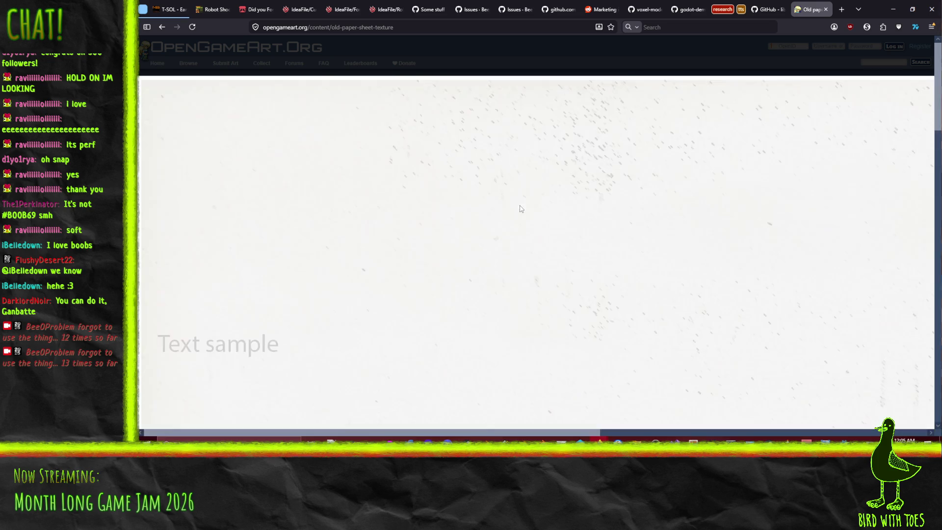
scroll(484, 214, down, 5)
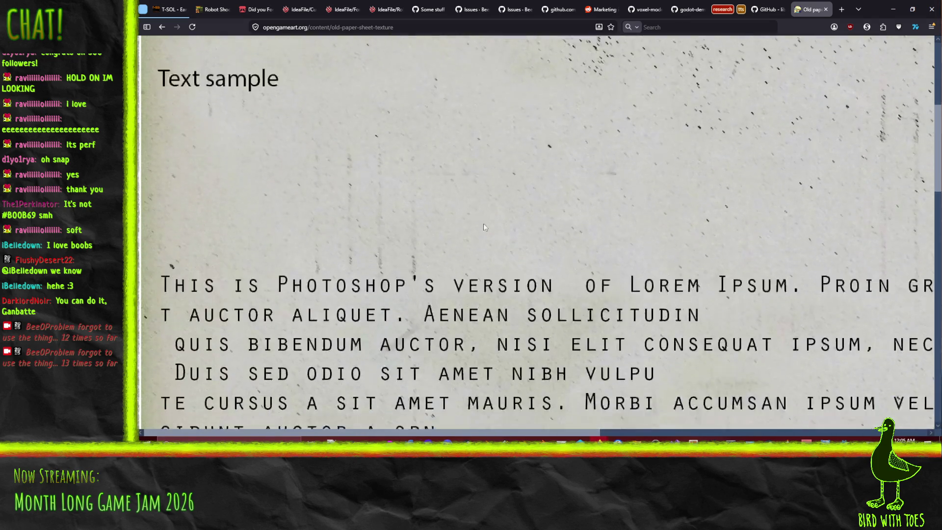
scroll(467, 217, down, 5)
scroll(467, 207, up, 10)
scroll(464, 209, up, 2)
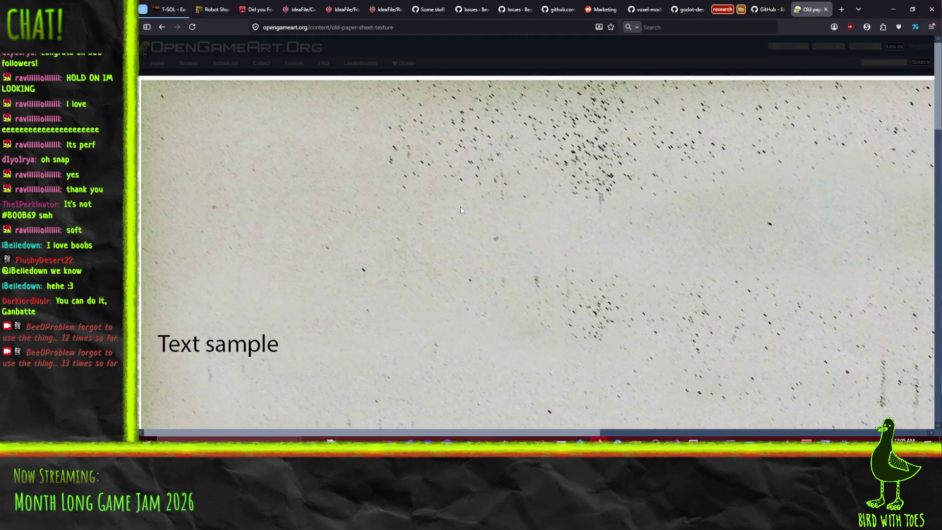
click(745, 61)
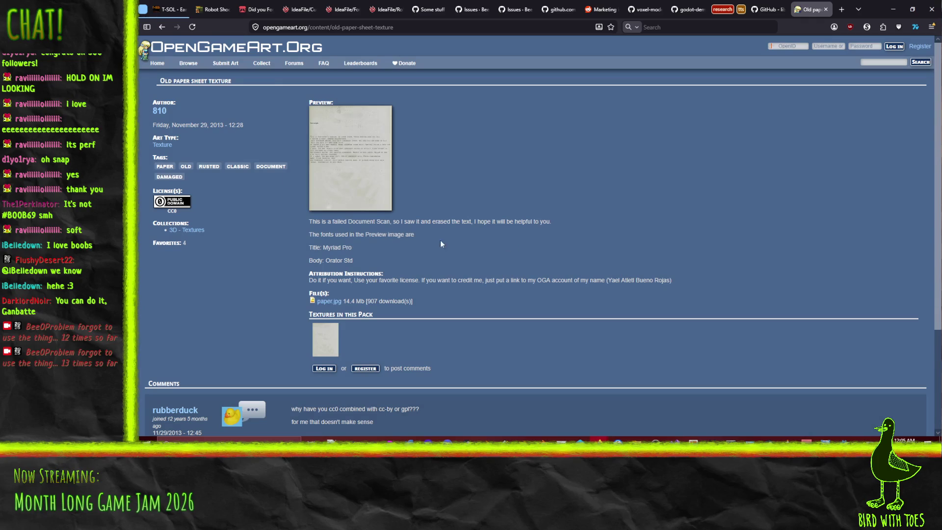
click(160, 27)
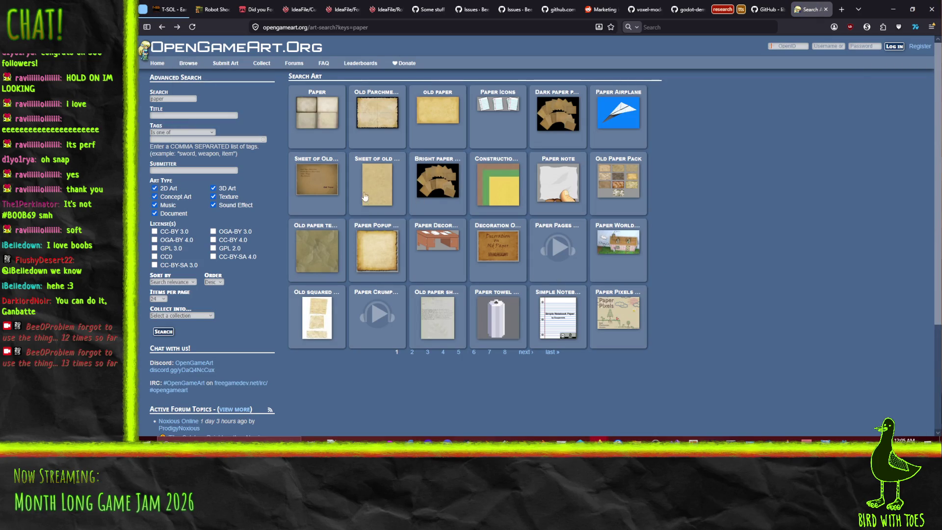
On results page 2, preview the Horror Game Note Page entry and download oldpage.png.
click(412, 355)
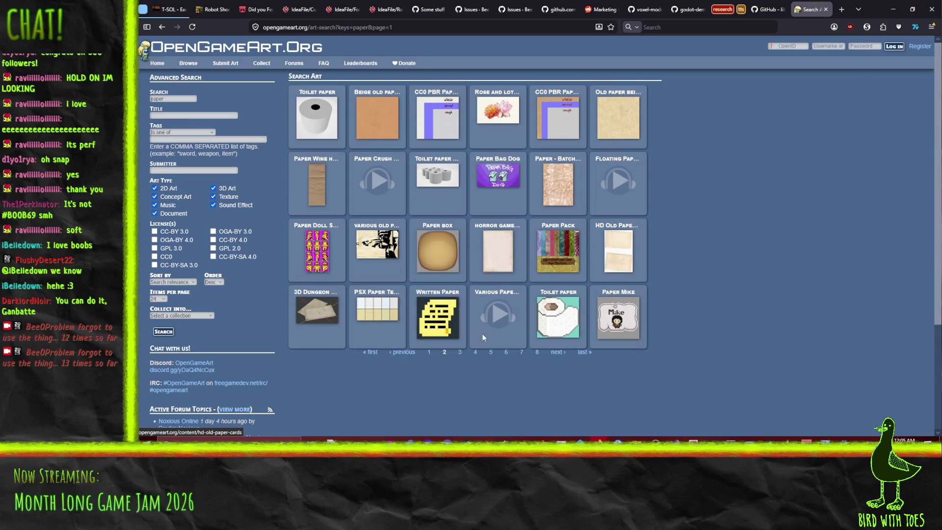
click(494, 248)
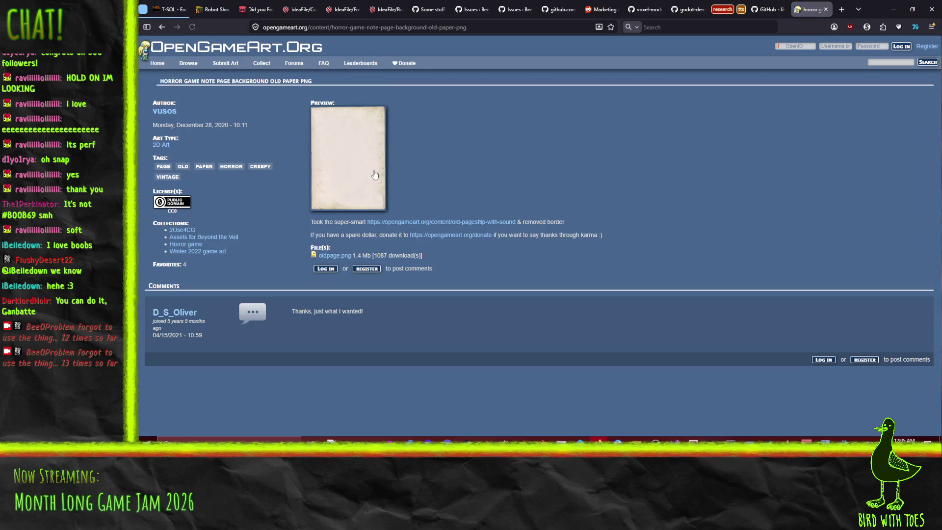
click(362, 158)
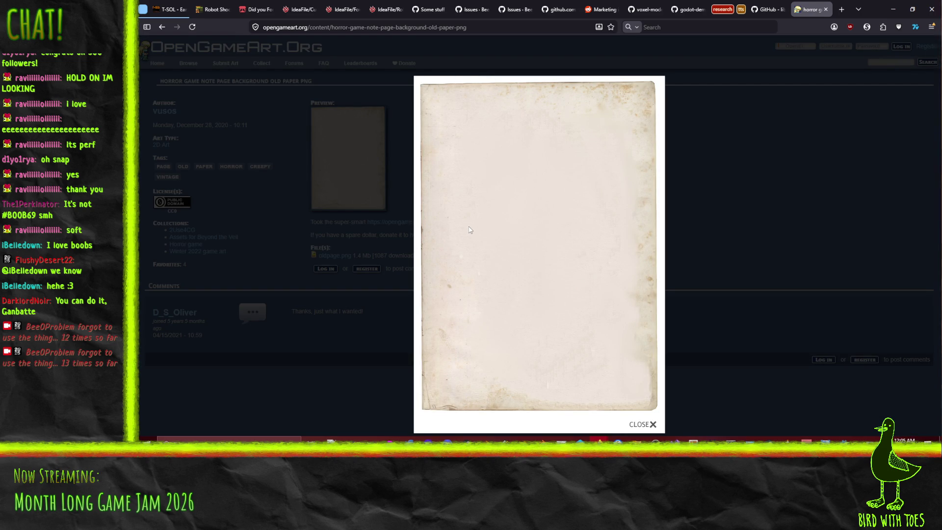
click(649, 430)
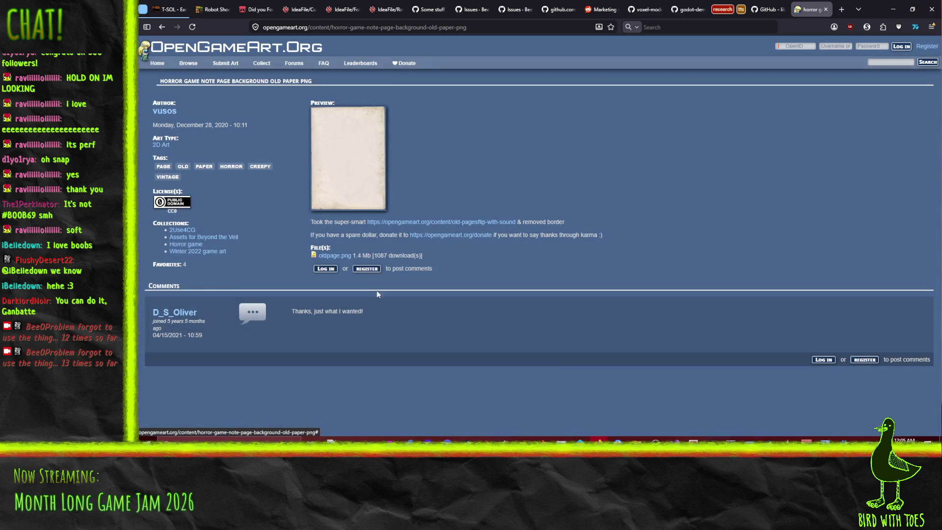
click(342, 256)
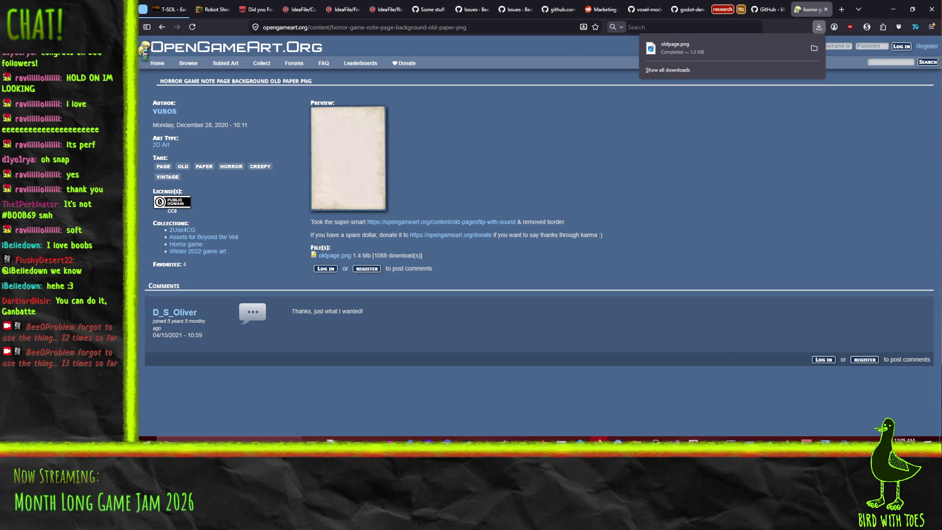
key(Escape)
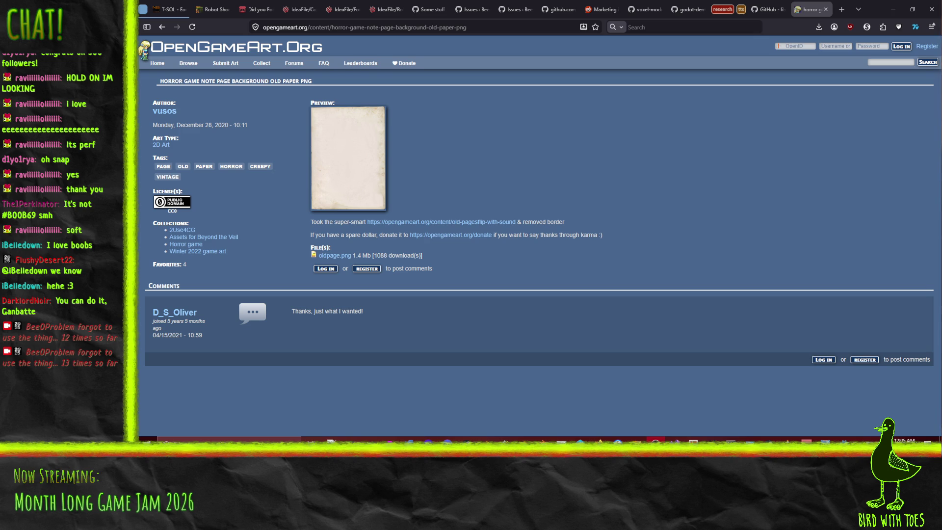
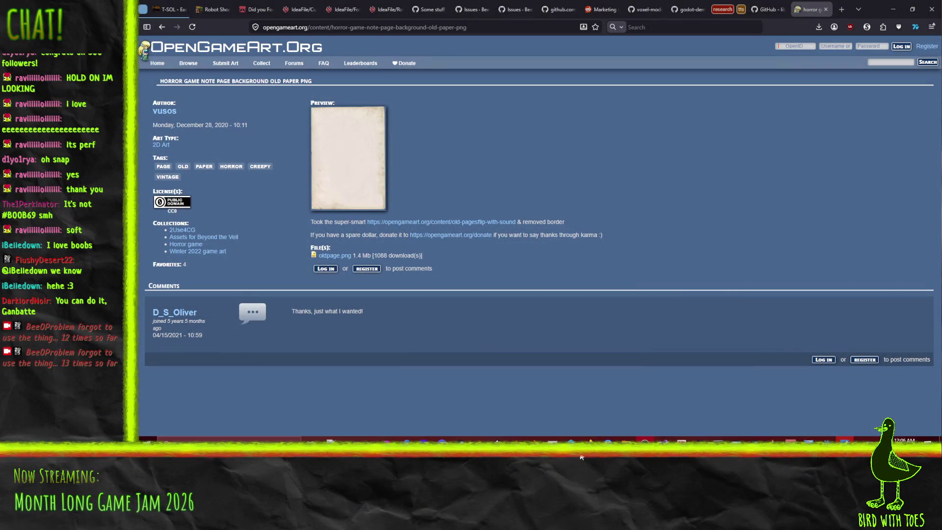
Confirm oldpage.png now appears in ForgotTheRules' Ui folder in File Explorer, then return to Godot.
mouse_move(626, 440)
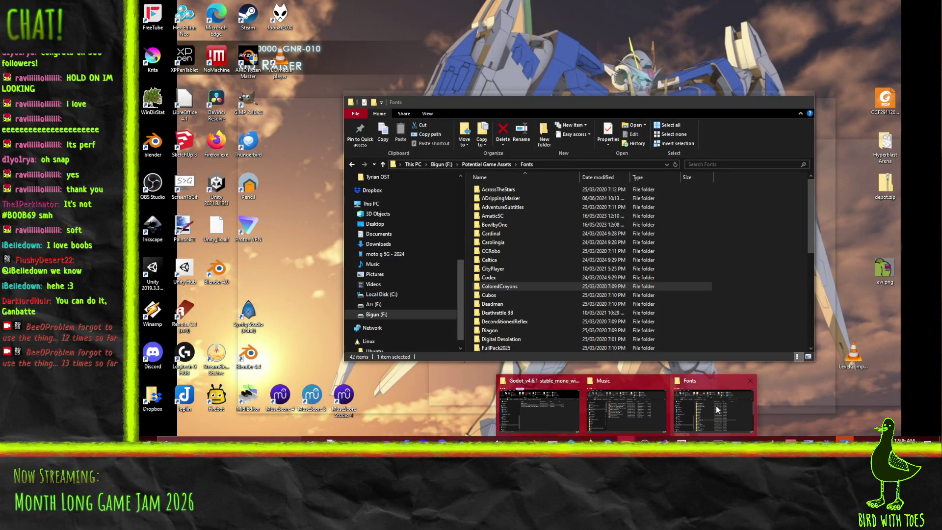
click(716, 405)
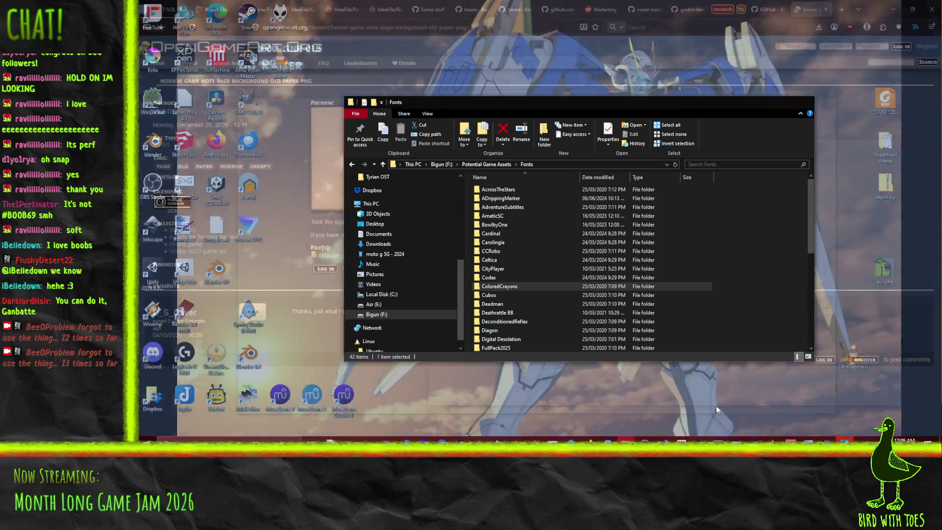
mouse_move(626, 439)
click(646, 423)
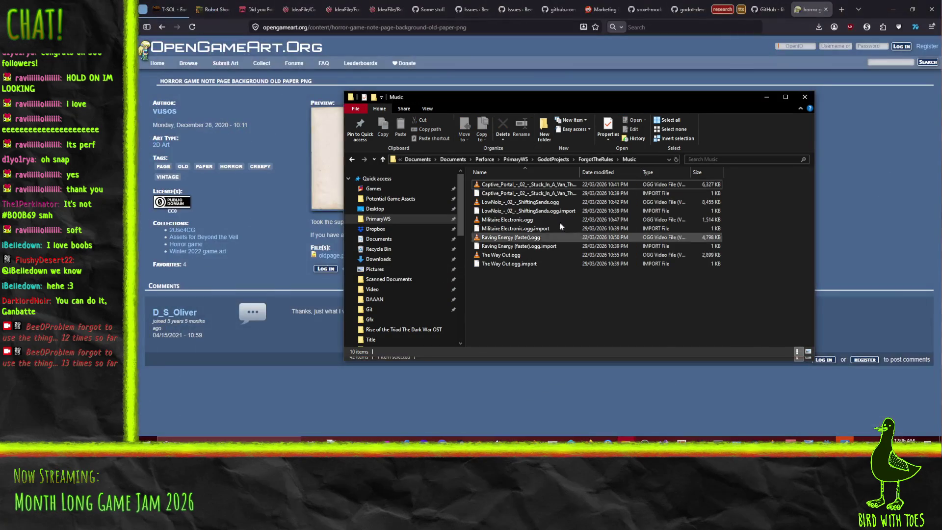
click(595, 159)
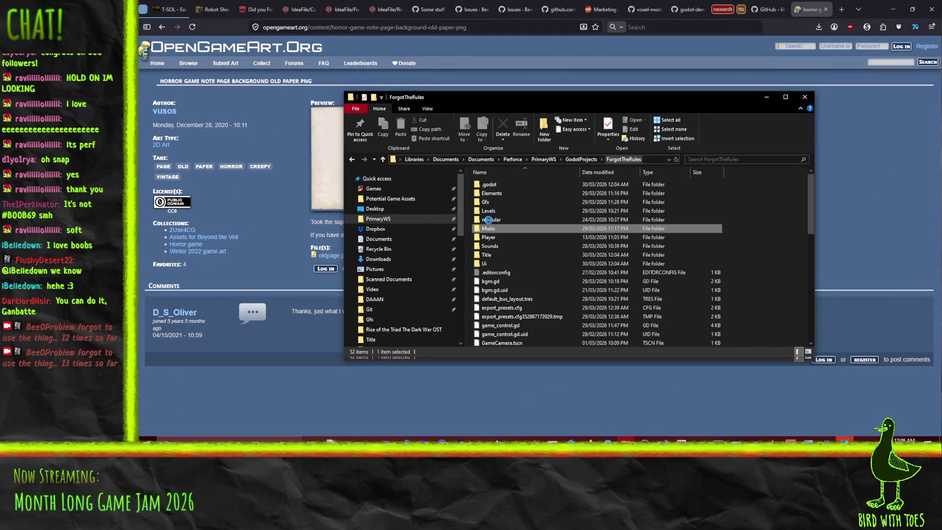
double_click(505, 264)
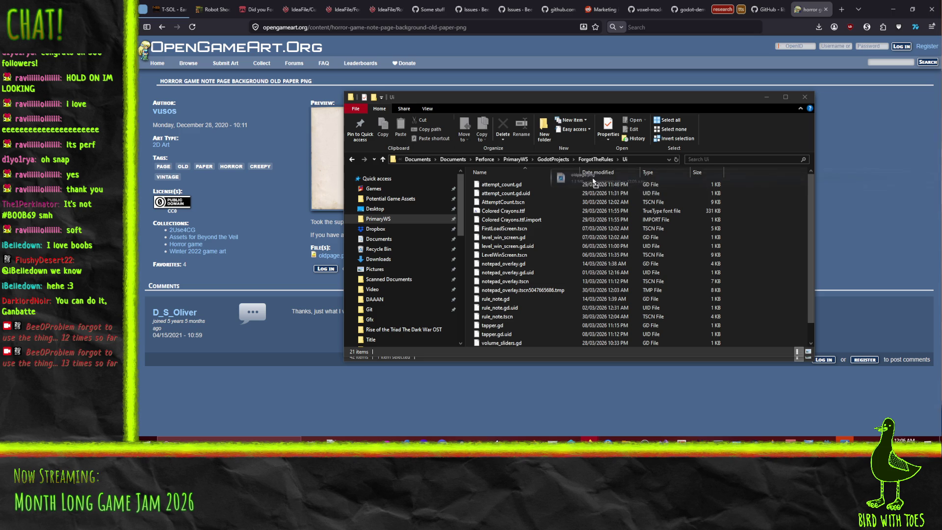
click(573, 196)
scroll(546, 265, down, 1)
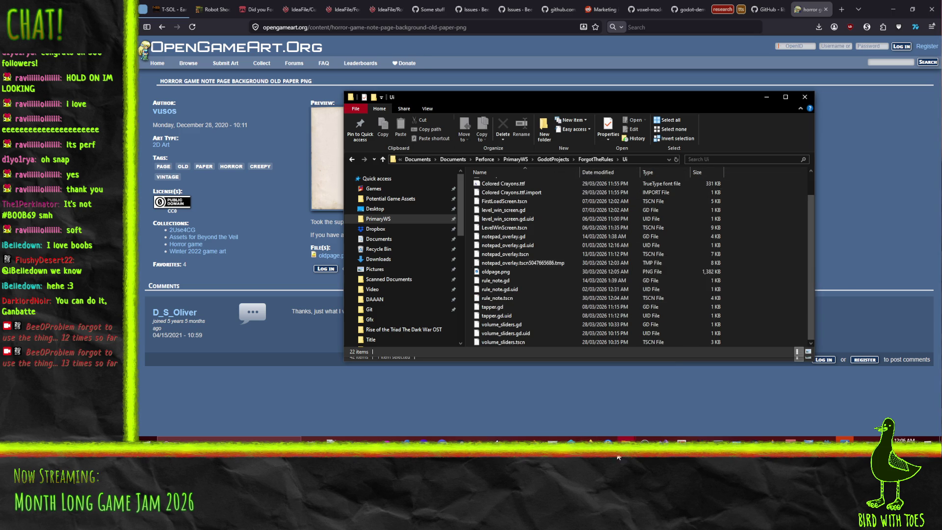
key(alt+Tab)
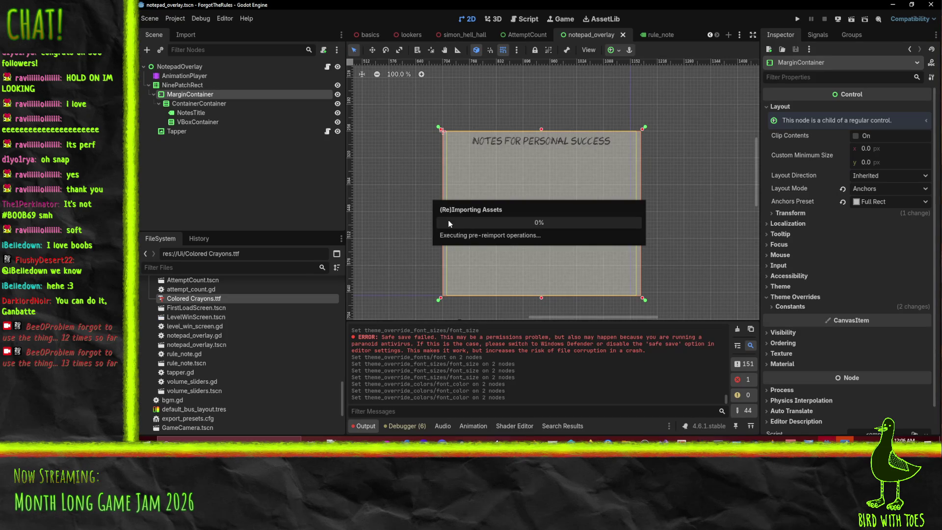
Replace the NinePatchRect's noise texture with oldpage.png from the FileSystem.
click(181, 84)
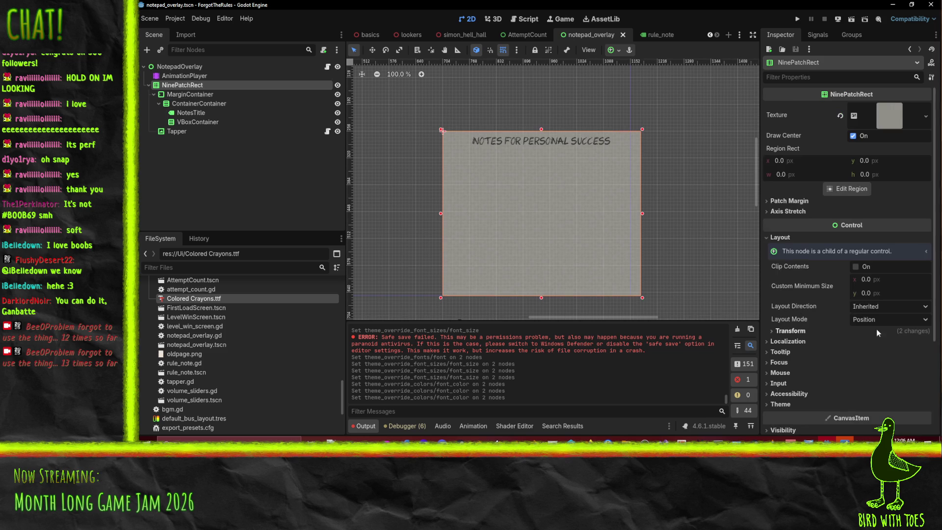
click(885, 116)
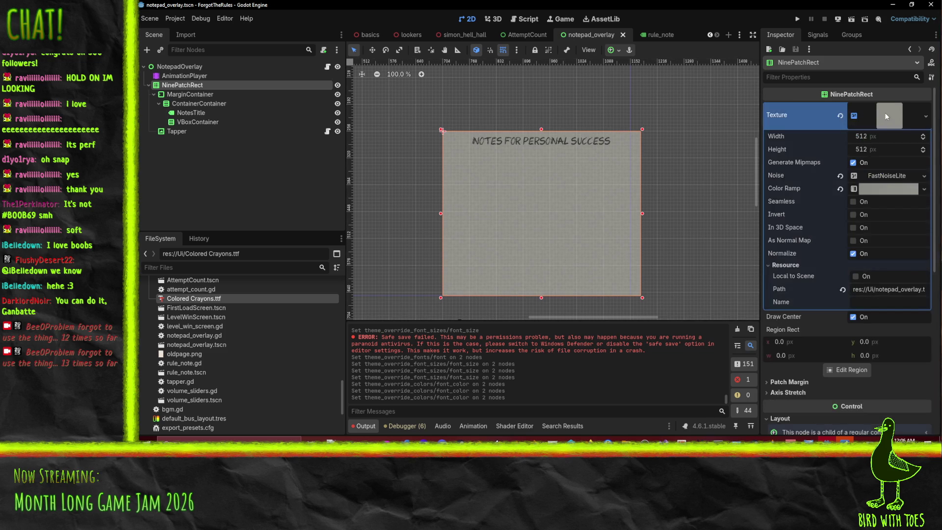
scroll(231, 392, down, 5)
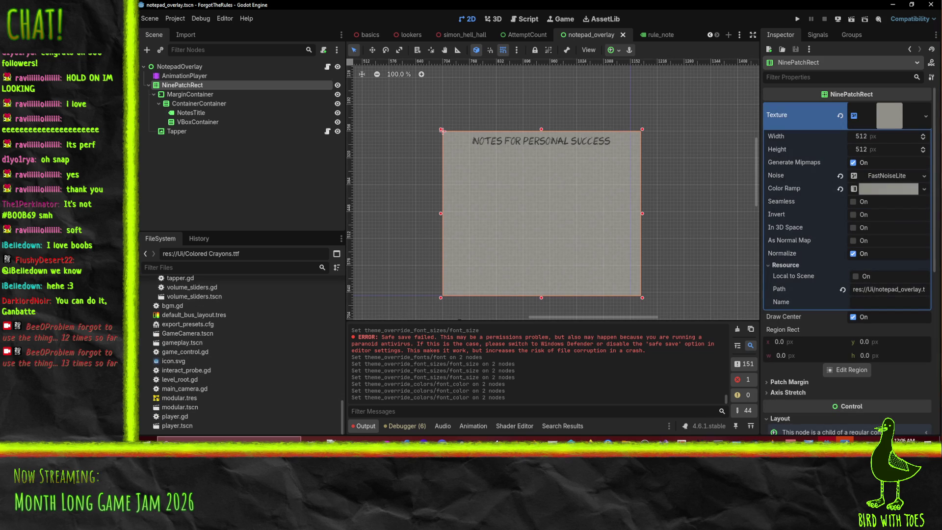
scroll(221, 377, up, 5)
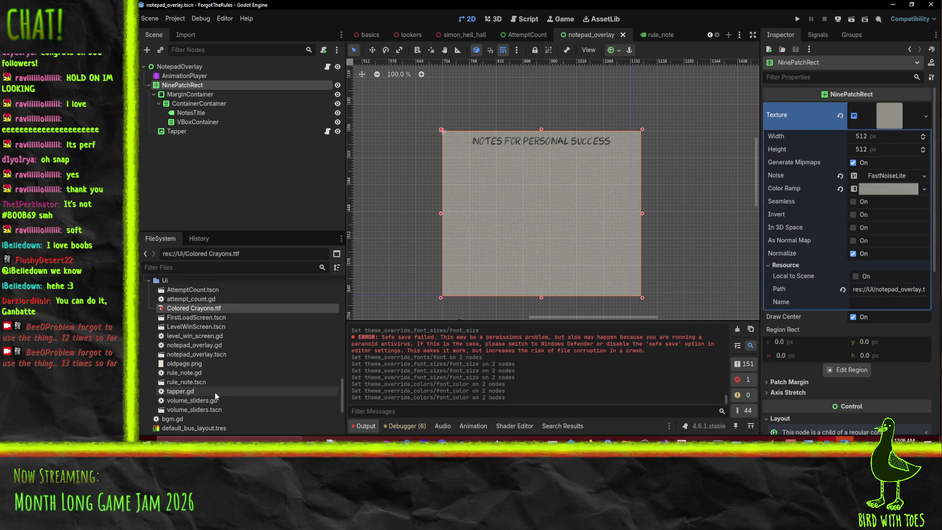
mouse_move(196, 364)
mouse_down()
mouse_move(344, 295)
mouse_move(883, 120)
mouse_move(887, 160)
mouse_move(889, 119)
mouse_up()
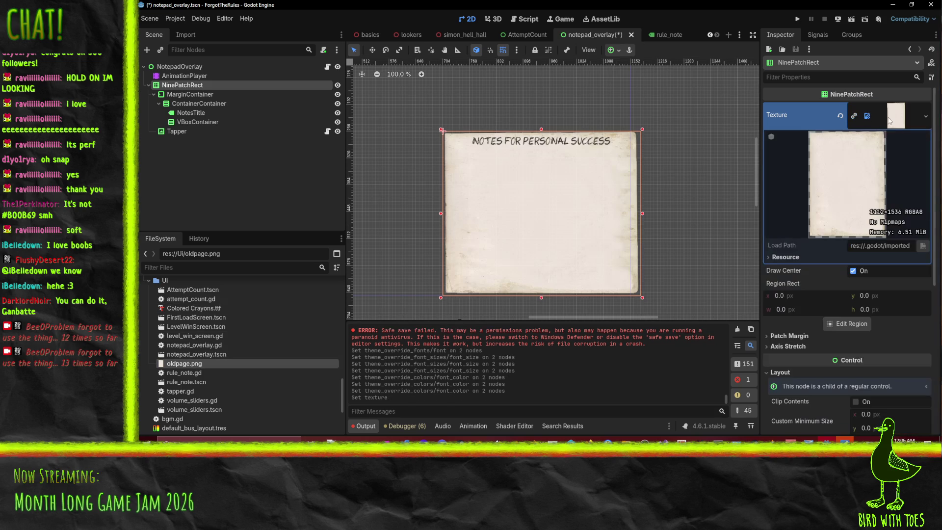
Undo the accidental Region Rect change and bring up the texture's Region Editor.
scroll(624, 244, up, 2)
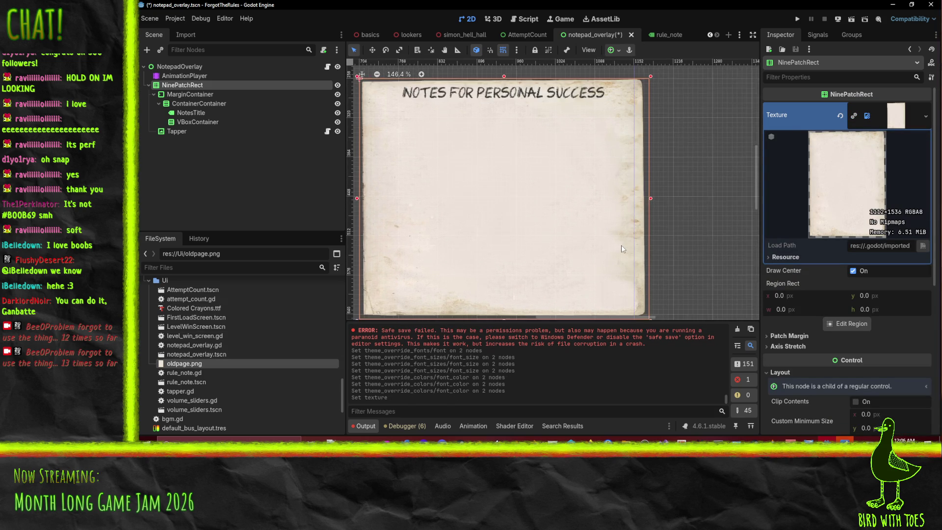
scroll(621, 245, down, 2)
scroll(679, 244, down, 3)
scroll(679, 244, right, 3)
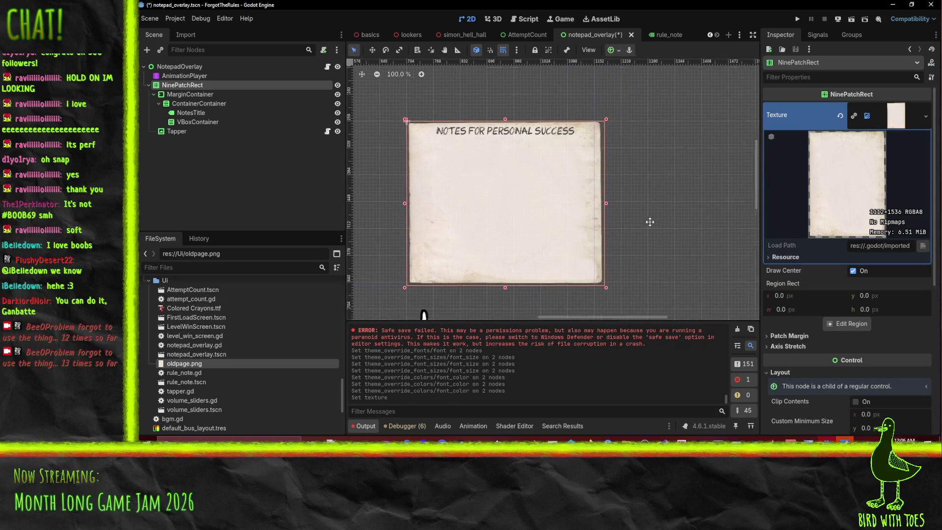
scroll(658, 245, up, 2)
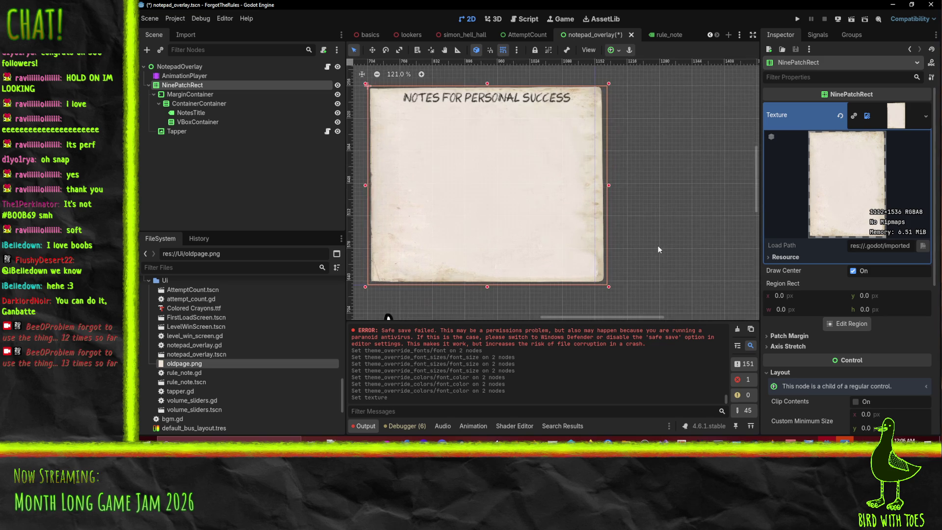
scroll(654, 253, down, 3)
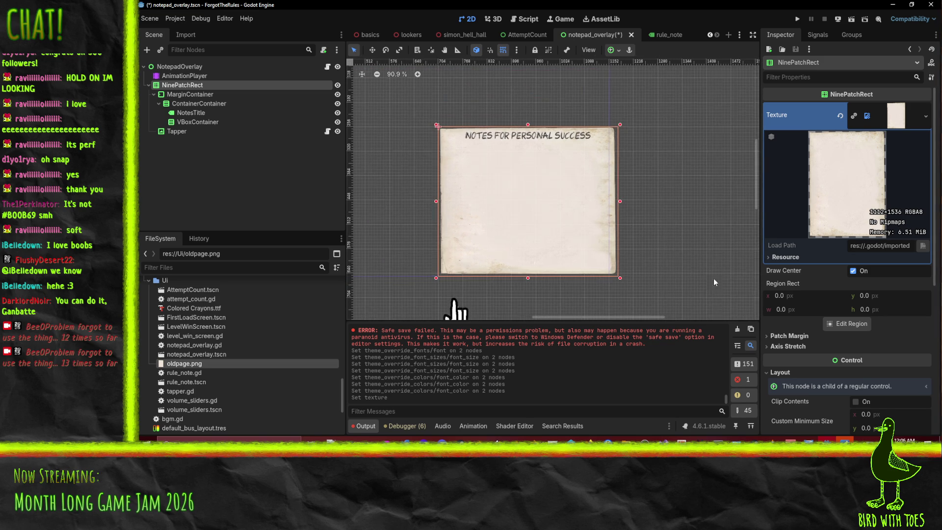
scroll(863, 259, down, 4)
scroll(864, 261, up, 4)
scroll(863, 186, down, 2)
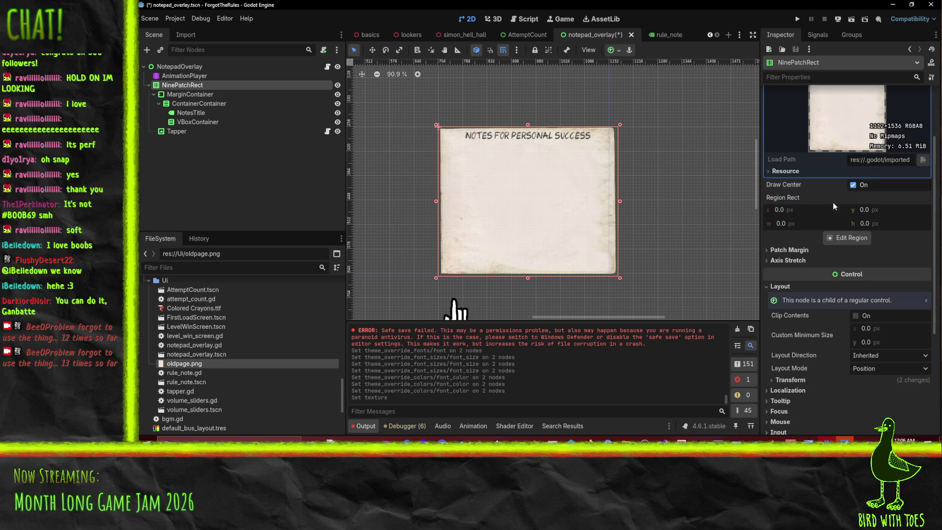
drag(800, 211, 797, 211)
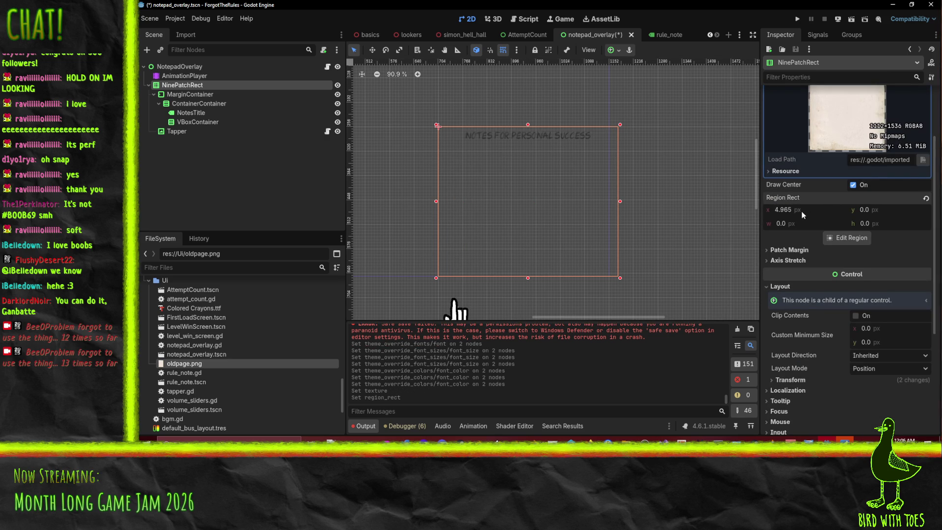
key(ctrl+z)
click(859, 241)
scroll(407, 230, down, 4)
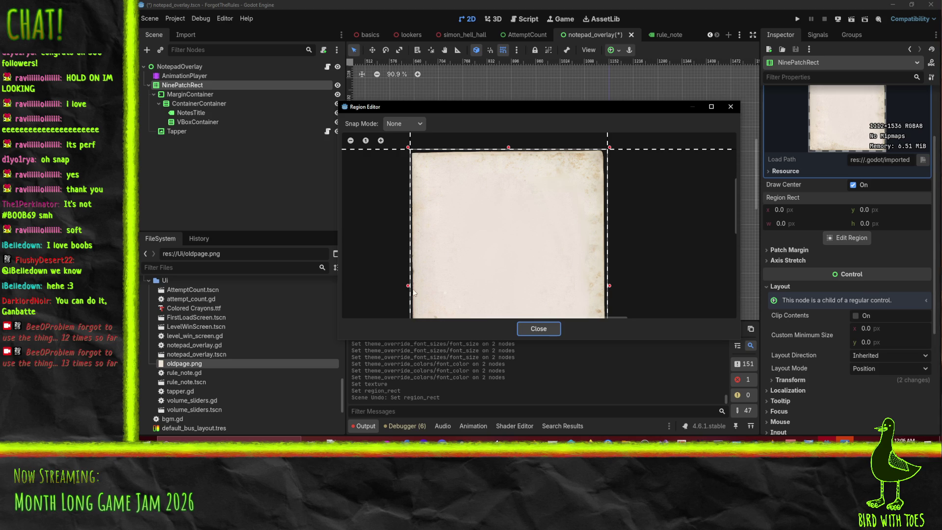
Try reshaping the region around the page, undo the trial edits so it covers the full 1112 × 1536 image, then close the editor.
drag(410, 291, 418, 290)
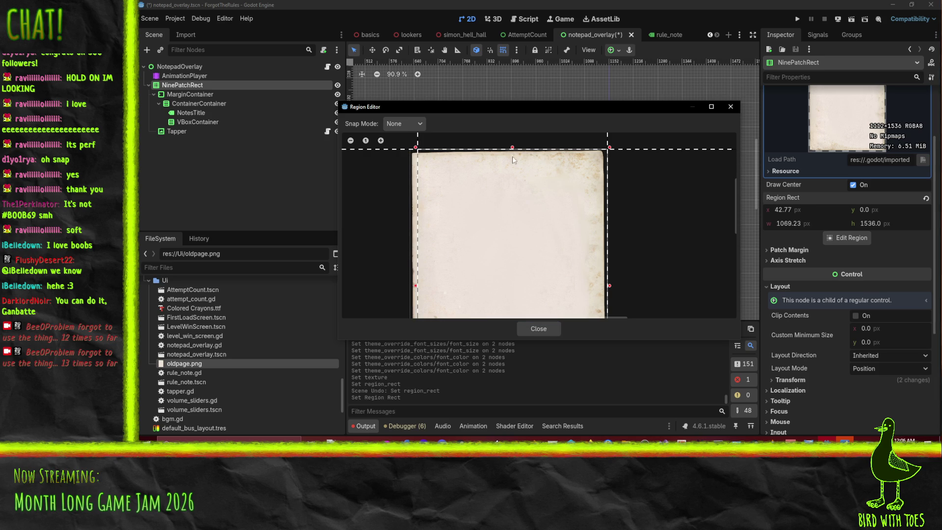
drag(513, 147, 513, 160)
mouse_move(463, 108)
mouse_down()
mouse_move(513, 131)
mouse_move(738, 149)
mouse_move(631, 144)
mouse_up()
key(ctrl+z)
key(ctrl+z)
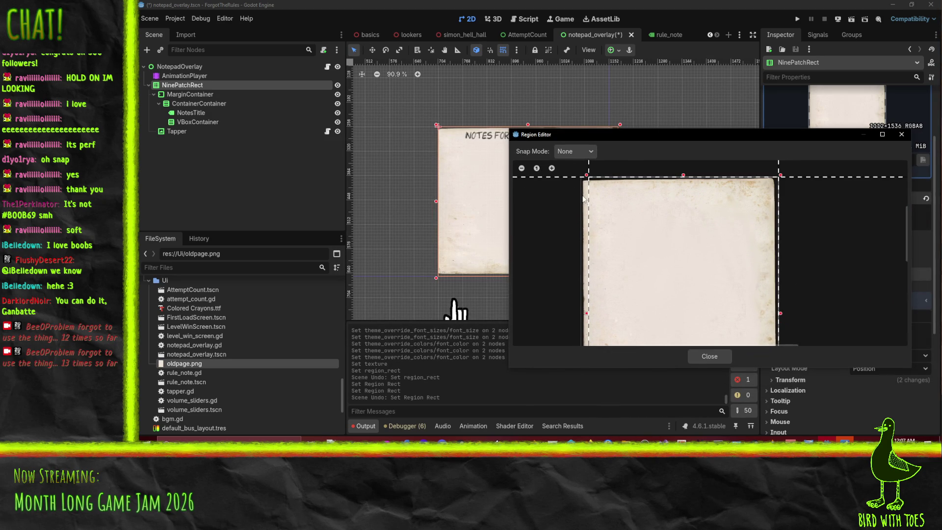
mouse_move(585, 185)
mouse_down()
mouse_move(604, 208)
mouse_move(609, 309)
mouse_move(717, 321)
mouse_move(773, 348)
mouse_up()
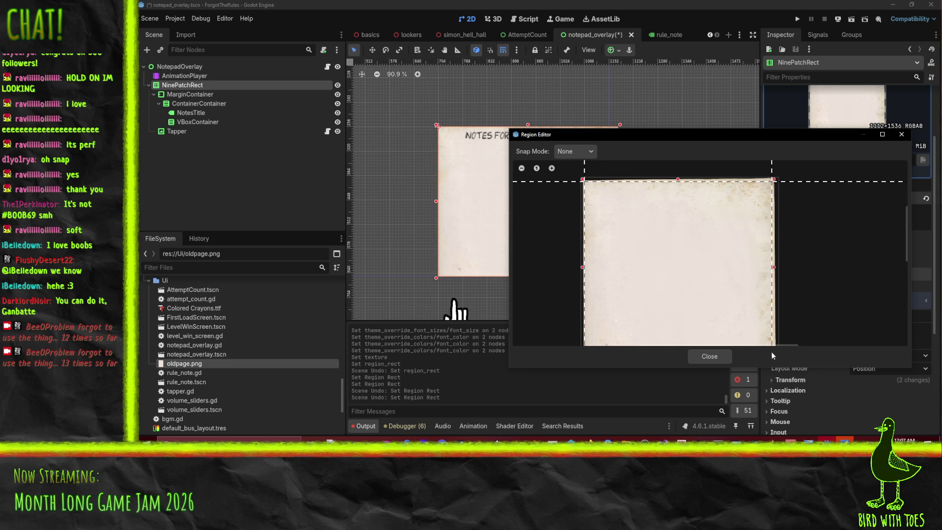
drag(582, 179, 568, 173)
key(ctrl+z)
scroll(658, 221, down, 3)
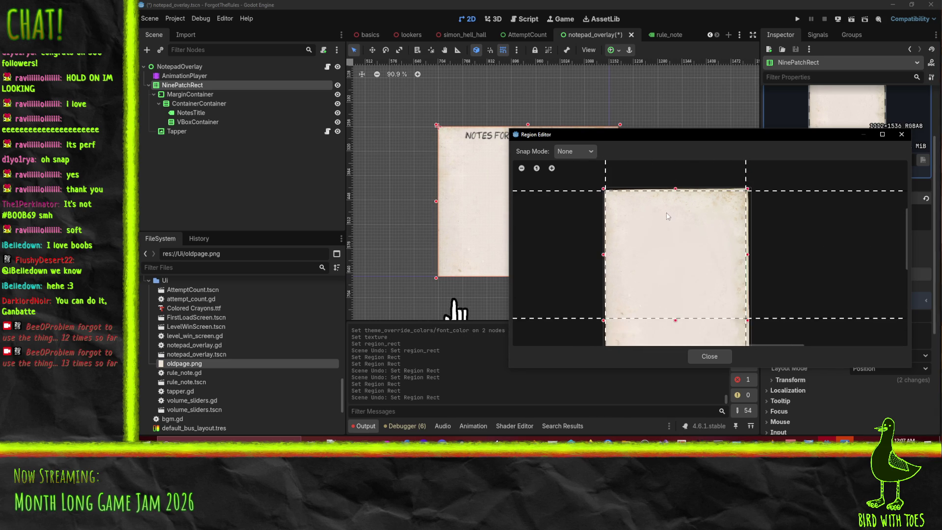
key(ctrl+z)
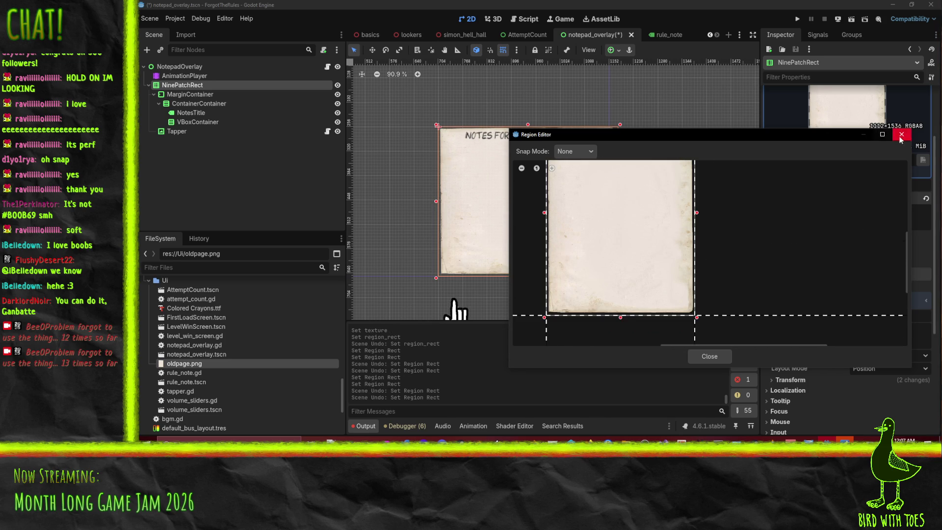
click(901, 135)
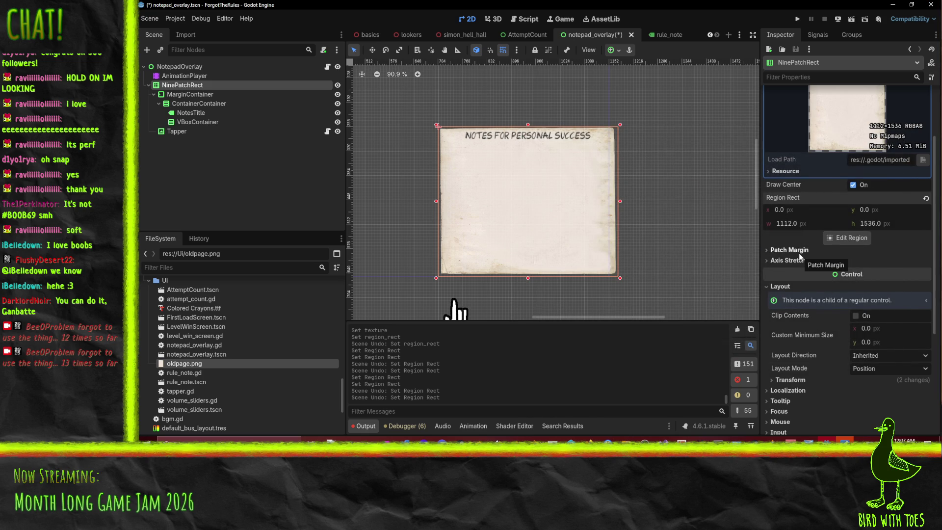
Set the NinePatchRect patch margins to left 54, top 43, right 63, bottom 56.
click(799, 252)
drag(872, 265, 882, 265)
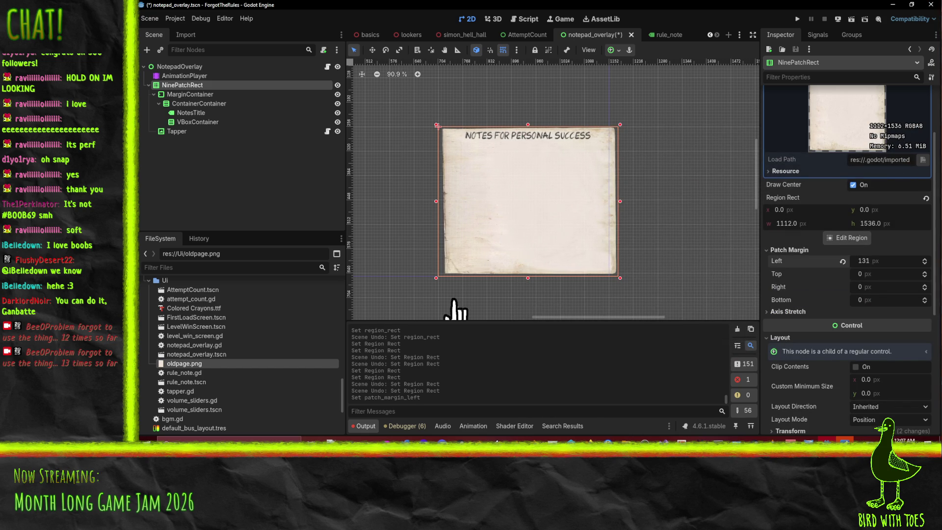
mouse_move(866, 278)
mouse_down()
mouse_move(916, 274)
mouse_move(852, 273)
mouse_move(902, 289)
mouse_up()
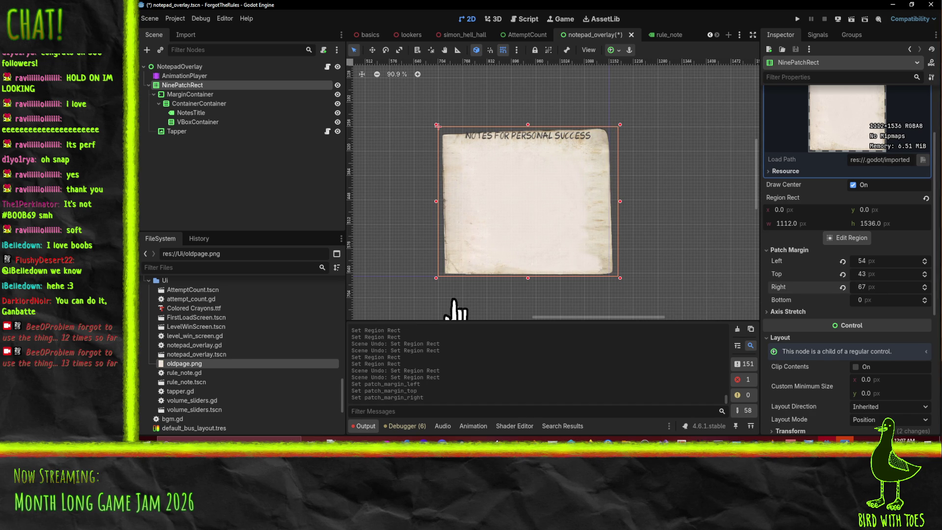
mouse_move(867, 300)
mouse_down()
mouse_move(909, 300)
mouse_move(893, 300)
mouse_up()
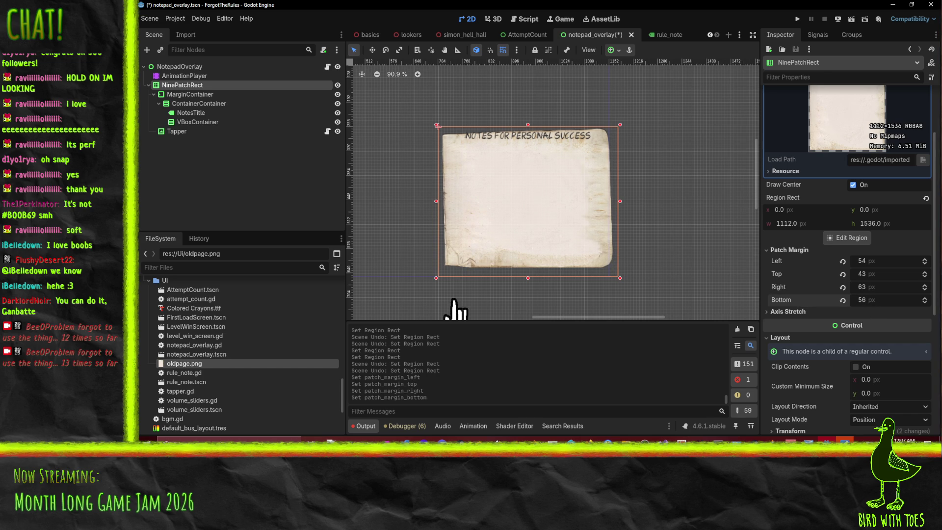
mouse_move(686, 196)
mouse_down()
mouse_move(645, 177)
mouse_move(649, 186)
mouse_up()
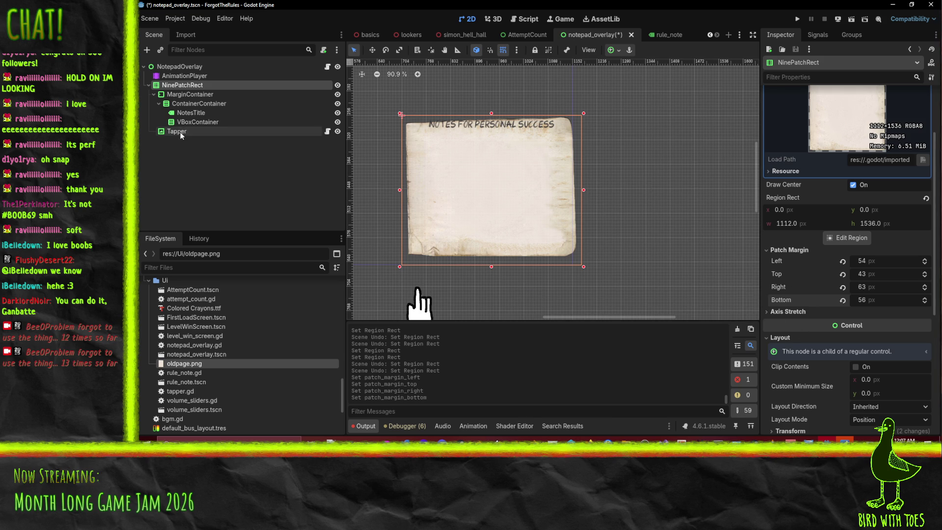
click(192, 95)
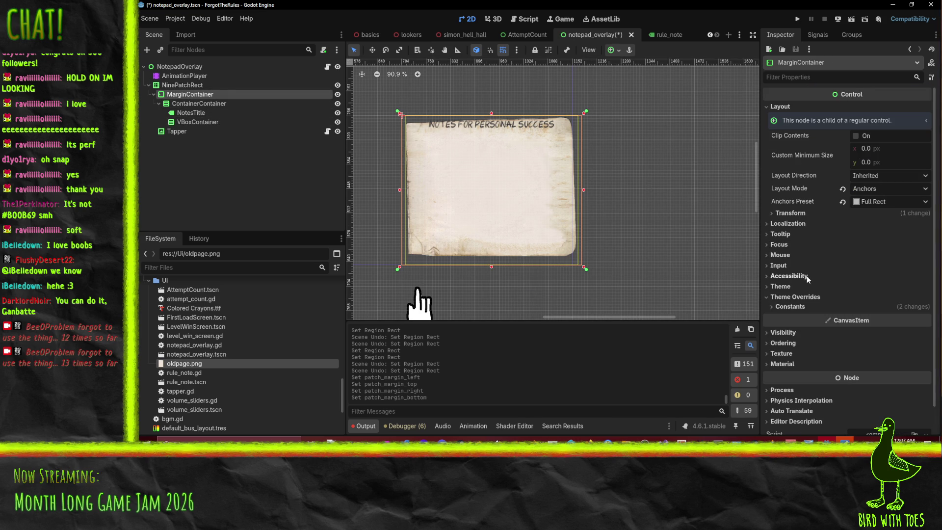
Override the MarginContainer's margin constants to 18 left, 18 top, 31 right and 30 bottom.
click(791, 307)
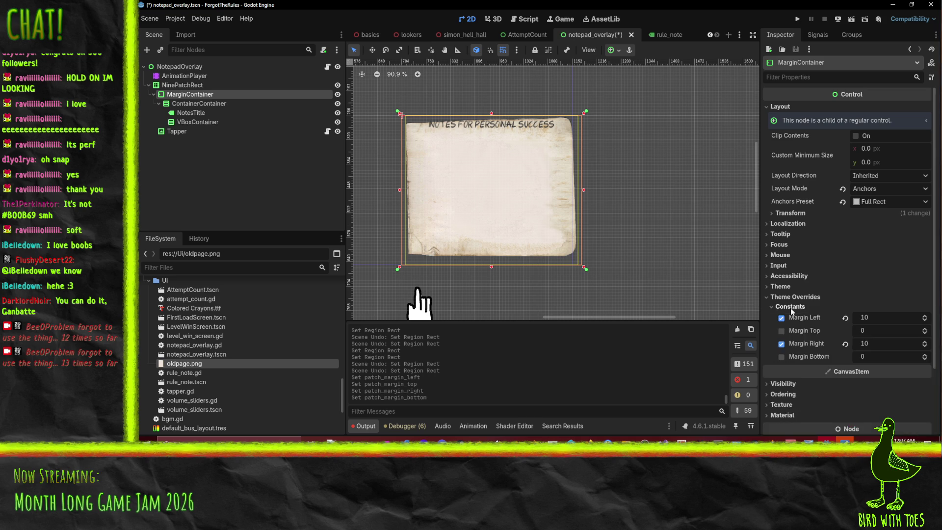
mouse_move(887, 331)
mouse_down()
mouse_move(898, 330)
mouse_move(892, 356)
mouse_up()
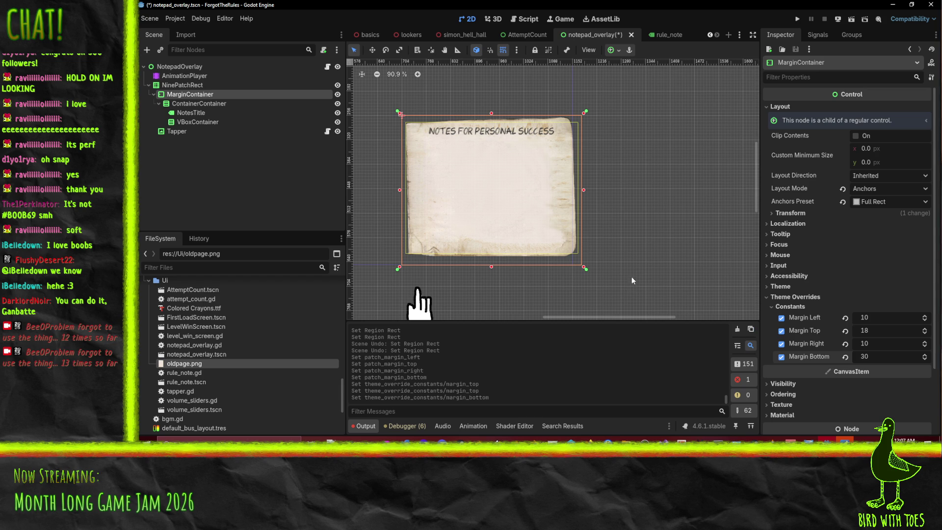
drag(658, 230, 664, 234)
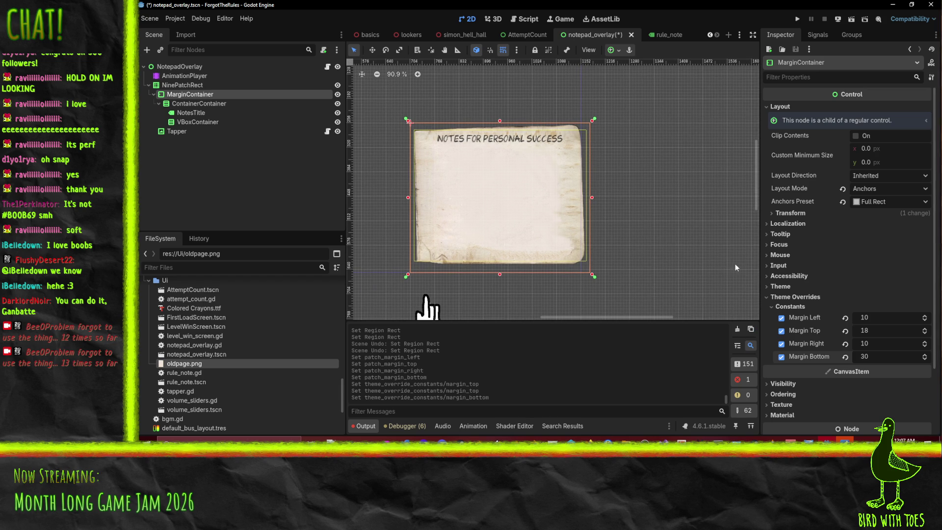
drag(878, 320, 889, 343)
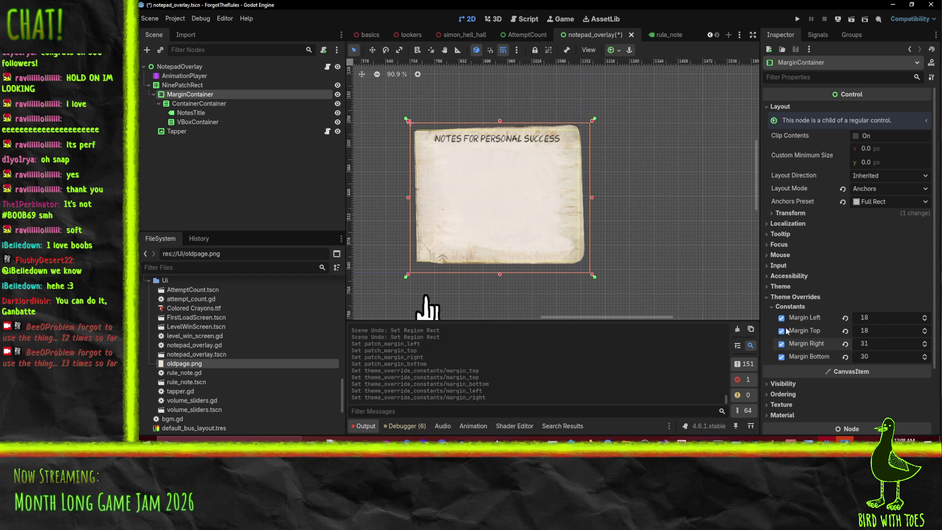
scroll(681, 243, up, 2)
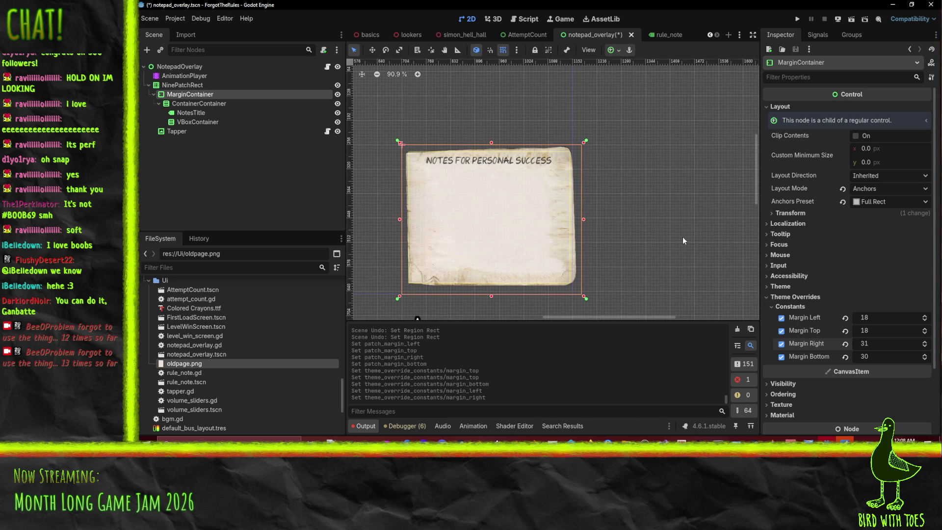
scroll(617, 218, up, 3)
scroll(617, 220, down, 4)
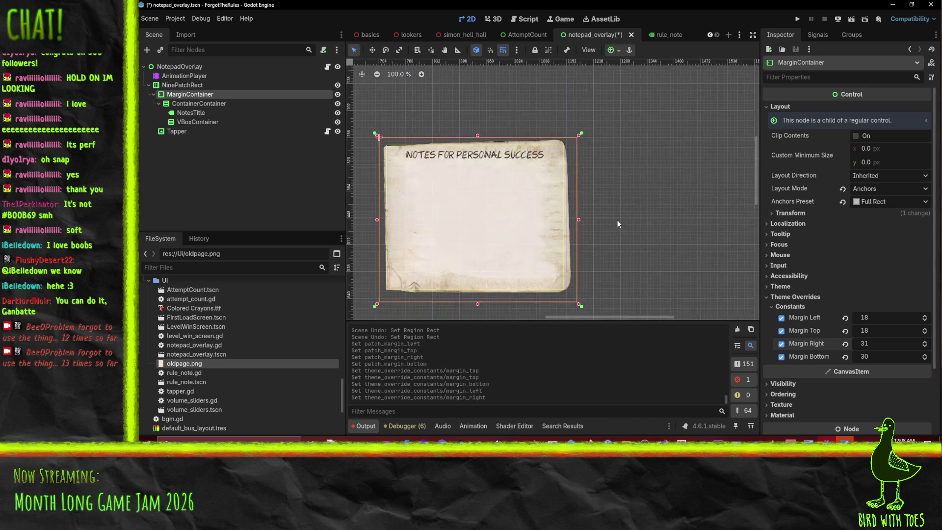
scroll(632, 222, up, 1)
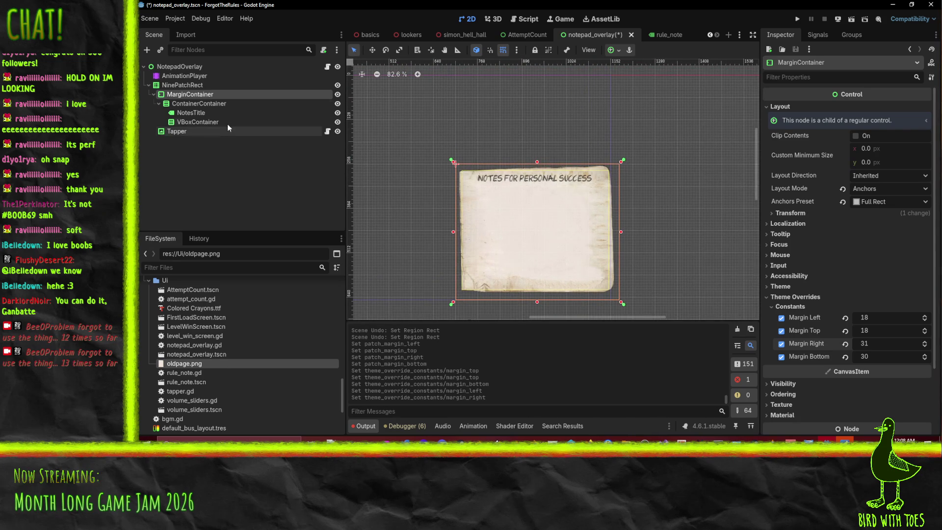
click(196, 85)
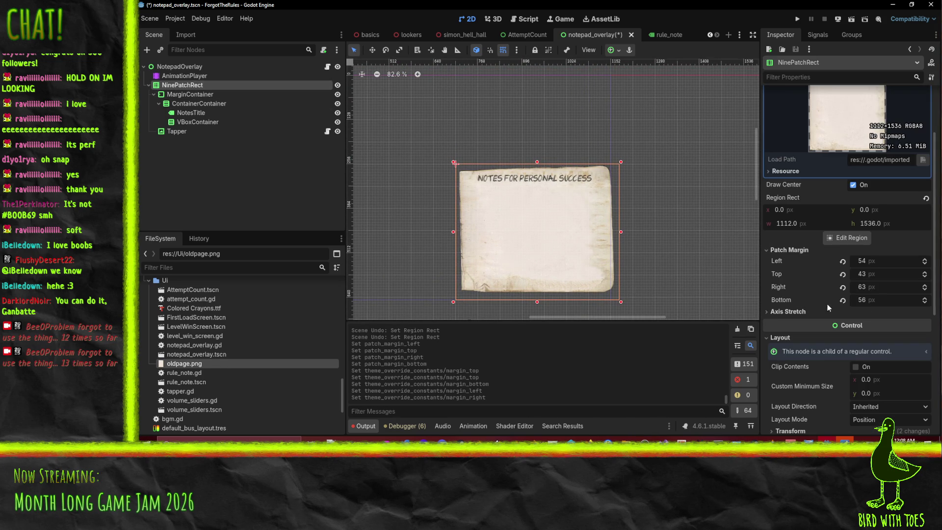
Change patch margins to left 29, top 57, right 42, bottom 47, save, and run the game.
scroll(841, 310, down, 6)
scroll(840, 310, up, 8)
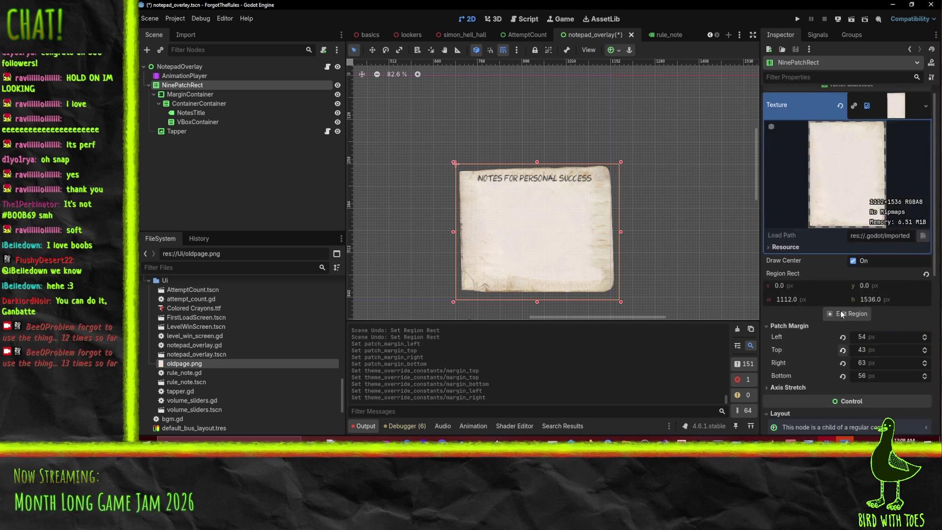
scroll(840, 312, up, 1)
drag(873, 361, 884, 361)
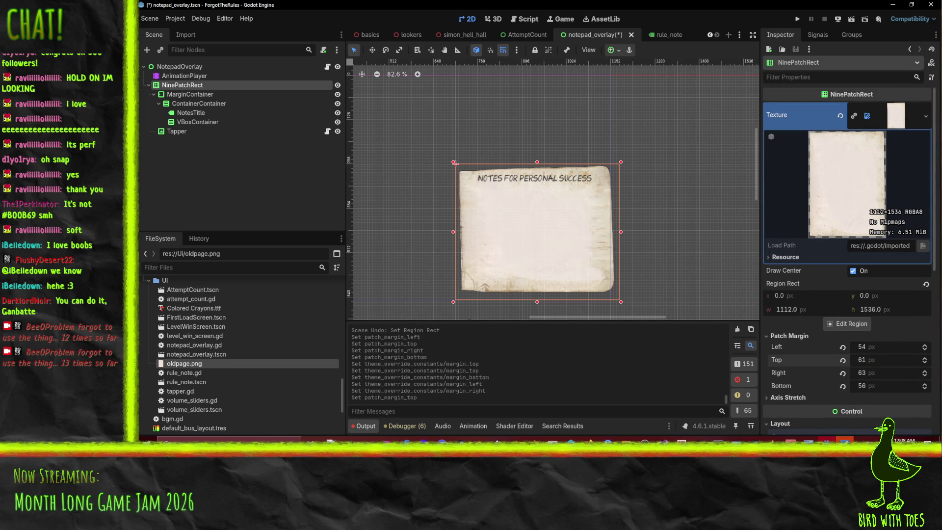
drag(873, 372, 883, 373)
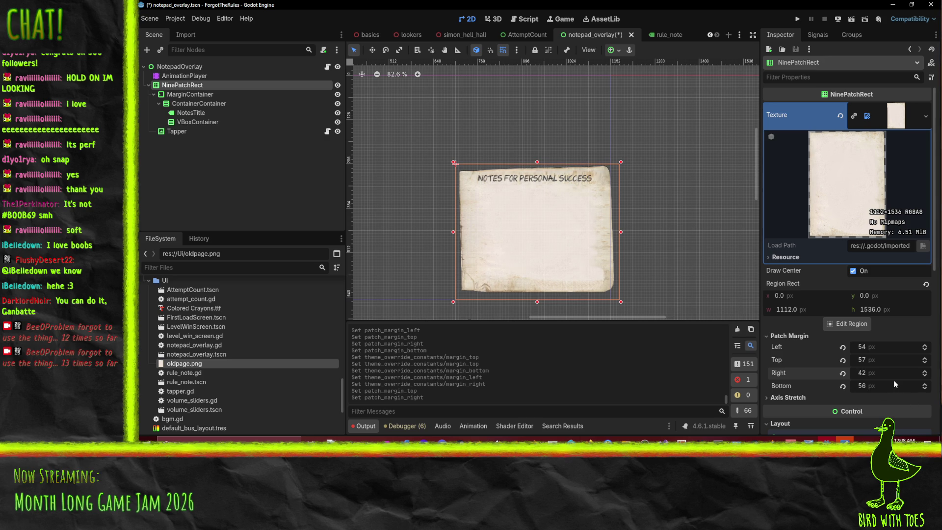
drag(879, 384, 874, 384)
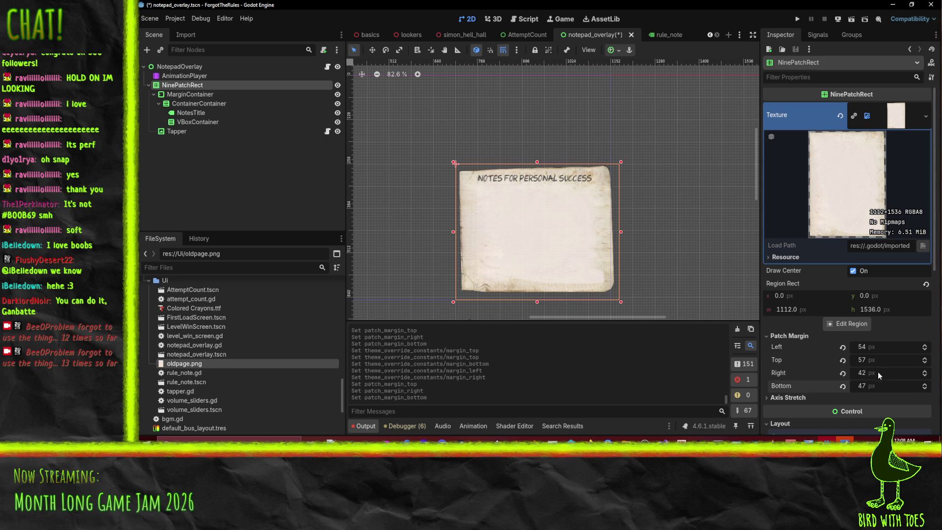
drag(876, 347, 885, 347)
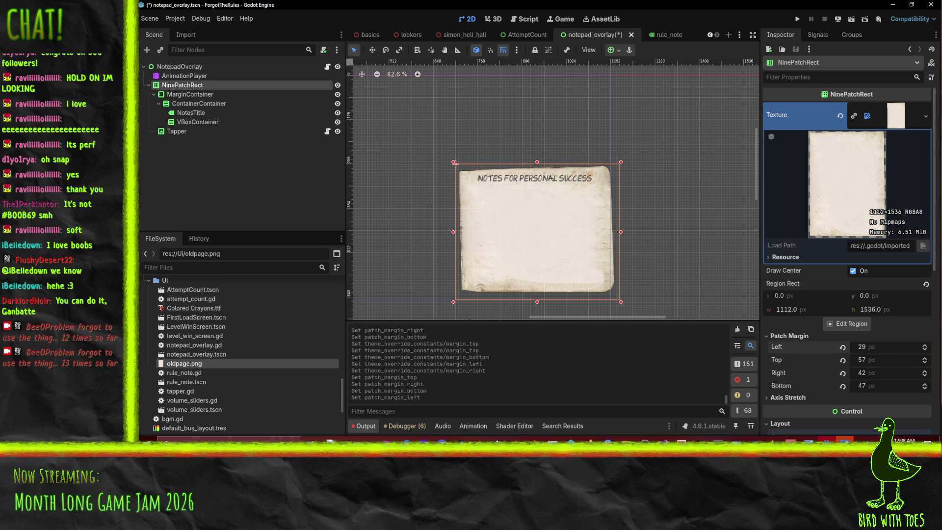
key(ctrl+s)
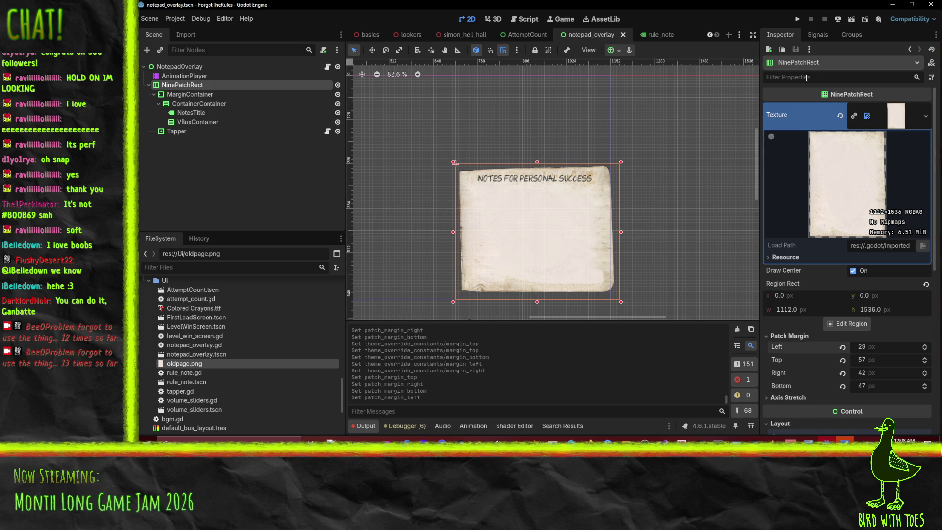
click(798, 19)
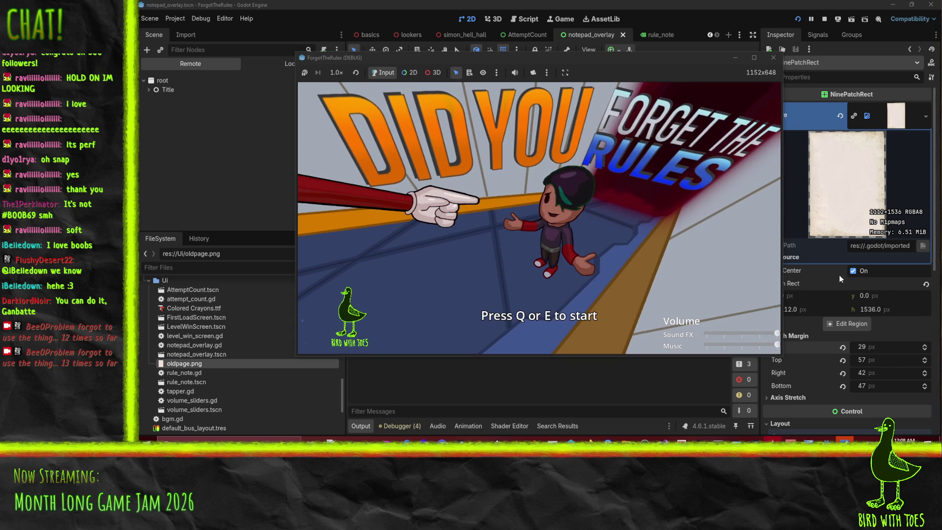
Start the game with E, then try picking up nothing to show the rule note.
key(e)
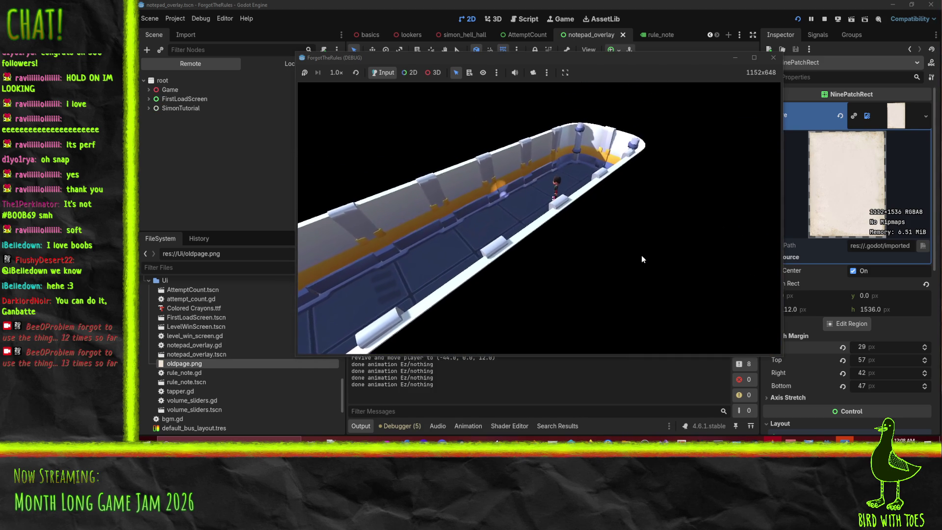
key(e)
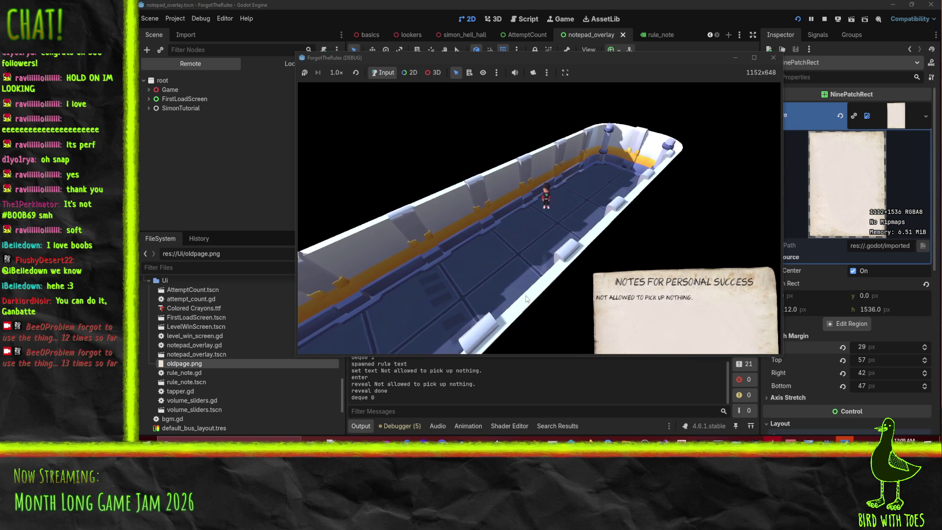
Walk the character up and down the corridor with W, S, A and D, then stop the game.
key(w)
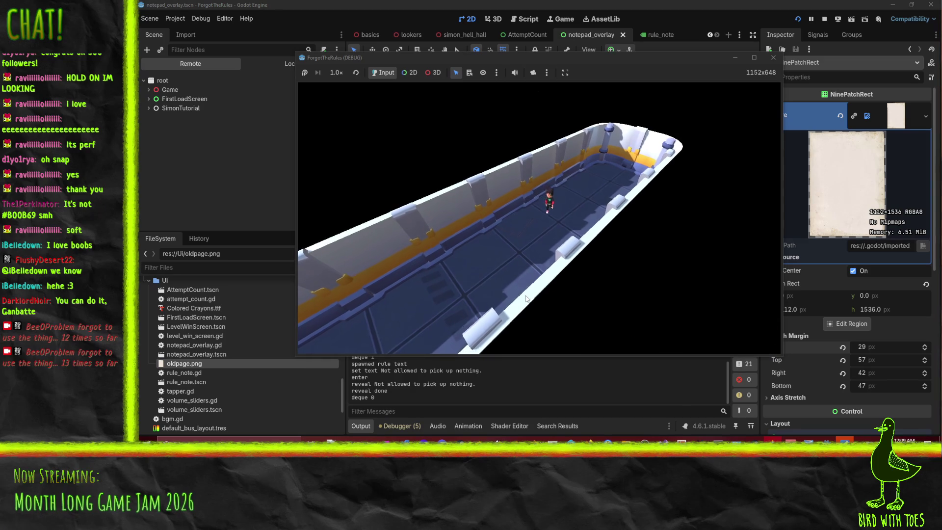
key(w)
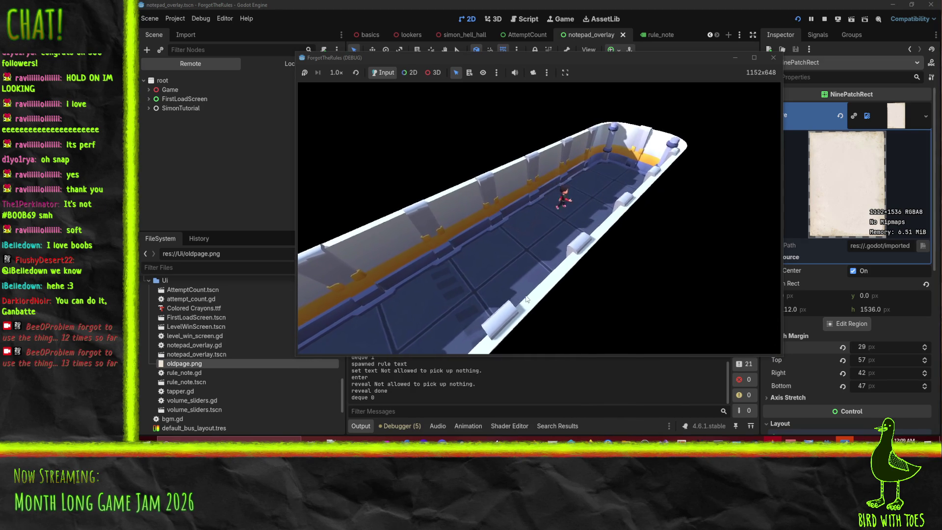
key(w)
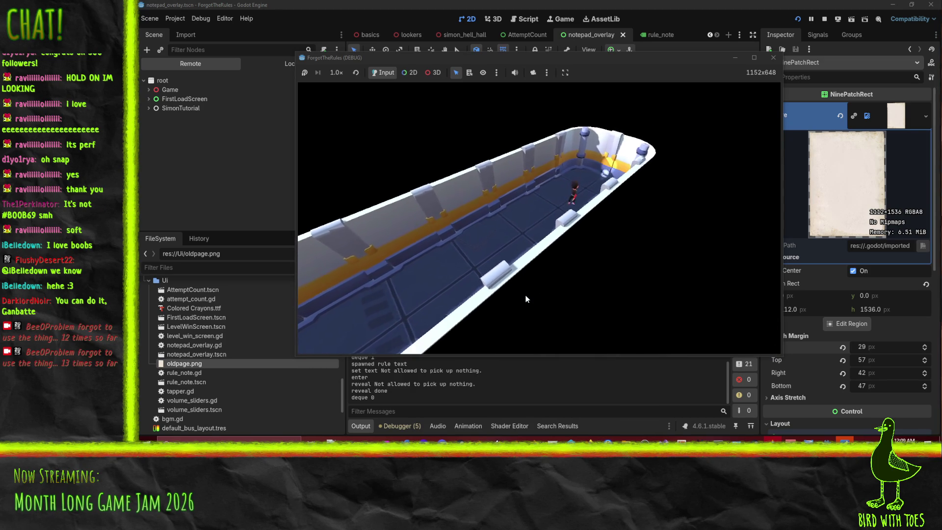
key(s)
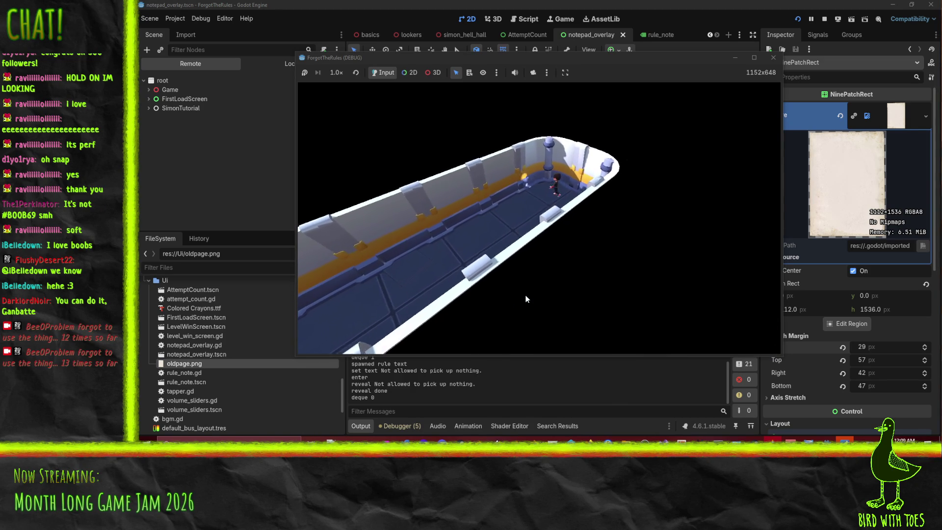
key(s)
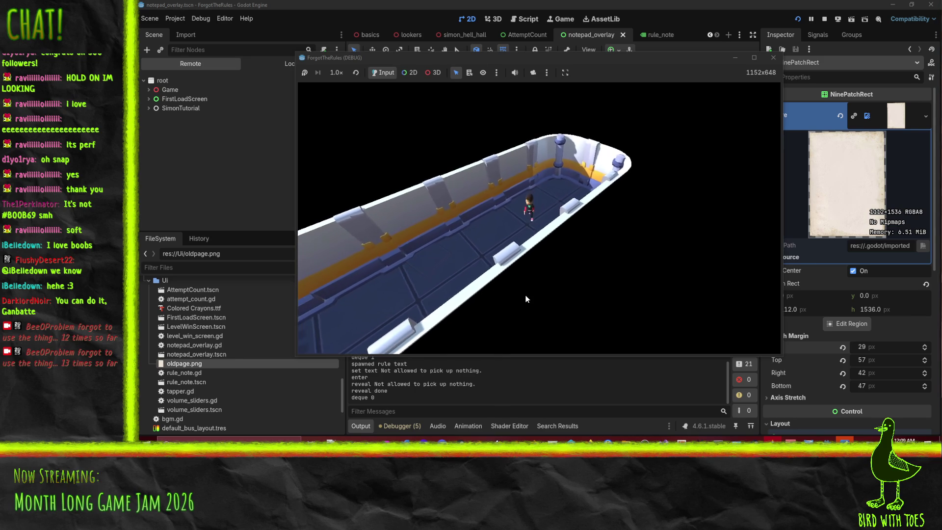
key(w)
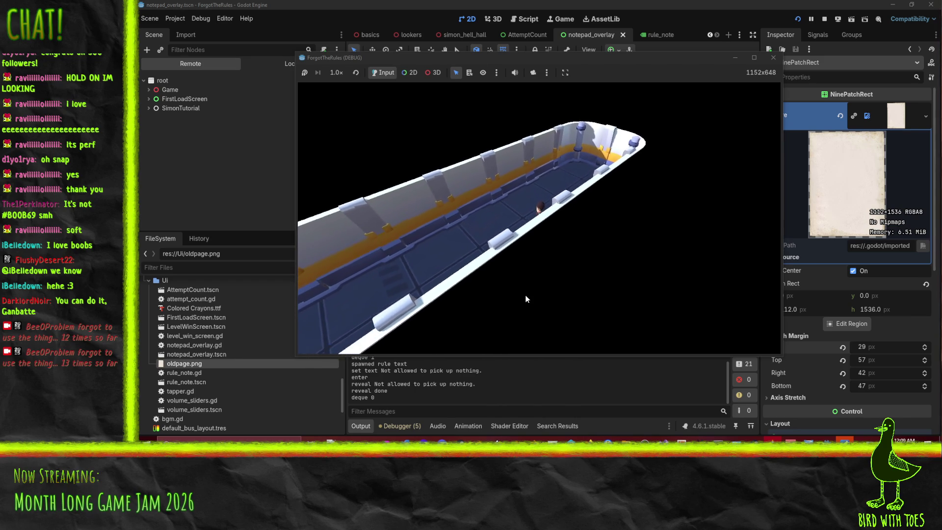
key(w)
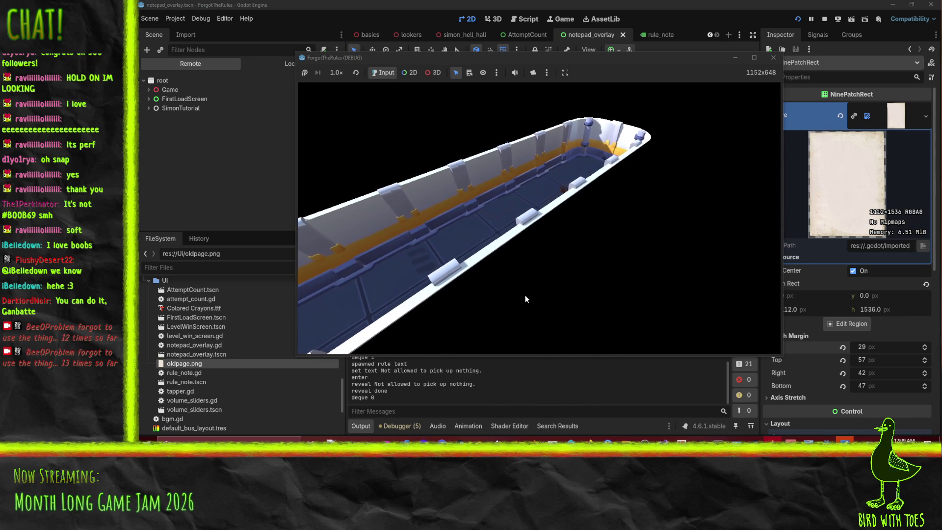
key(s)
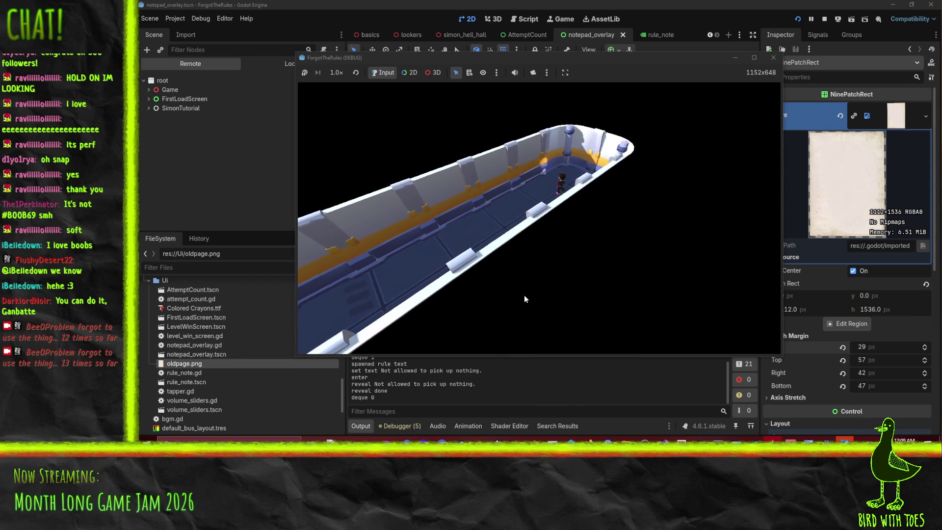
key(s)
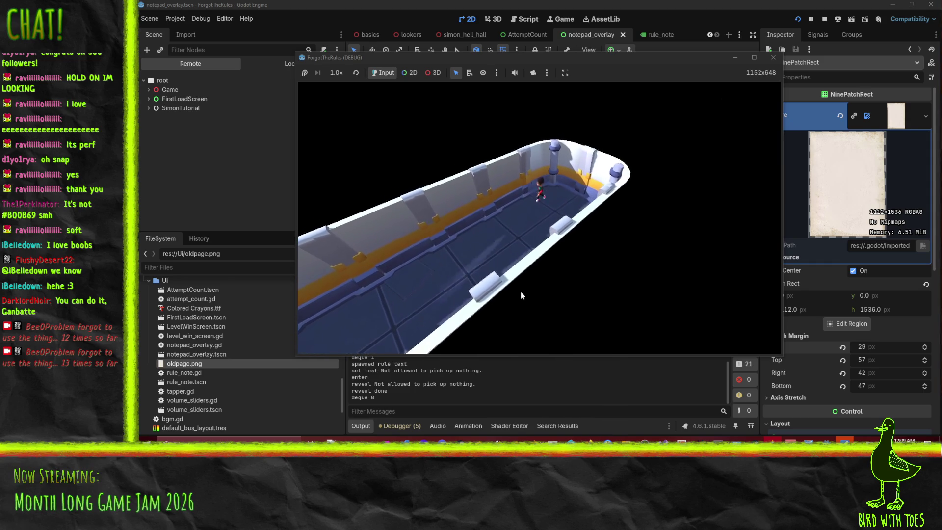
key(s)
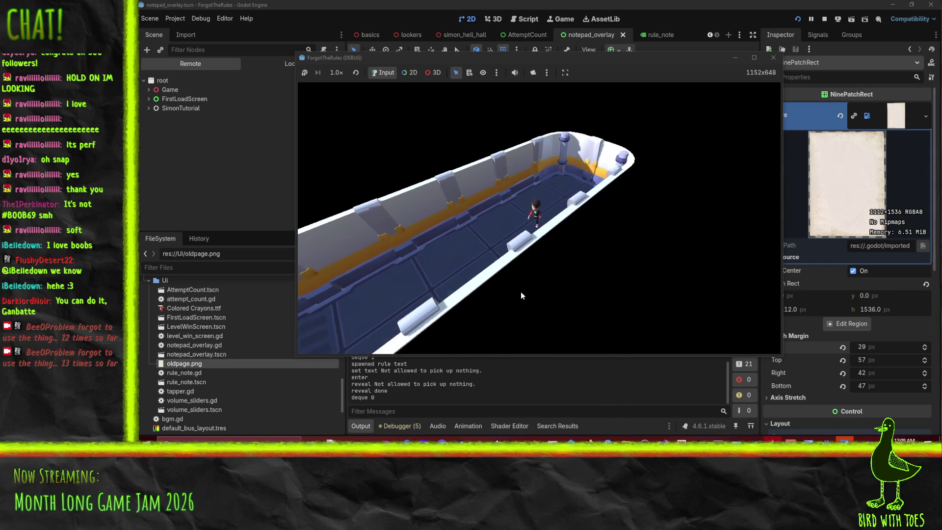
key(d)
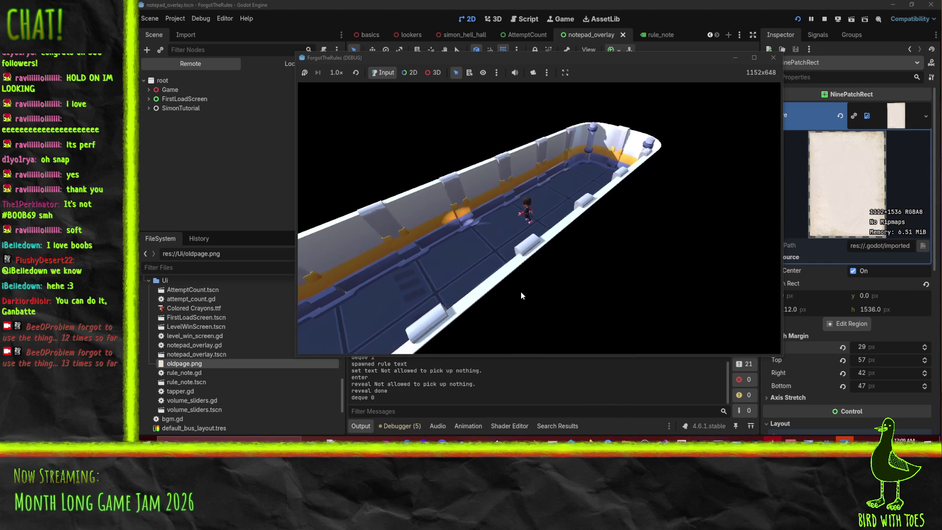
key(w)
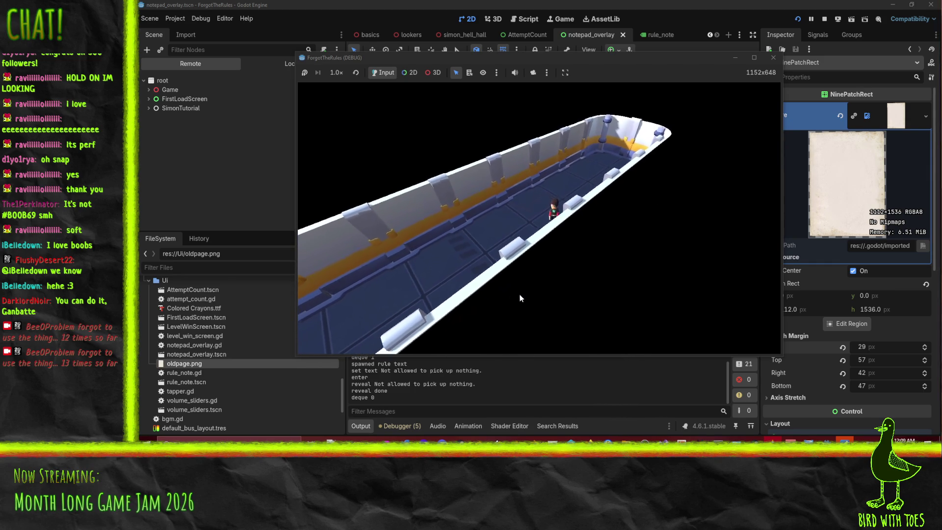
key(w)
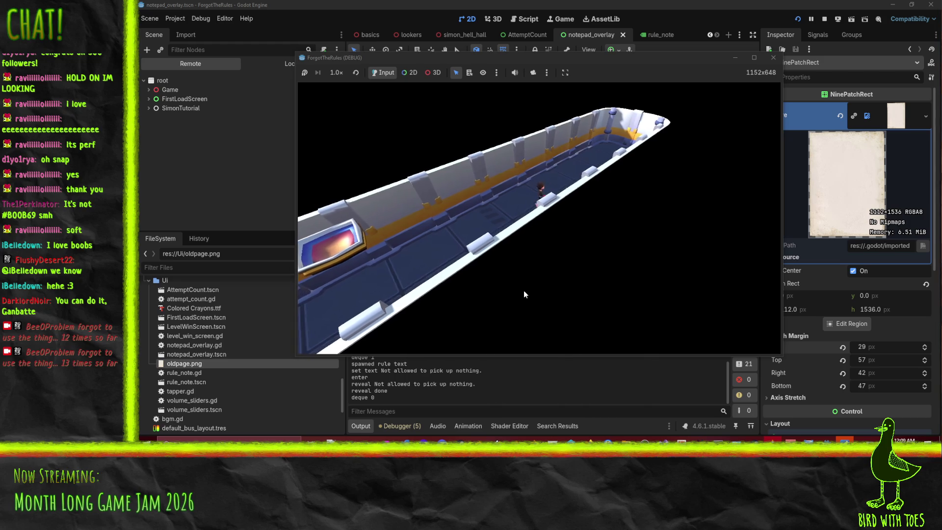
key(w)
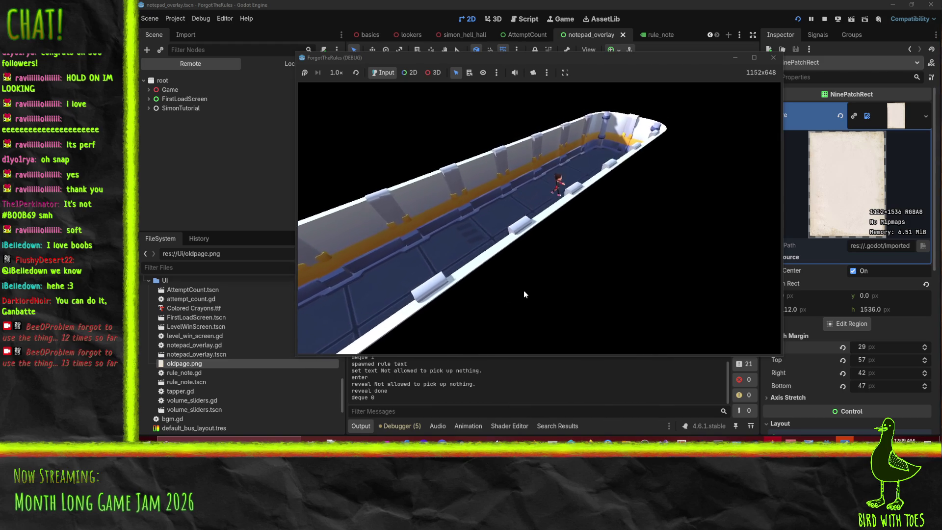
key(w)
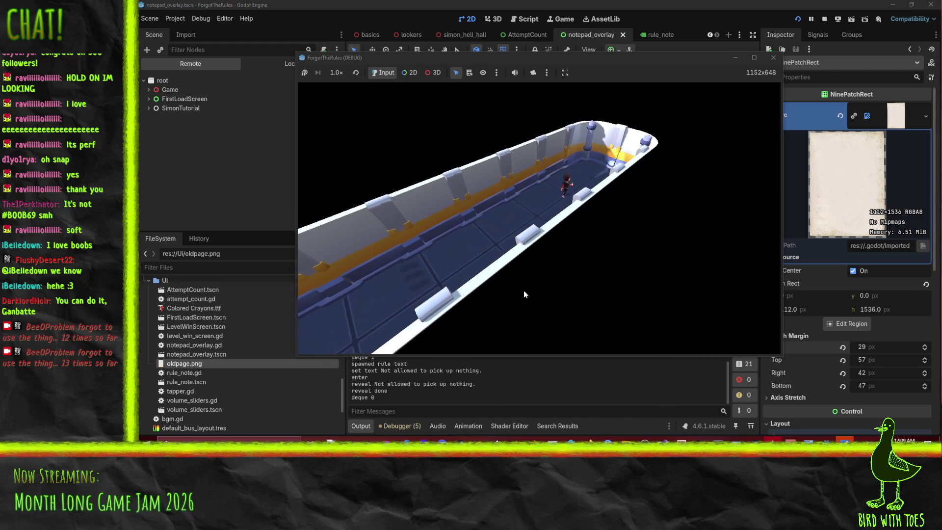
key(s)
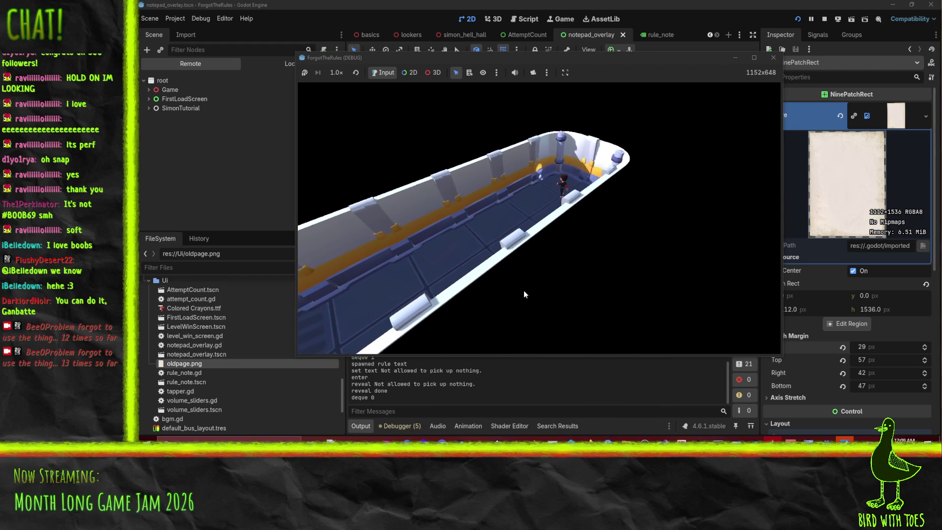
key(s)
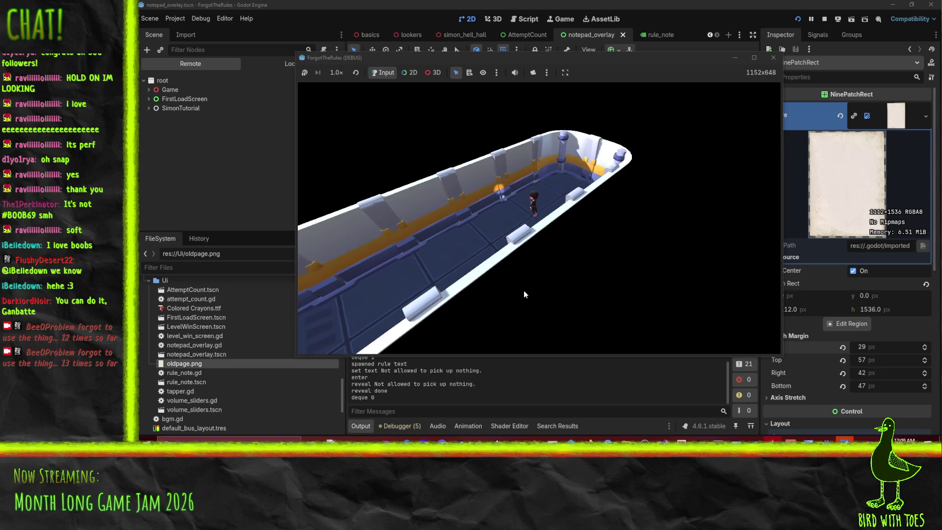
key(w)
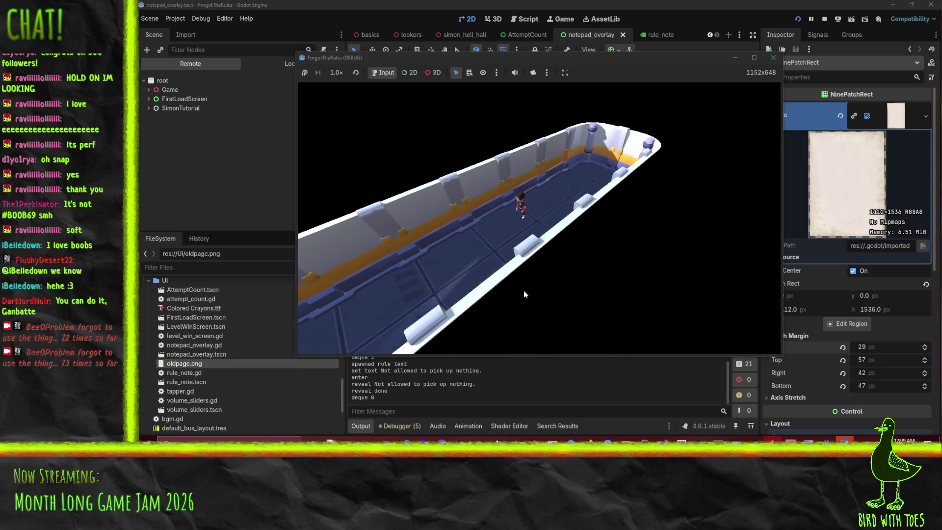
key(w)
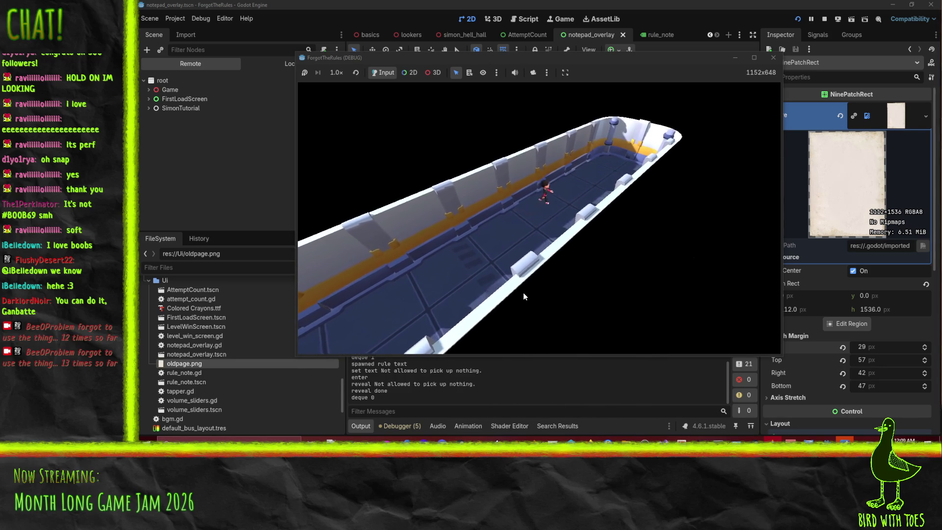
key(w)
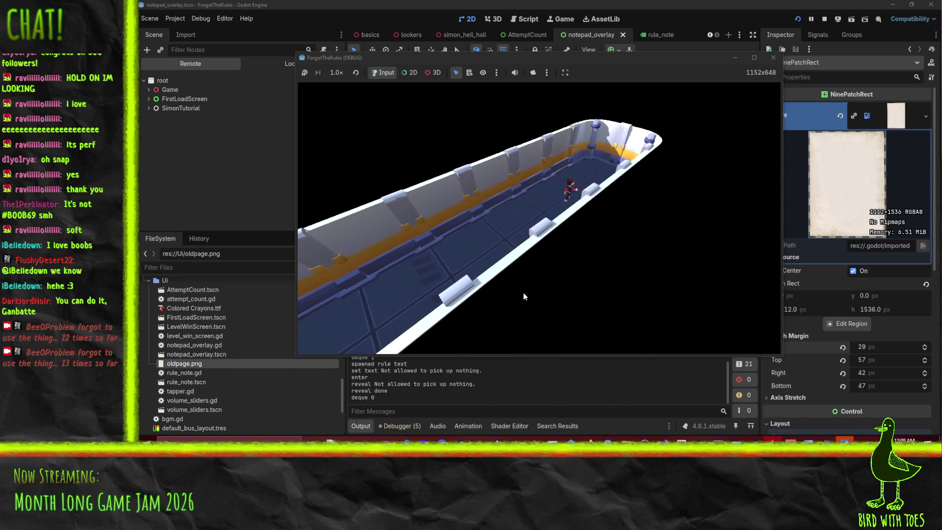
key(s)
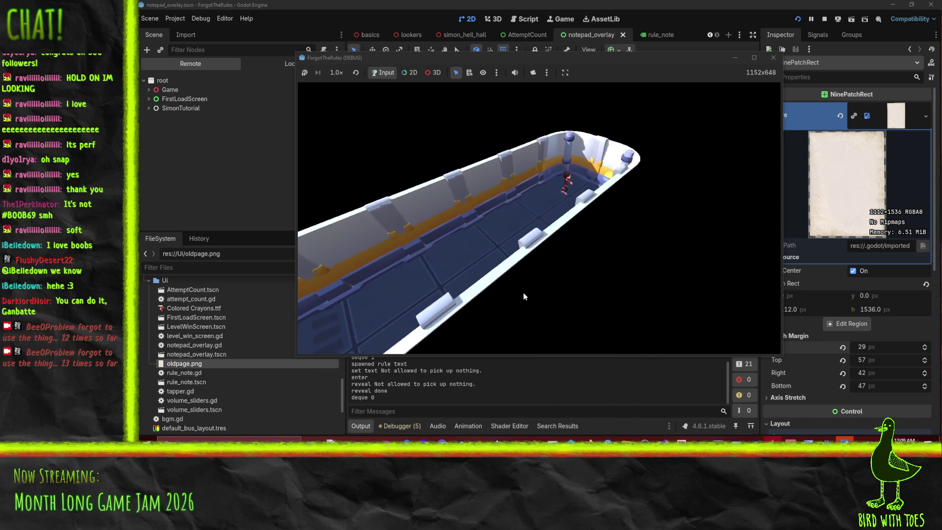
key(s)
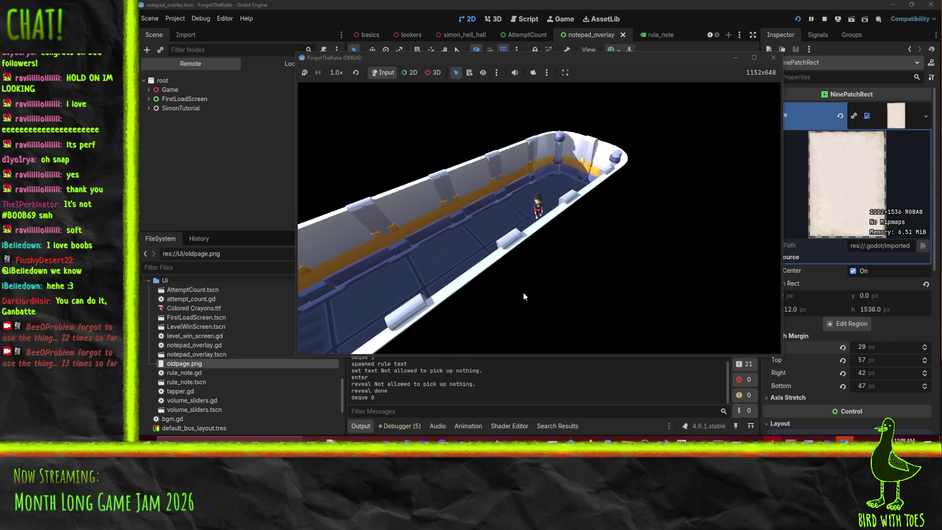
key(a)
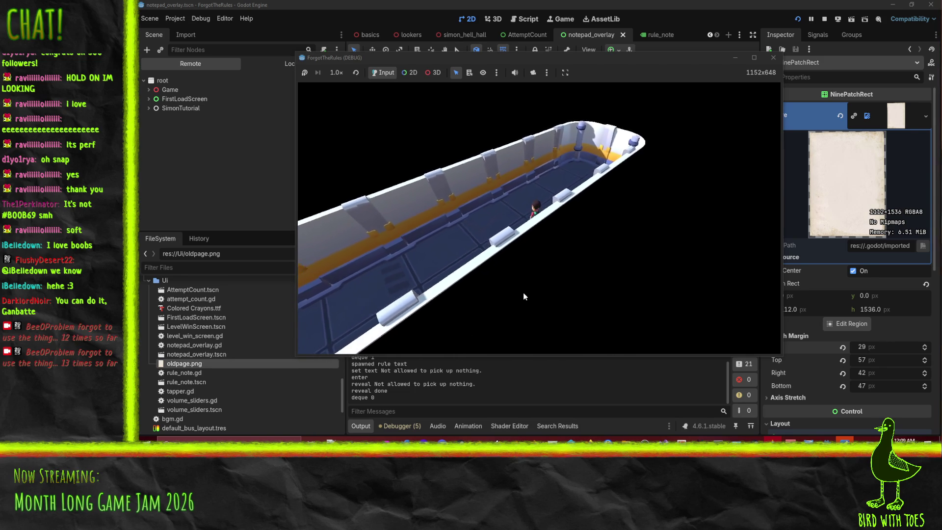
key(w)
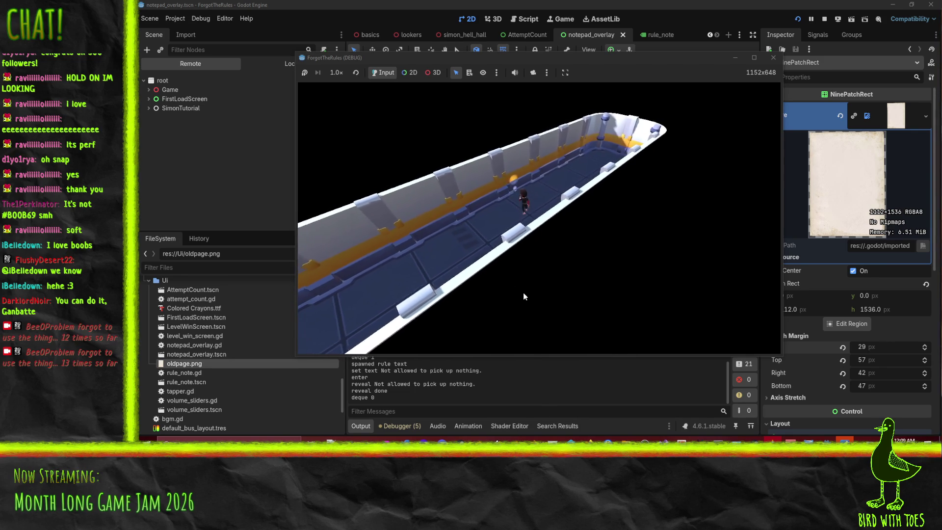
key(w)
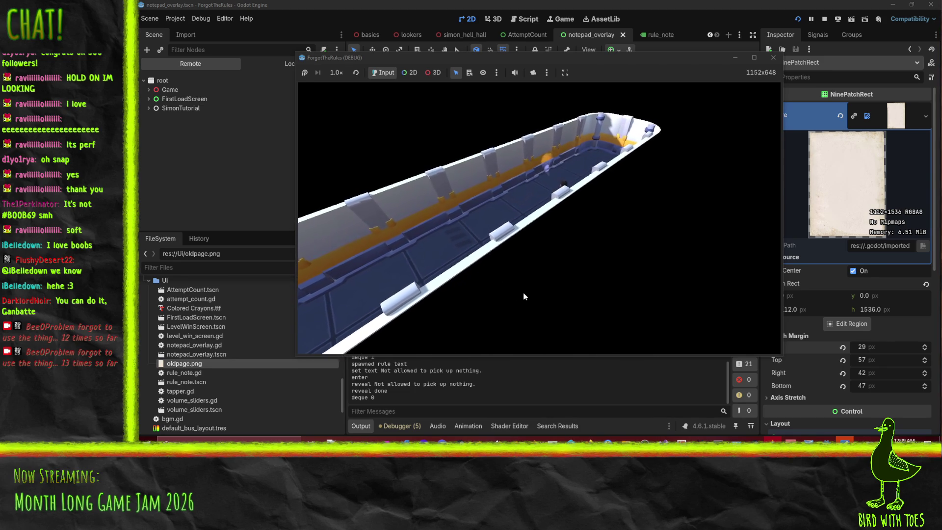
key(w)
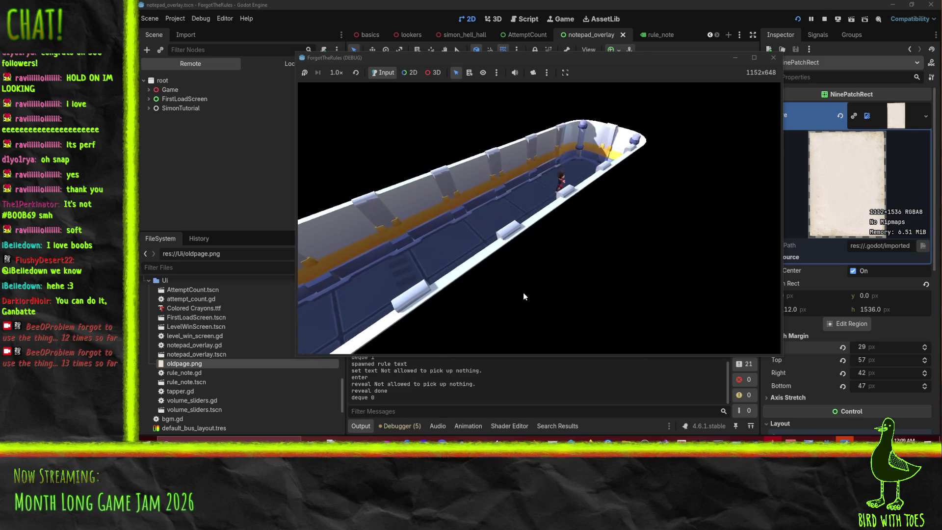
key(s)
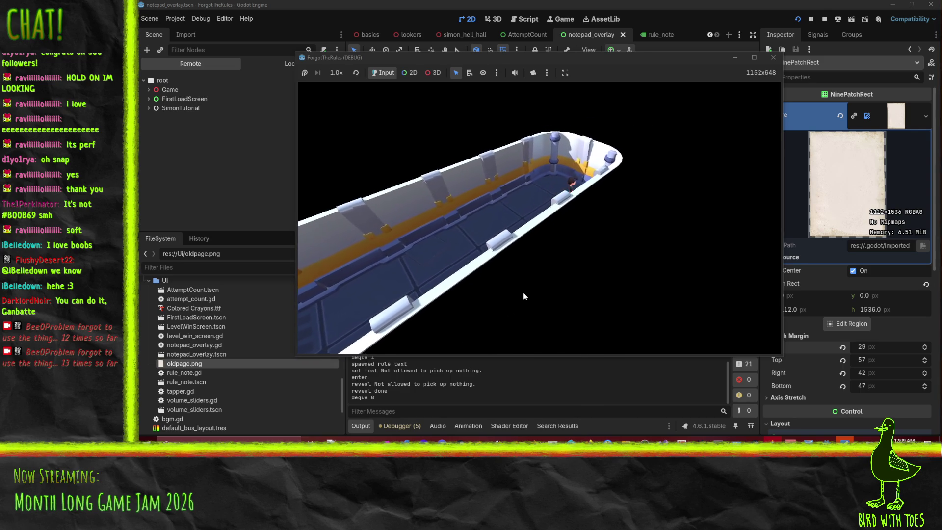
key(s)
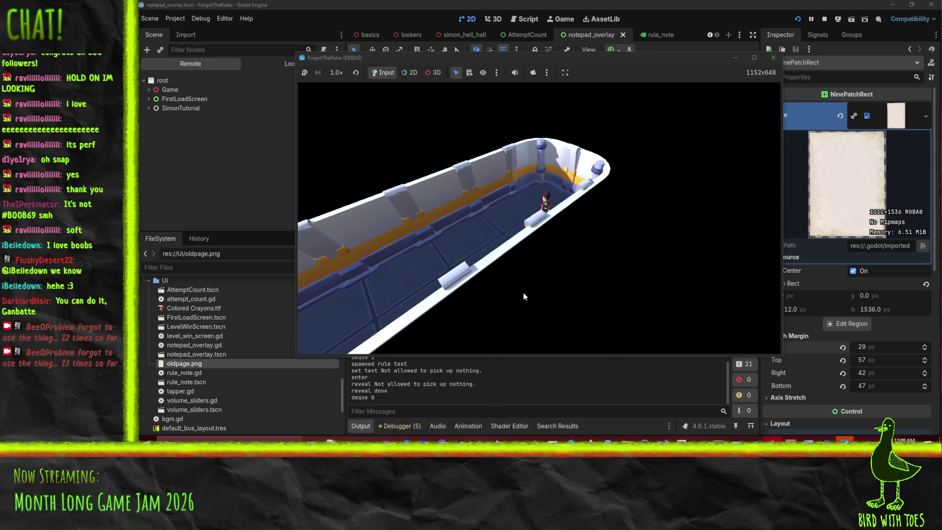
key(s)
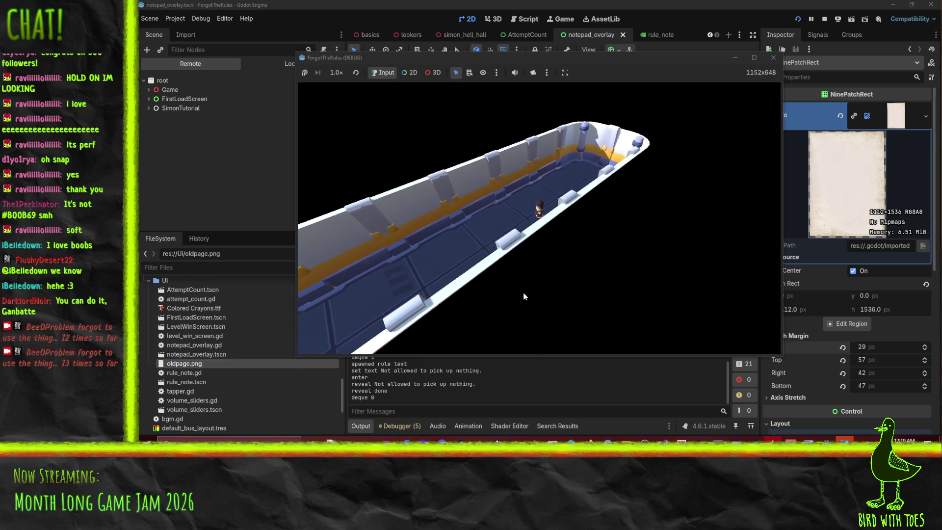
key(w)
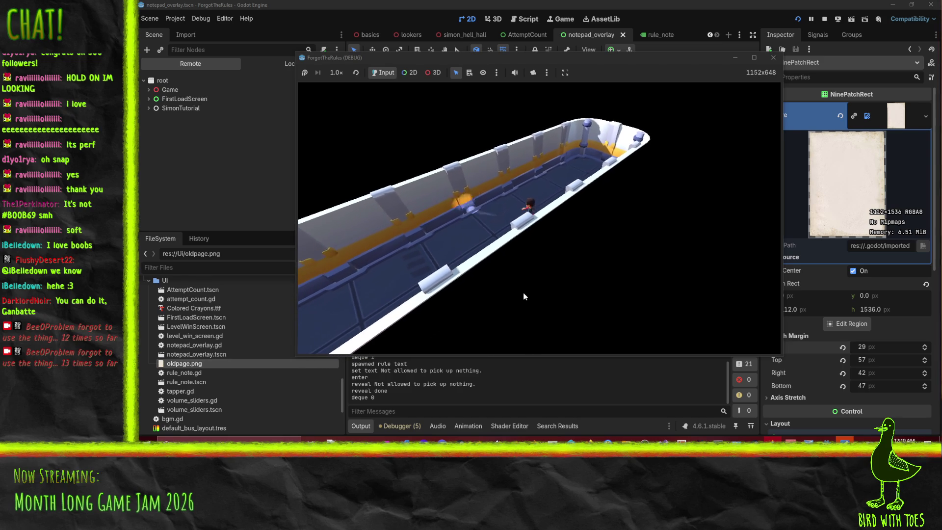
key(w)
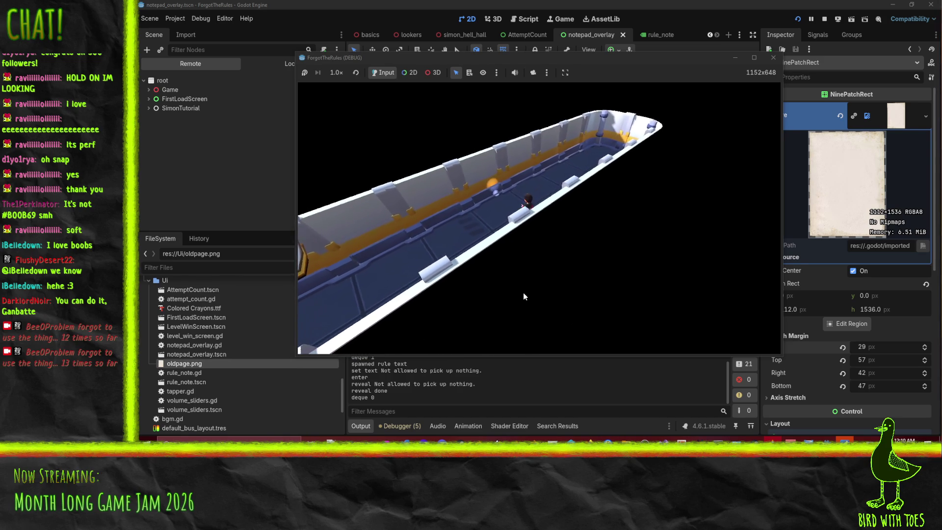
key(s)
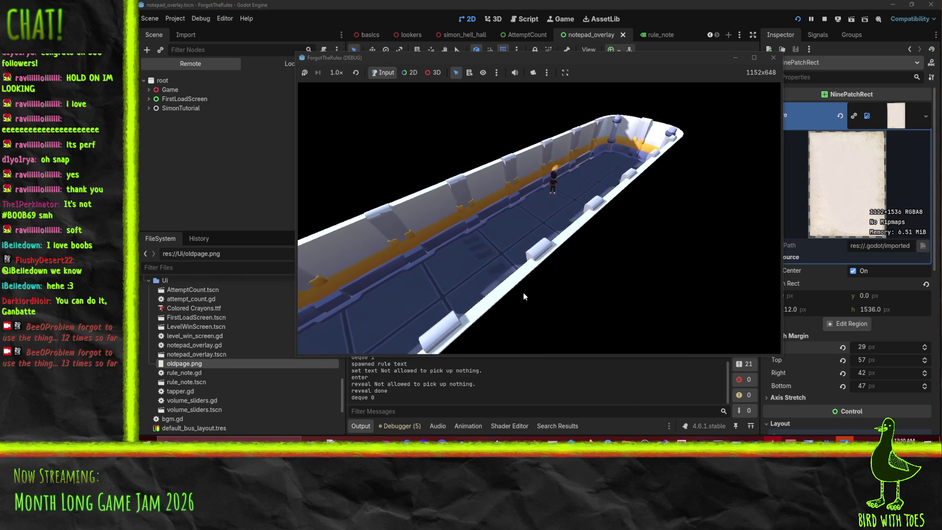
key(w)
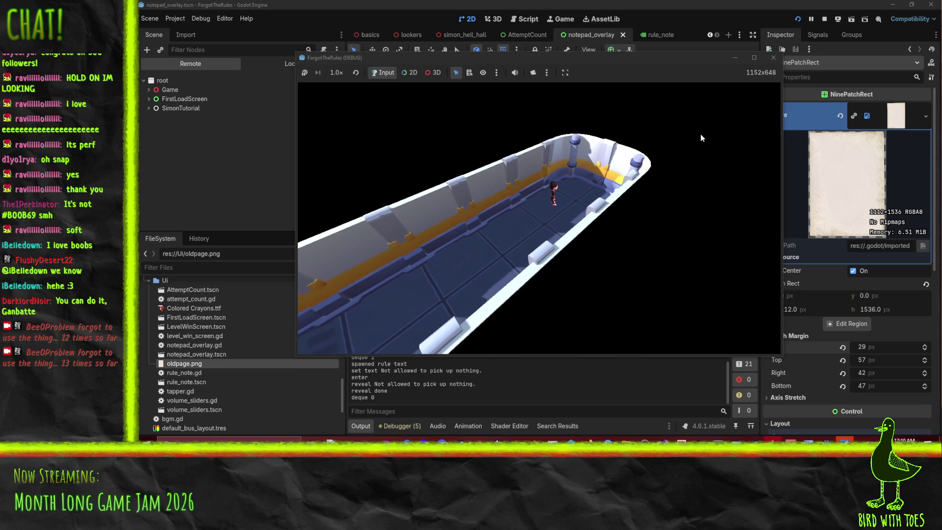
click(769, 64)
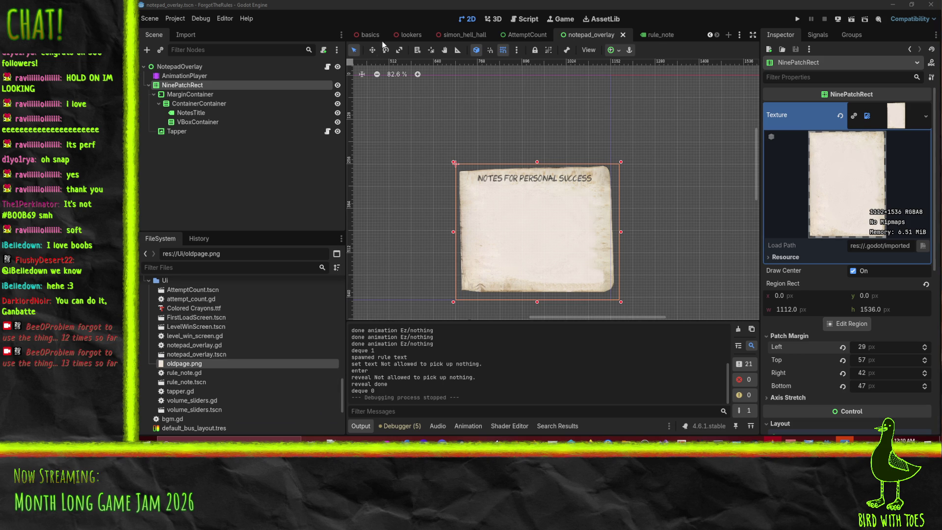
Close the notepad_overlay, AttemptCount, rule_note and input_restrictions scene tabs.
click(623, 35)
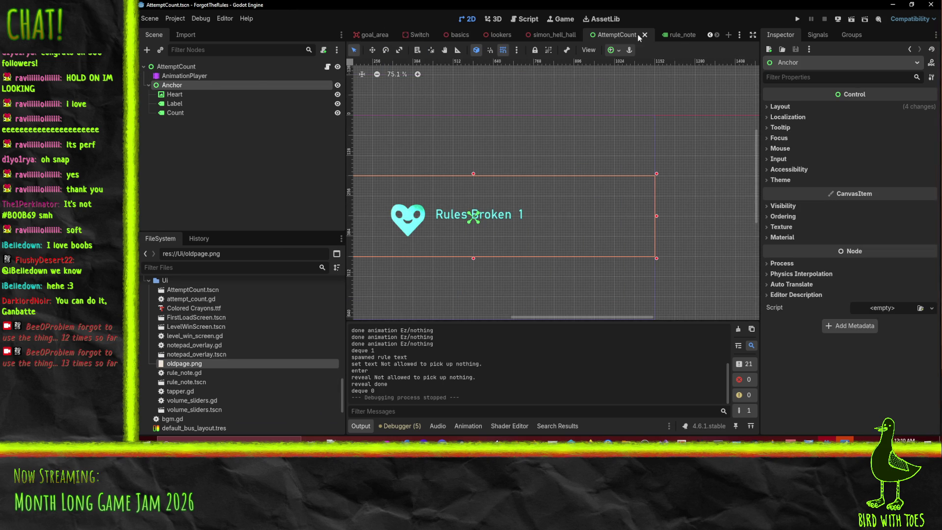
click(636, 35)
click(681, 35)
middle_click(682, 34)
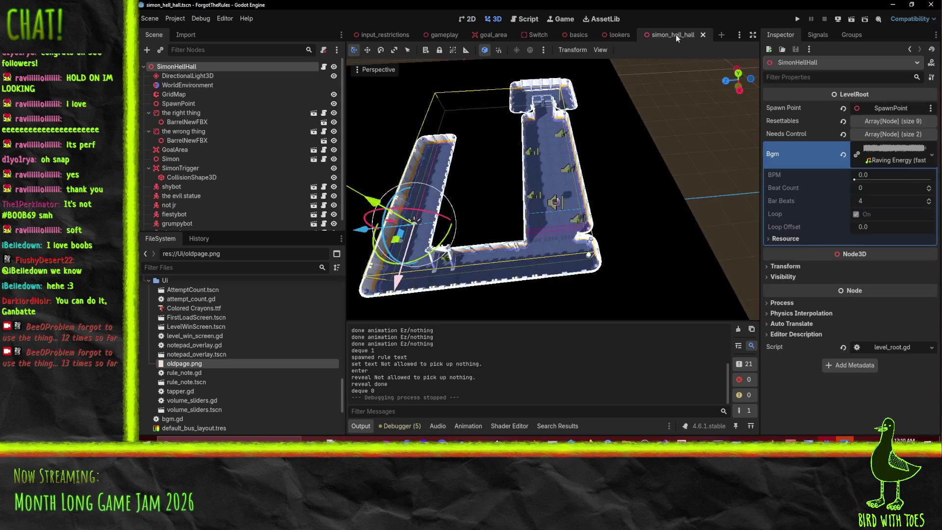
click(378, 35)
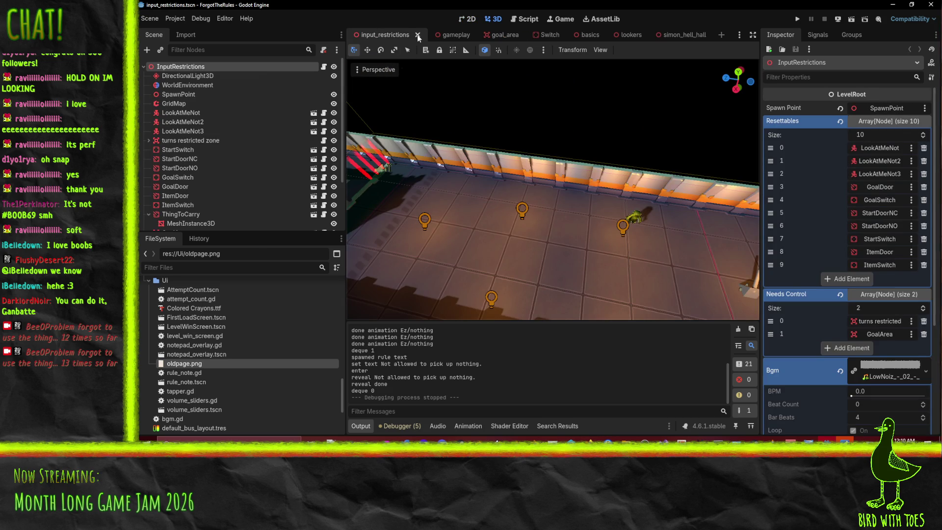
click(417, 34)
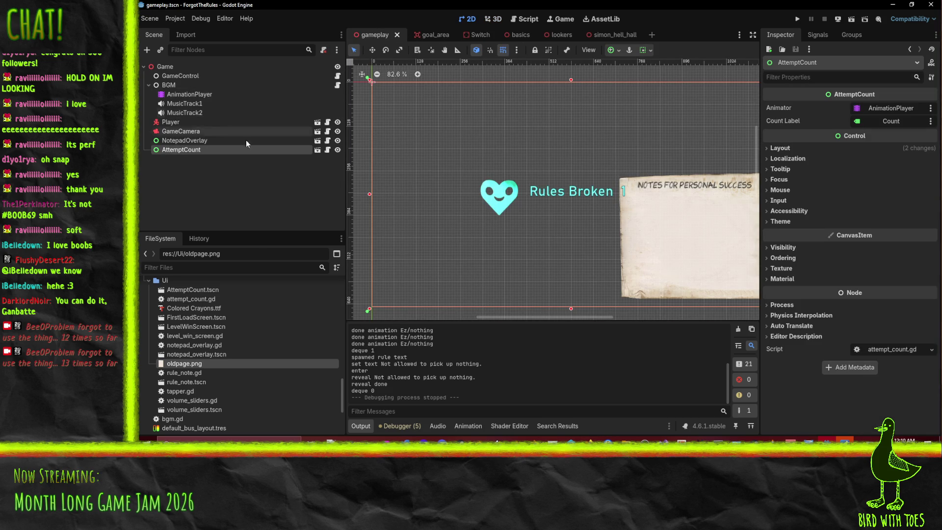
Reorder the game controller's Levels so basics, lookers, simon_tut come first, then save and run.
click(179, 76)
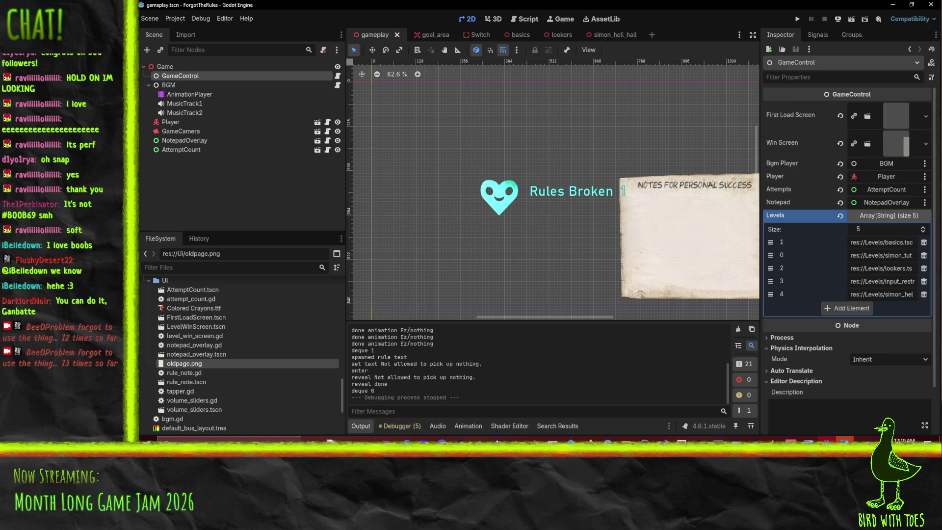
drag(771, 268, 771, 269)
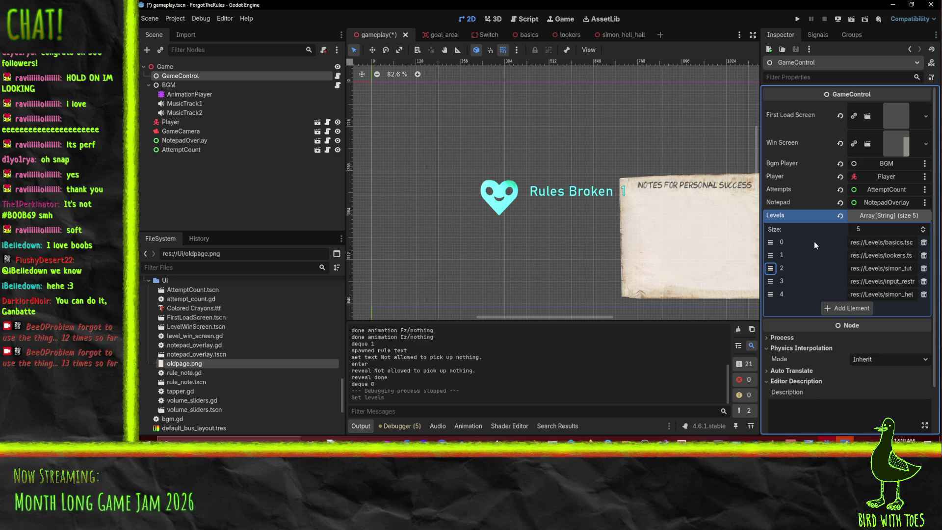
click(798, 19)
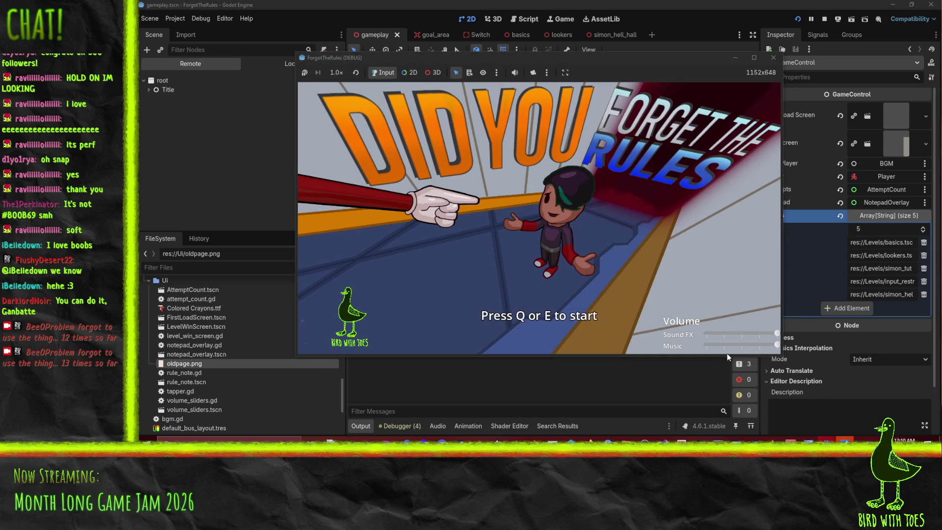
Start the game, then break rules with an empty pick-up and a swing at air.
key(e)
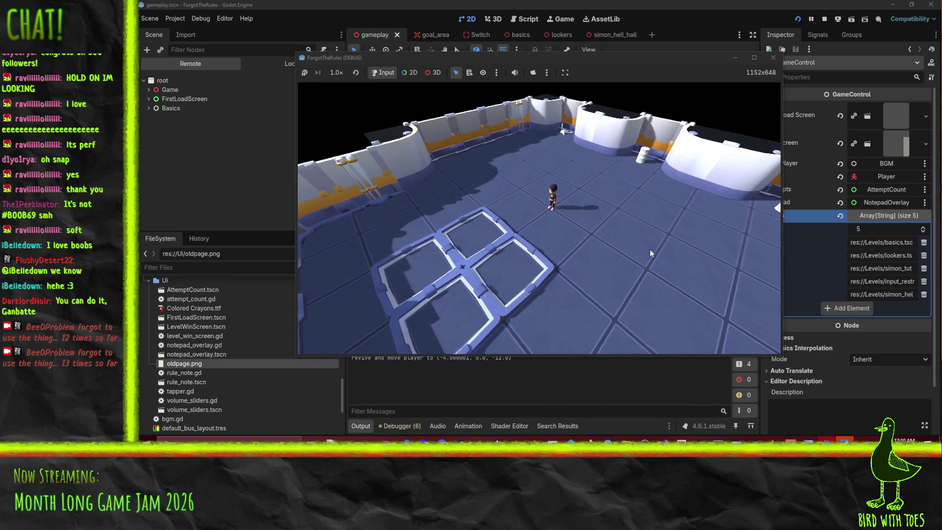
key(w)
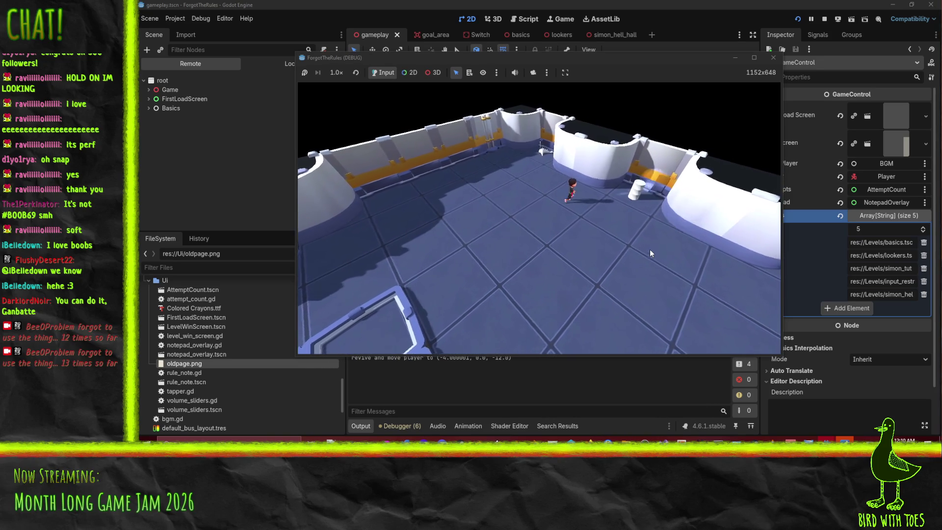
key(e)
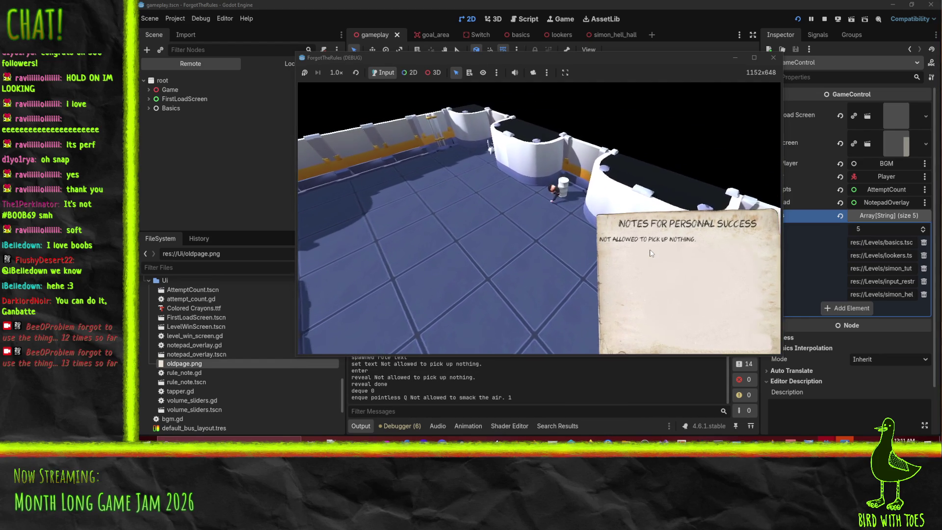
click(651, 253)
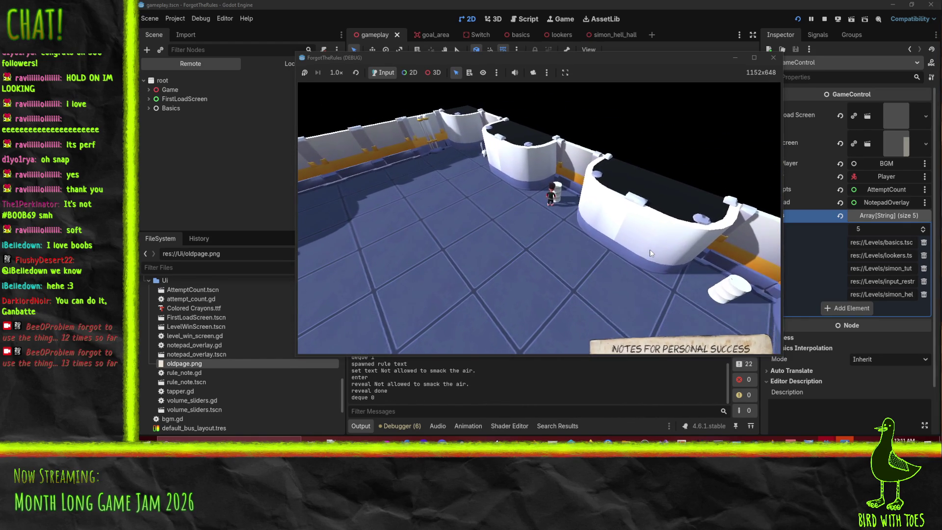
Walk left and push the barrel onto the goal plates as a wrong item.
key(a)
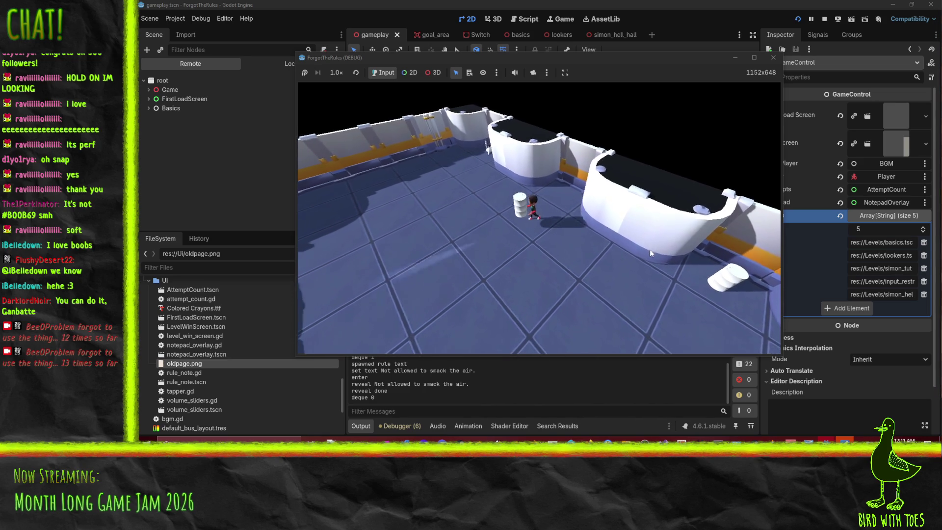
key(a)
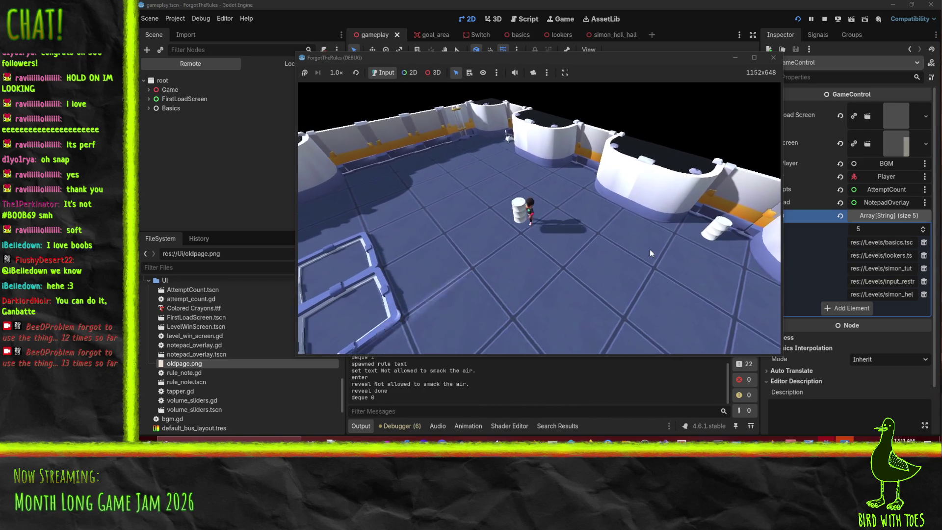
key(a)
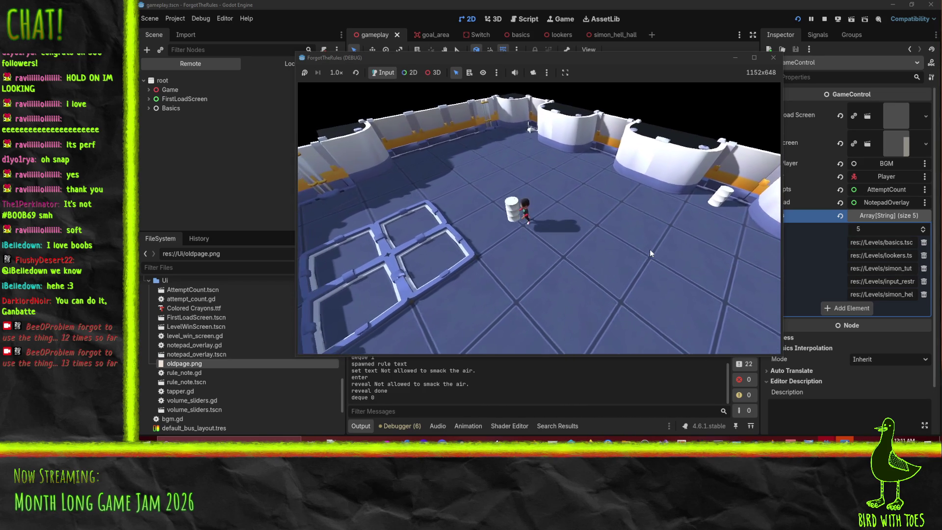
key(a)
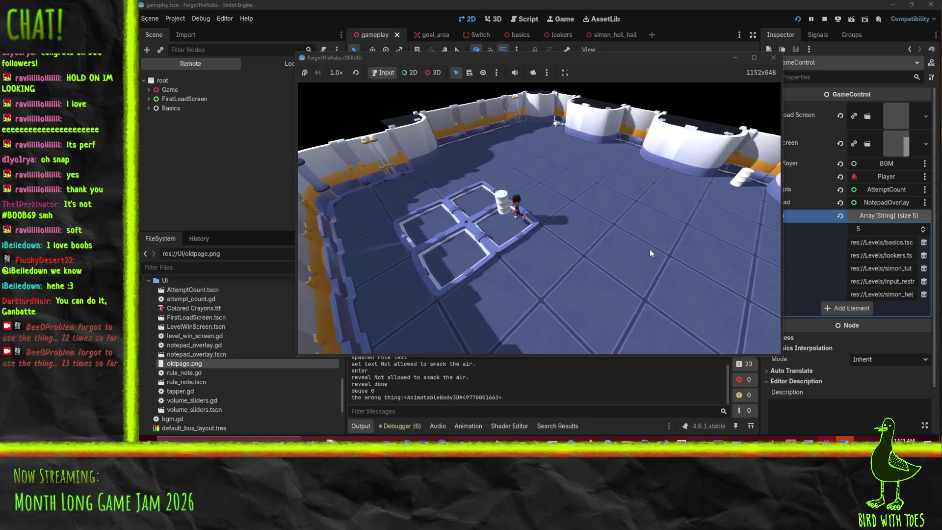
key(a)
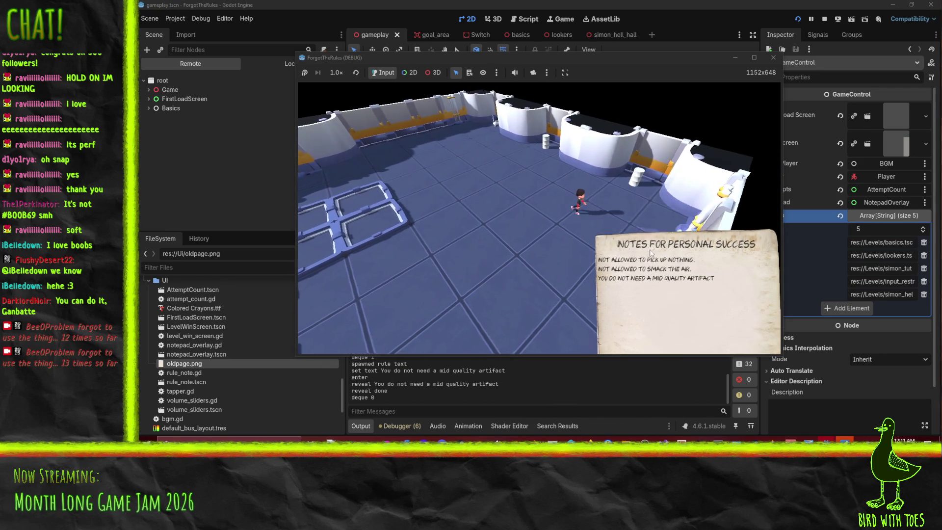
Carry the wall barrel onto the goal plates again, until the mid quality artifact rule appears.
key(w)
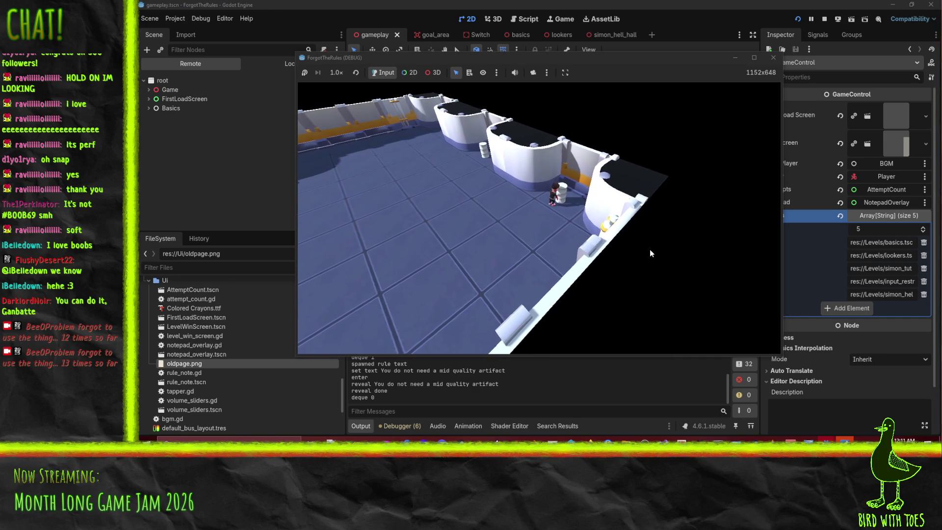
key(a)
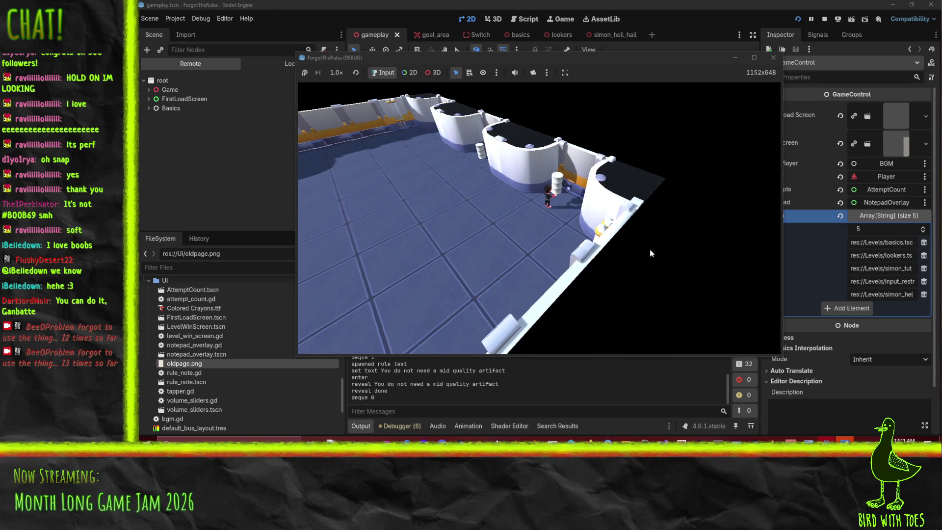
key(a)
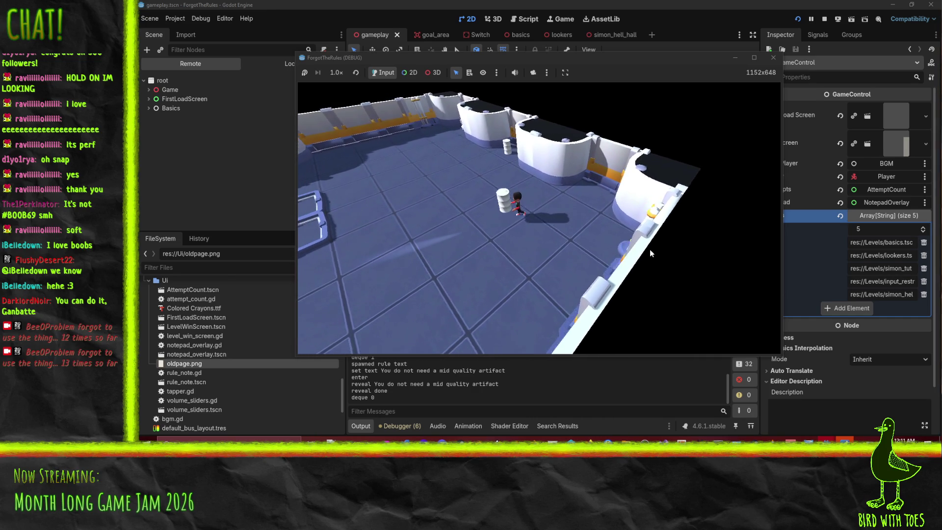
key(a)
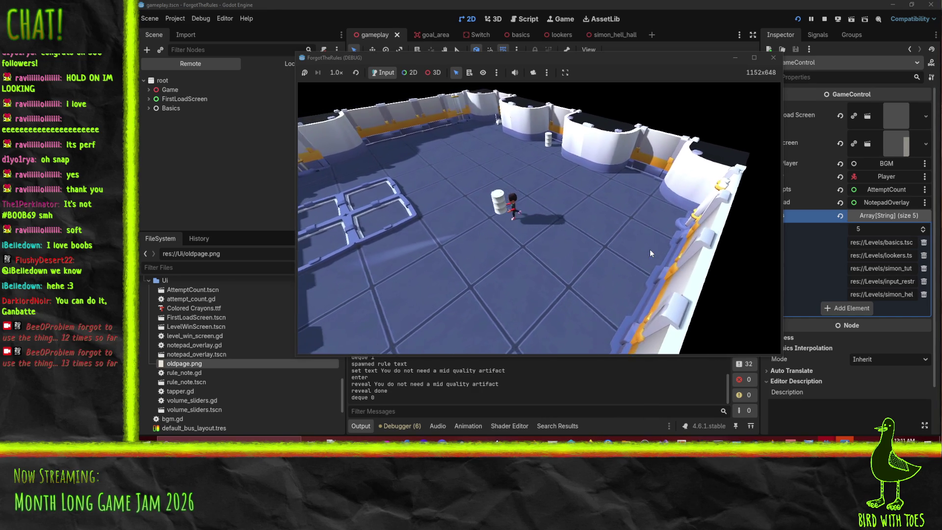
key(a)
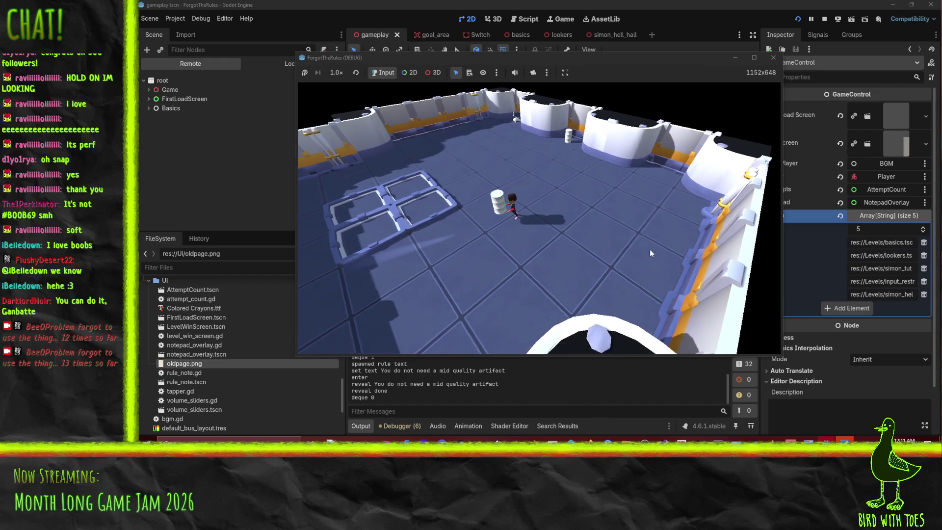
key(a)
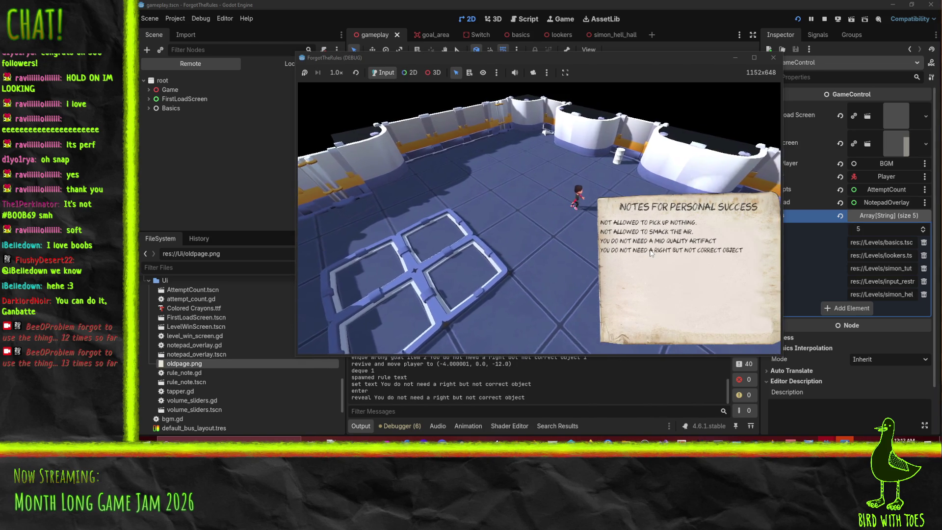
key(w)
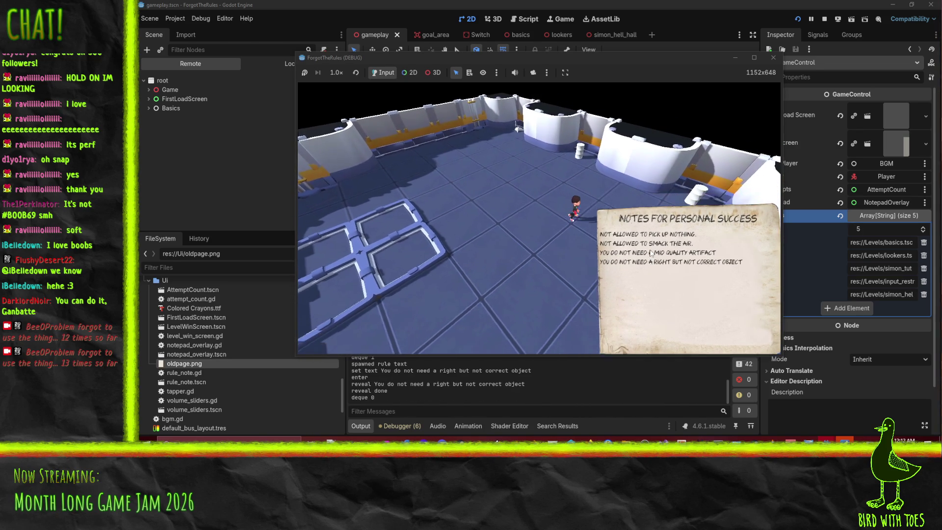
key(w)
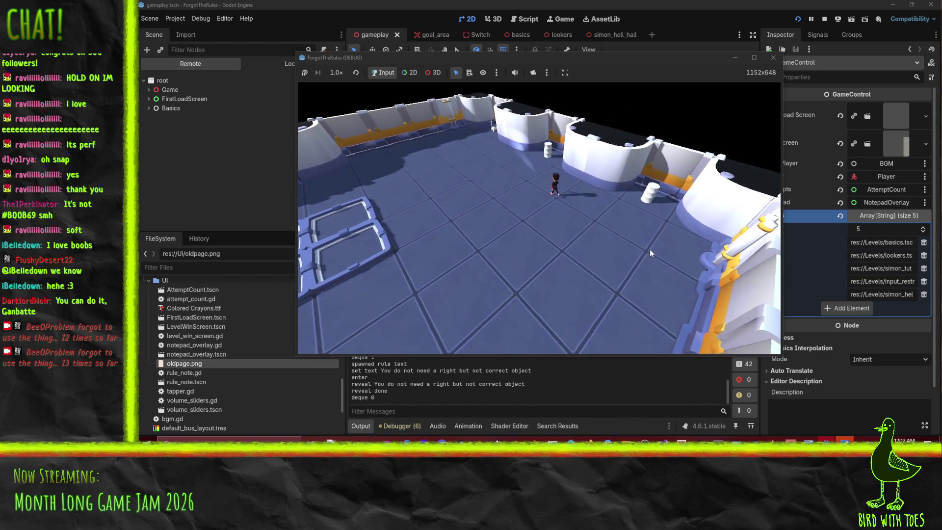
key(w)
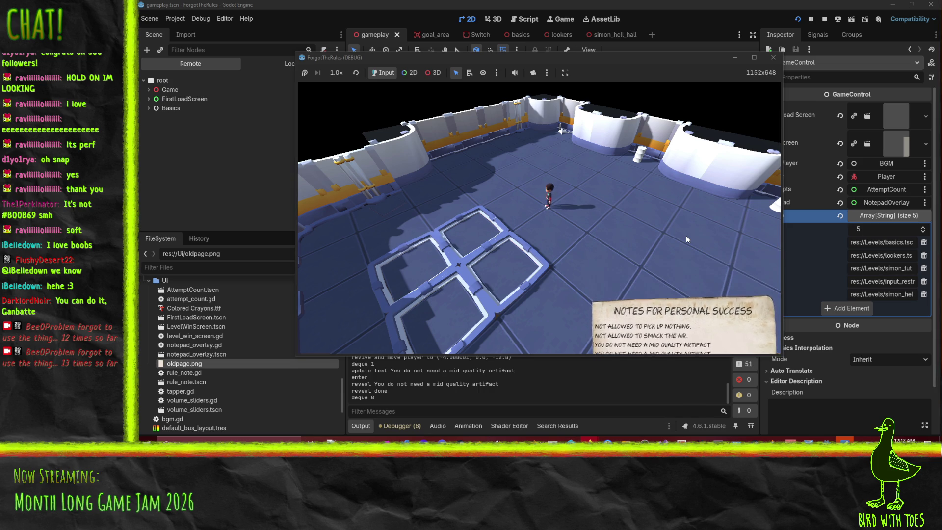
Walk to the white barrel and carry it back onto the goal plates.
key(d)
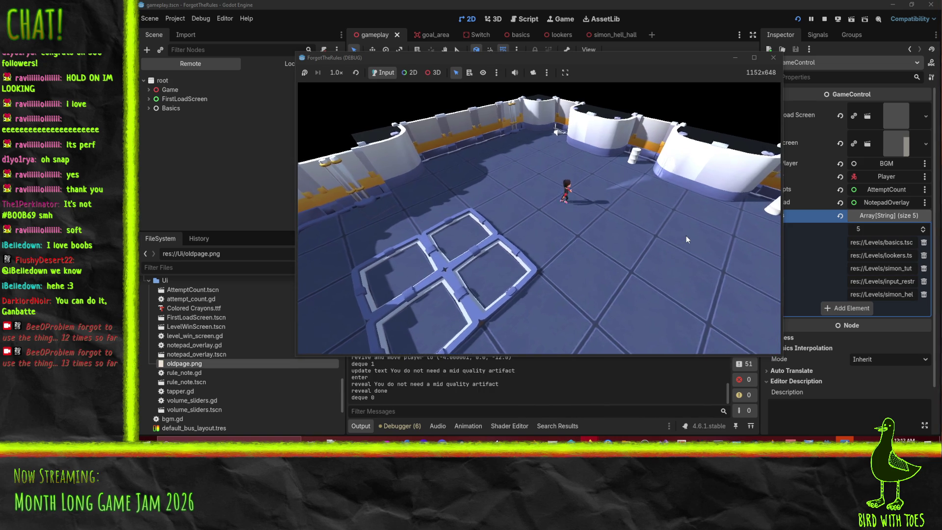
key(w)
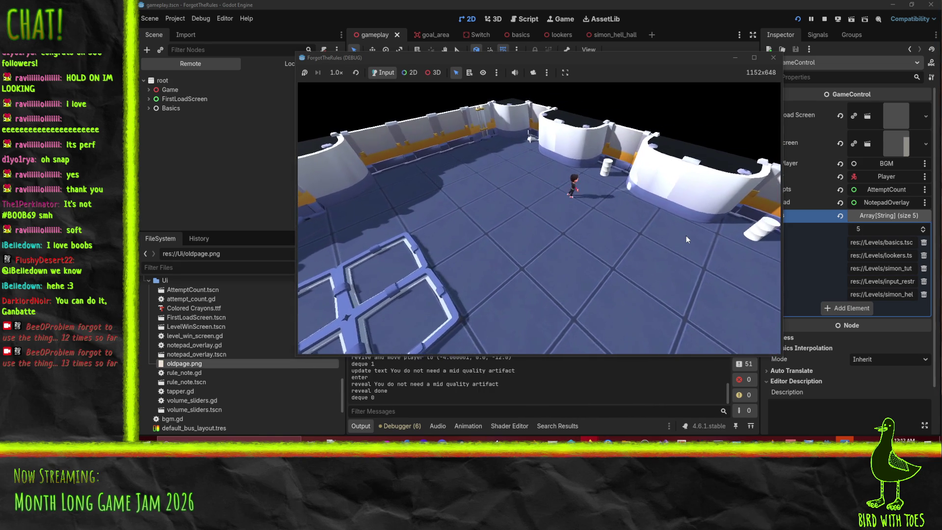
key(w)
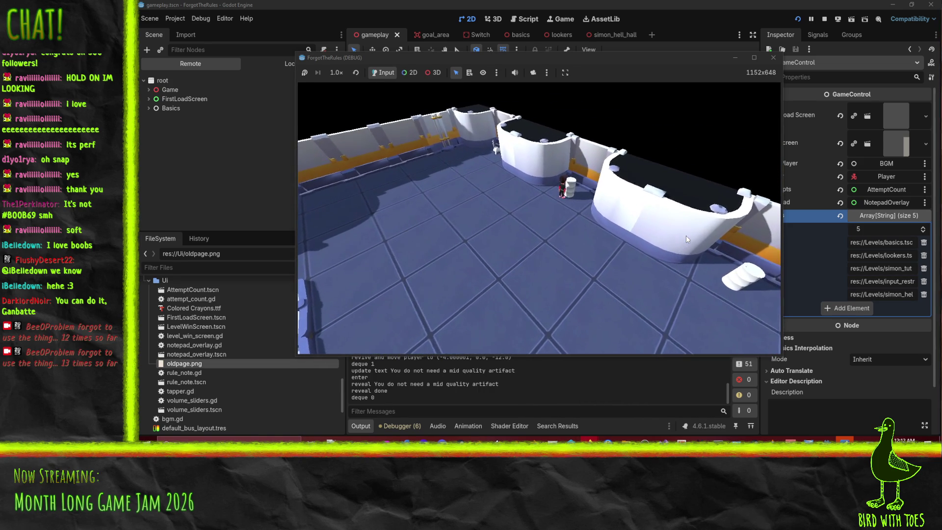
key(a)
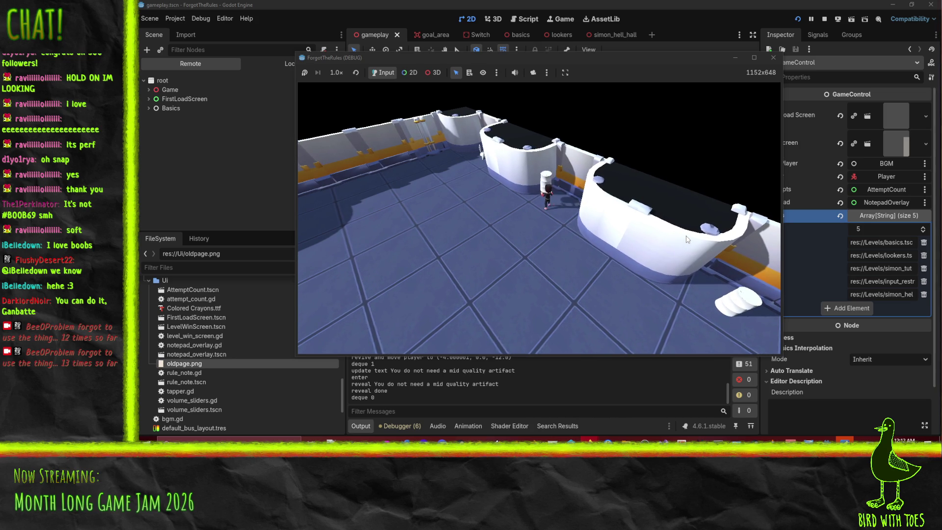
key(s)
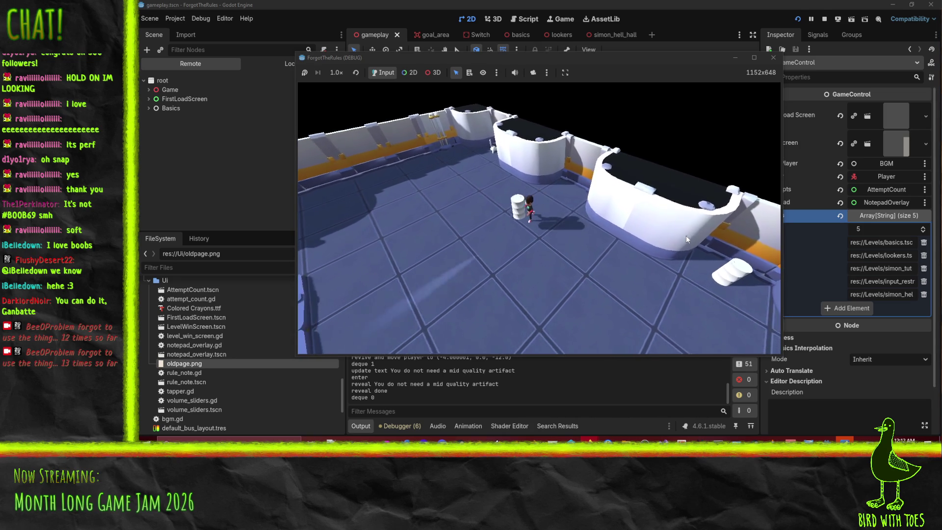
key(s)
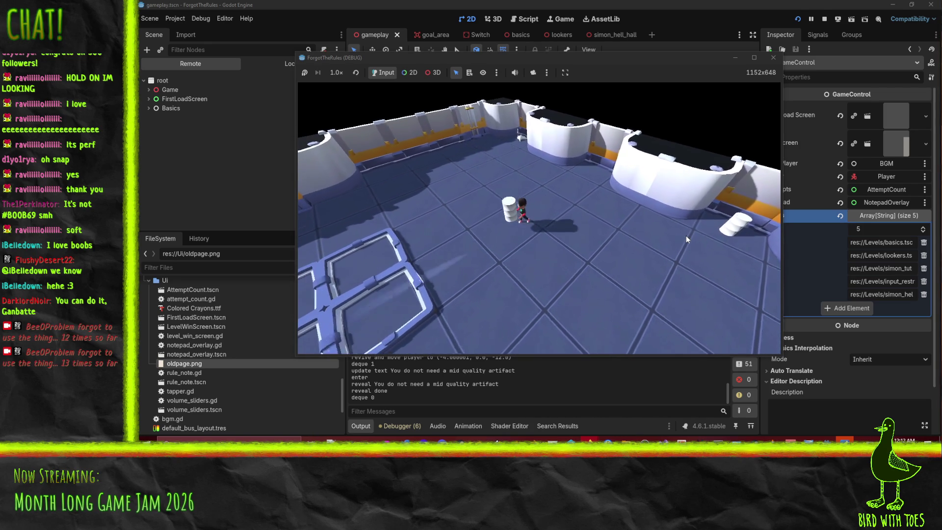
key(s)
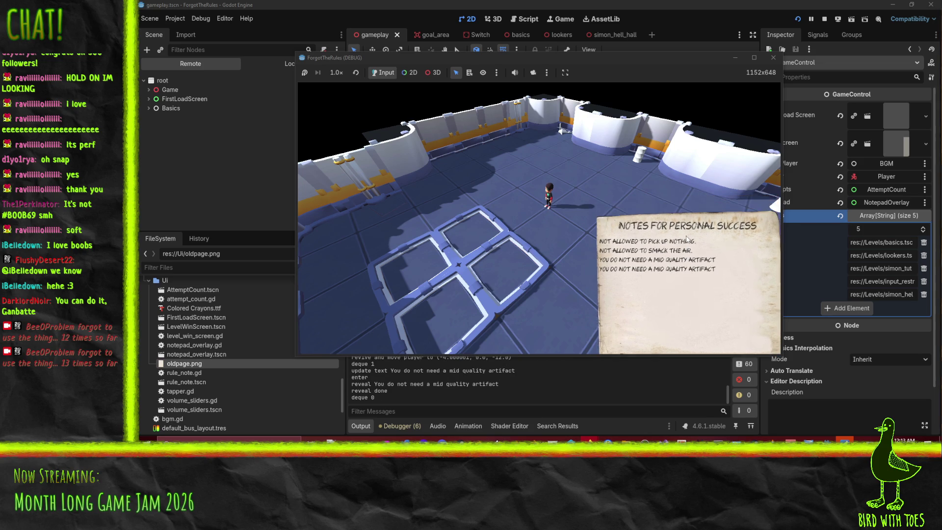
key(s)
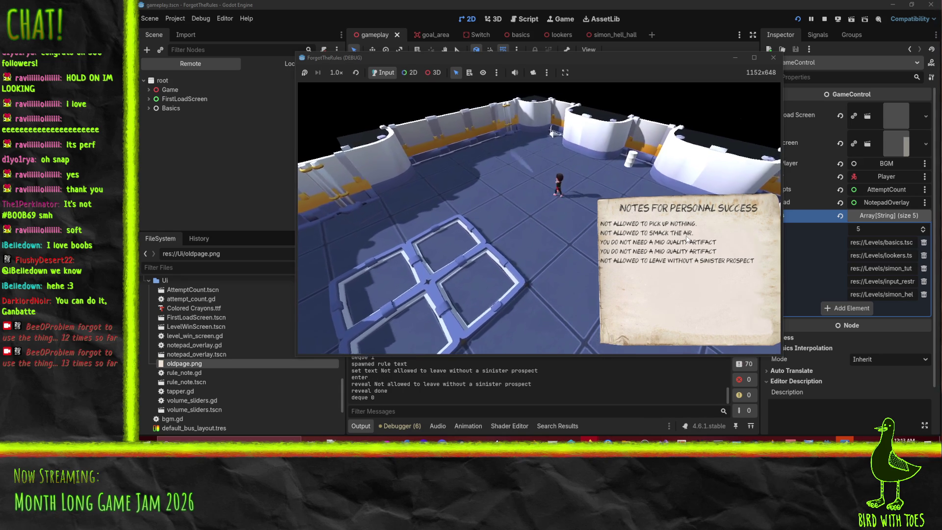
Step onto the cross-shaped pad empty-handed, then walk along the back wall and back.
key(s)
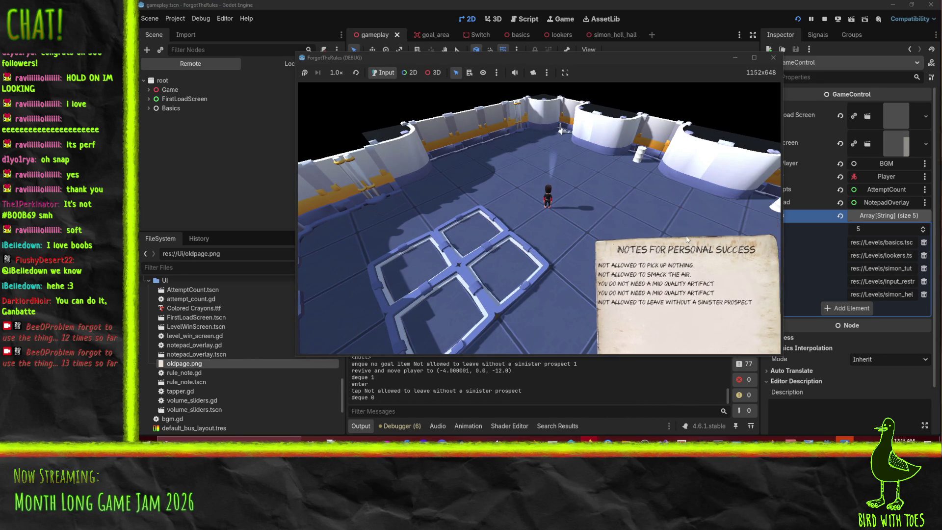
key(w)
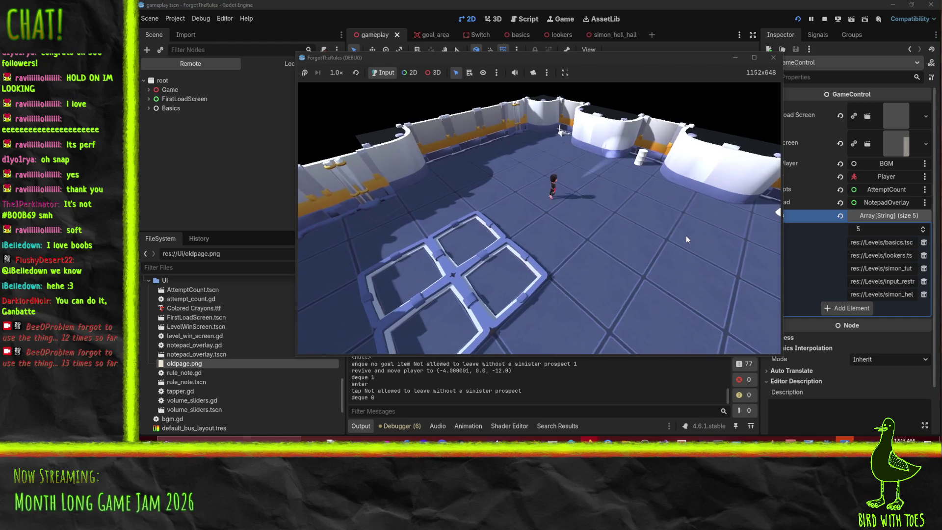
key(d)
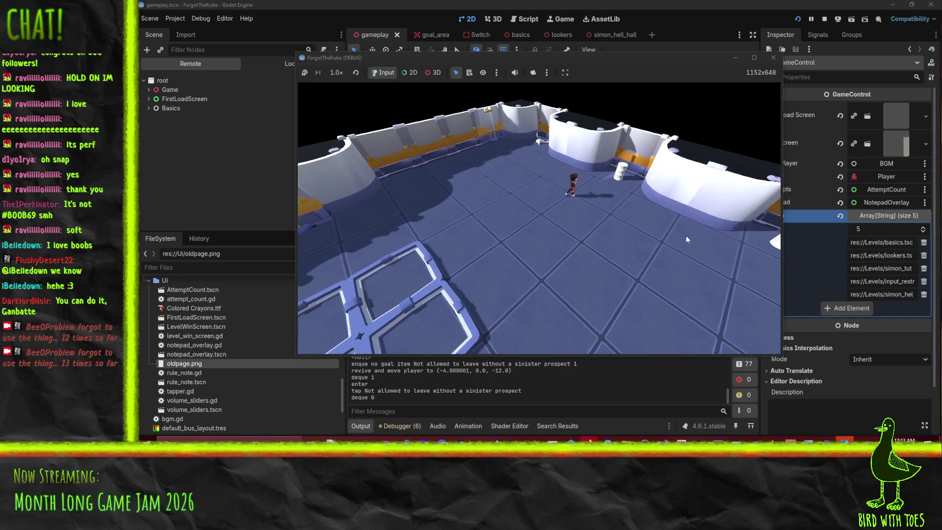
key(d)
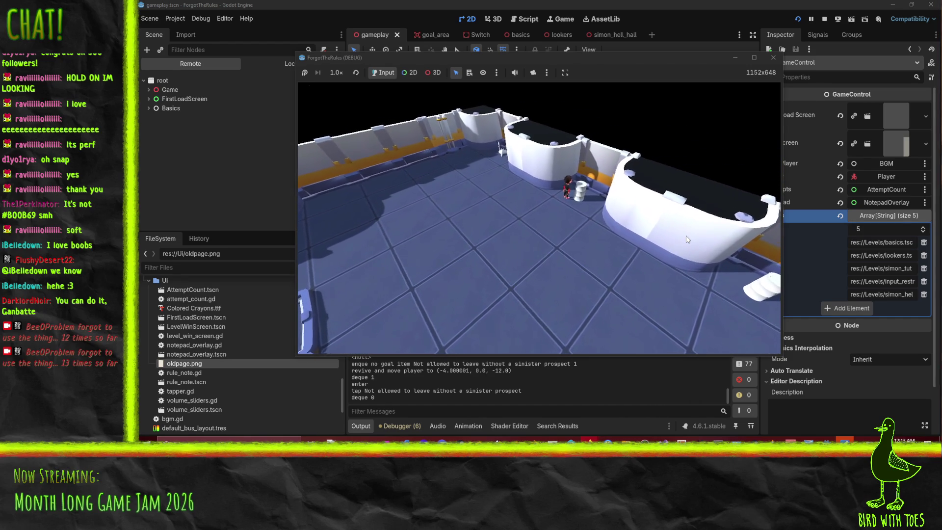
key(a)
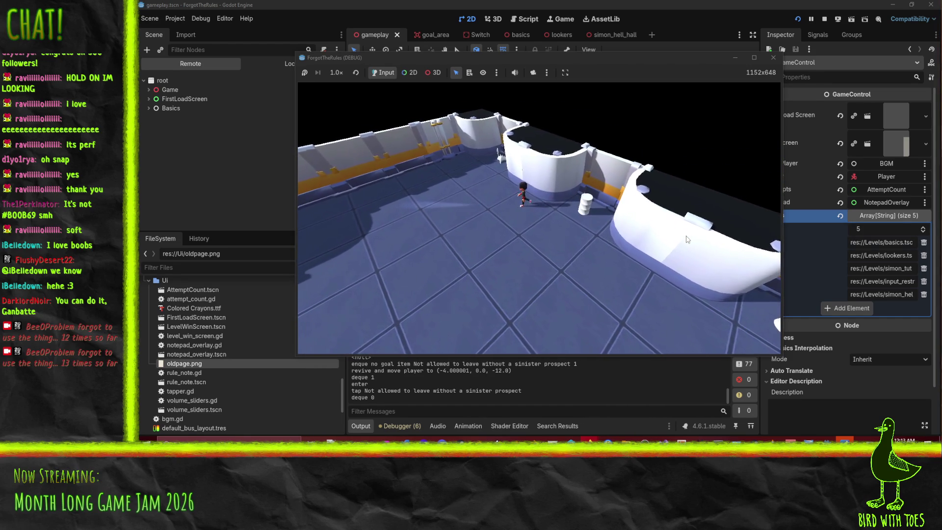
key(a)
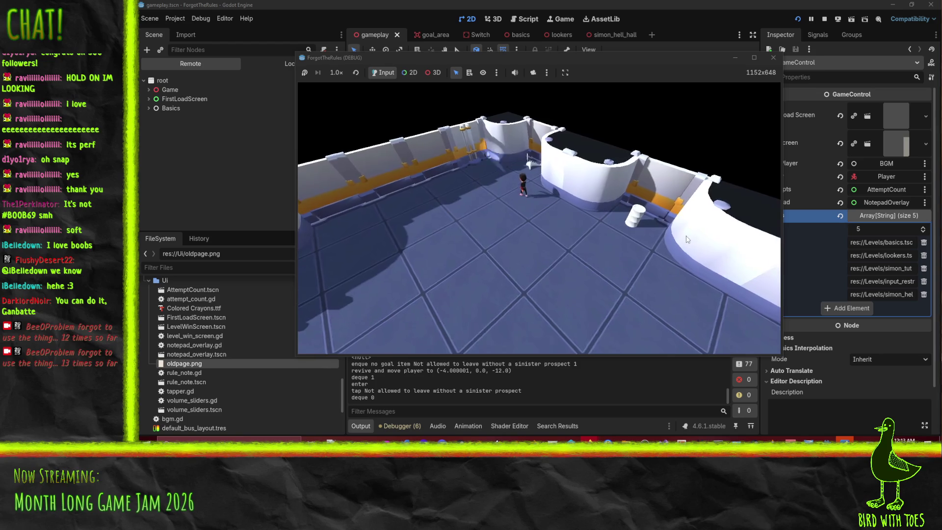
key(a)
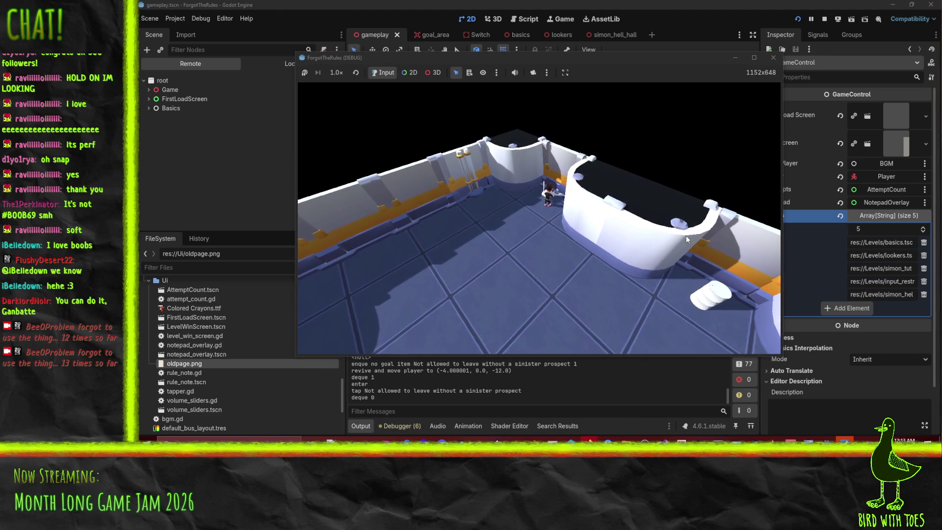
key(s)
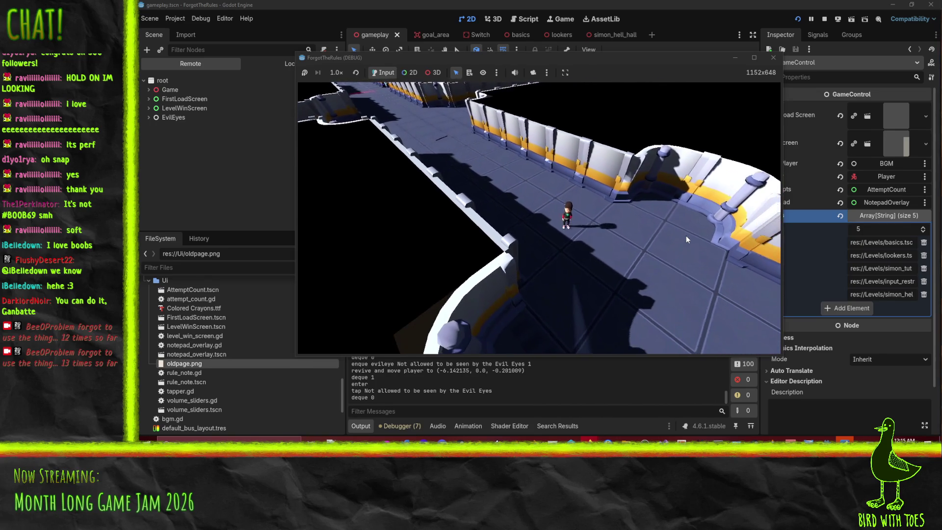
Trigger the empty pick-up rule, acknowledge the new note, and walk across the floor.
key(e)
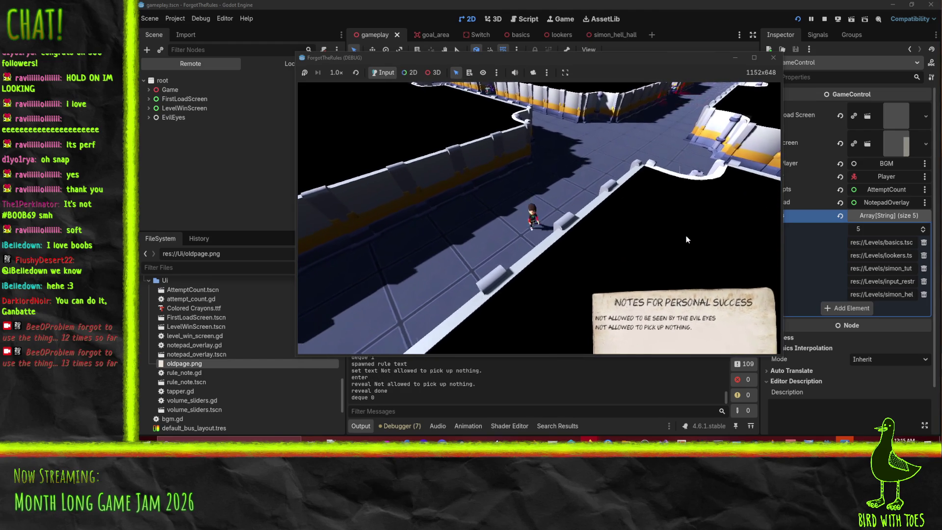
key(a)
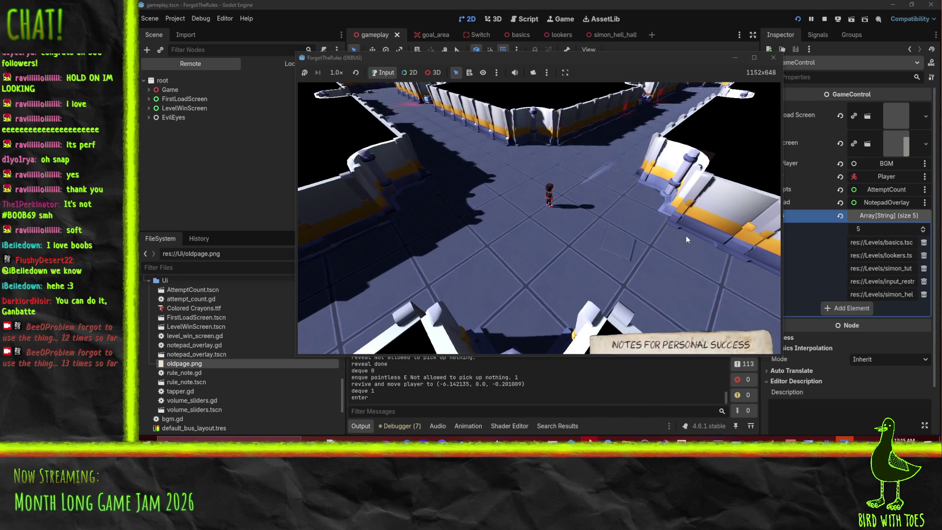
click(686, 238)
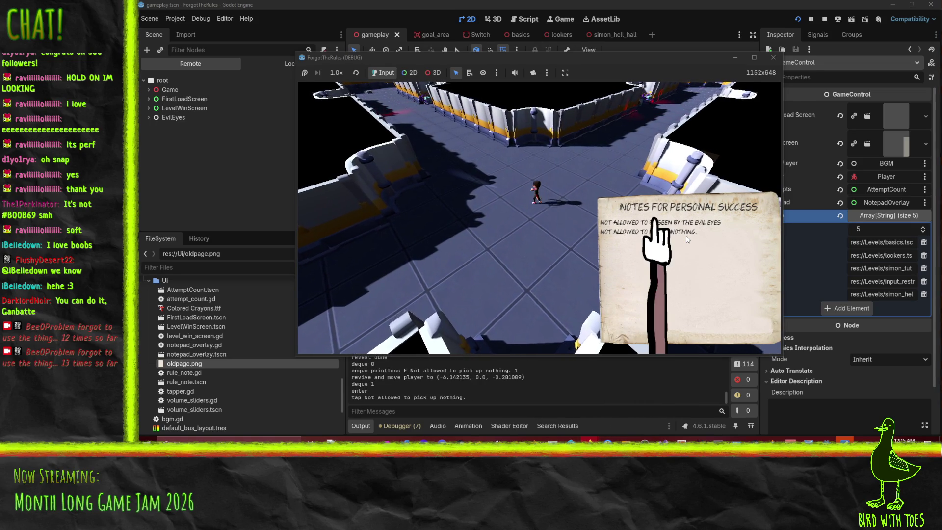
key(a)
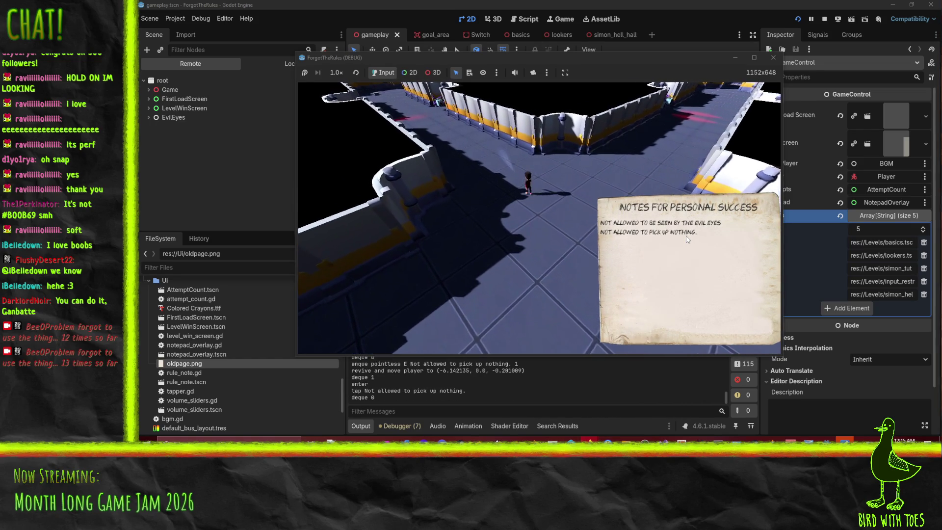
key(a)
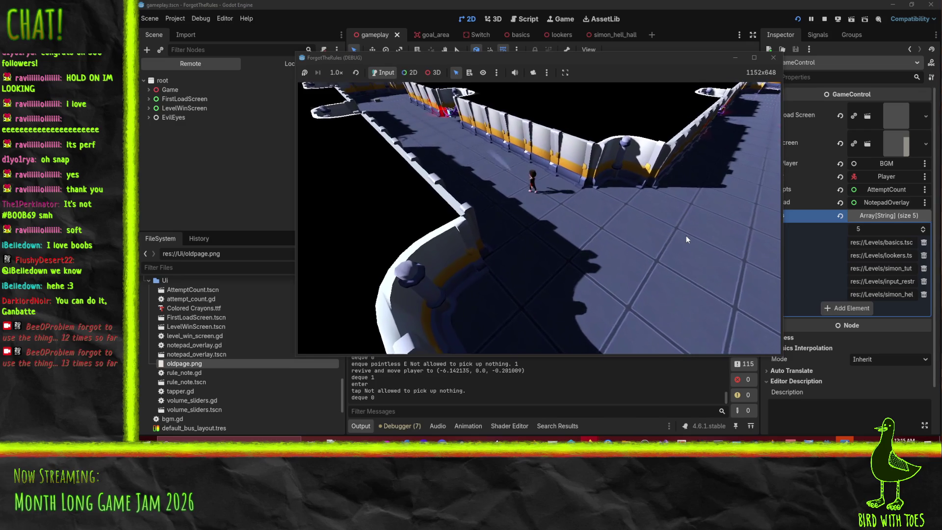
key(s)
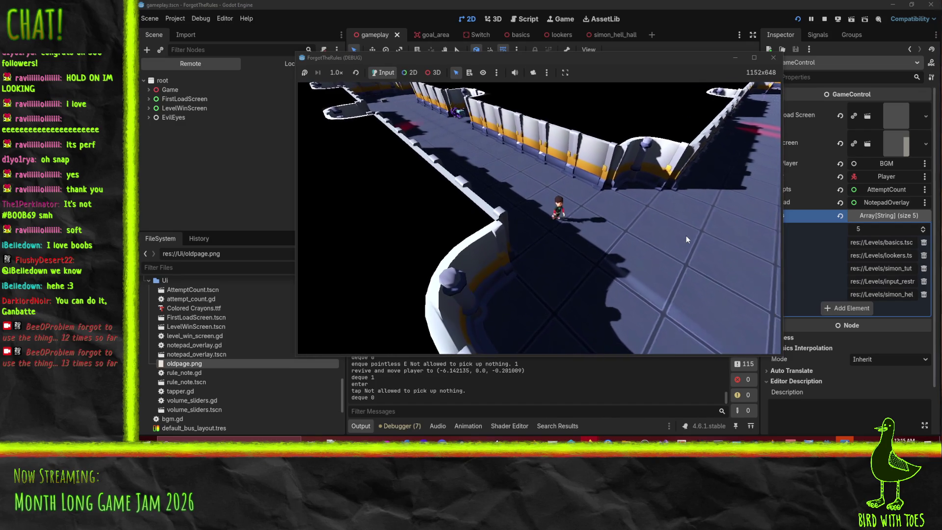
key(d)
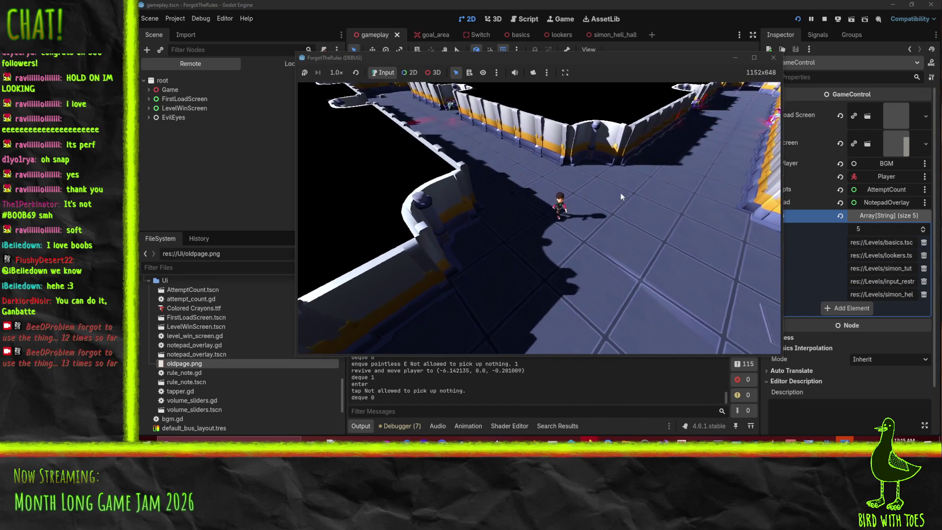
Break the pick-up and smack rules again, then stop the running game.
key(e)
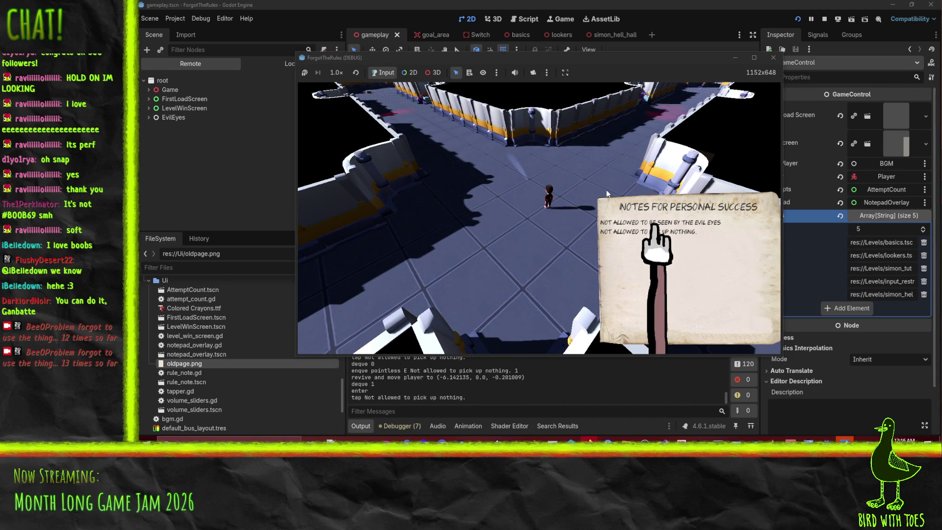
key(q)
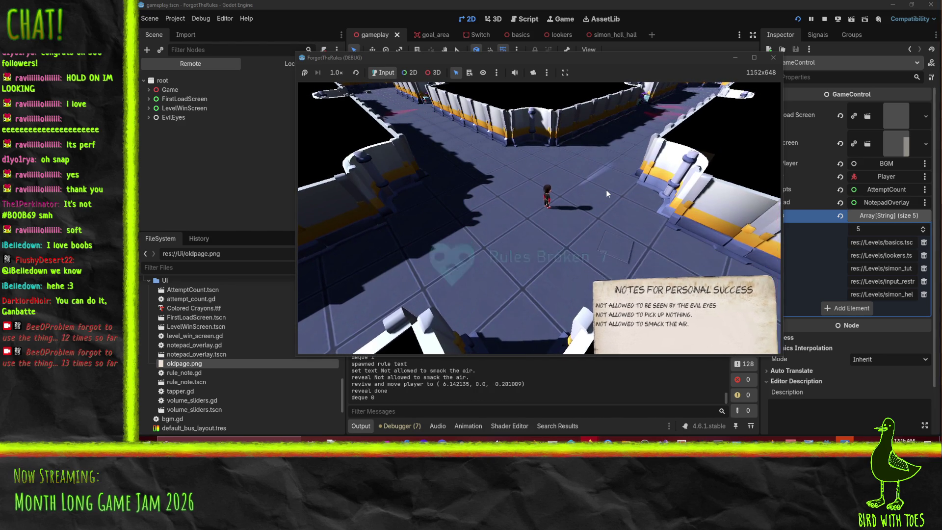
key(w)
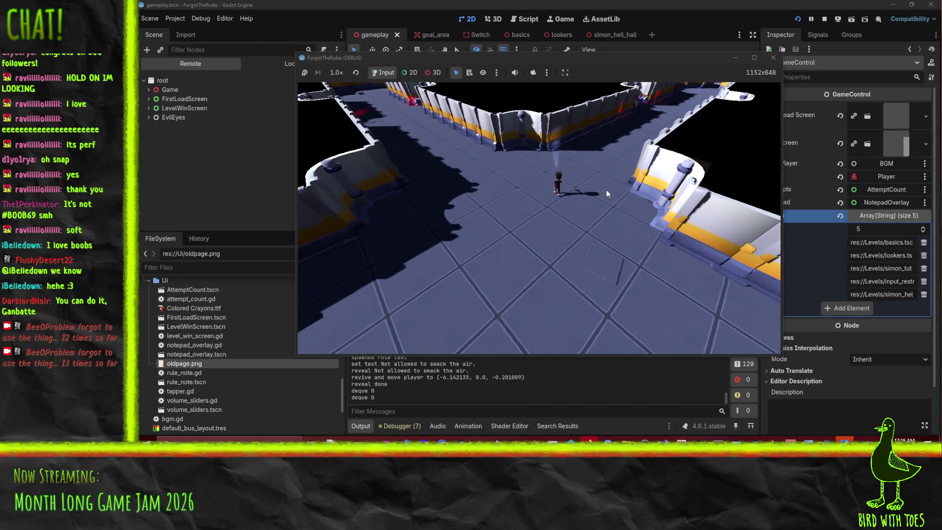
key(w)
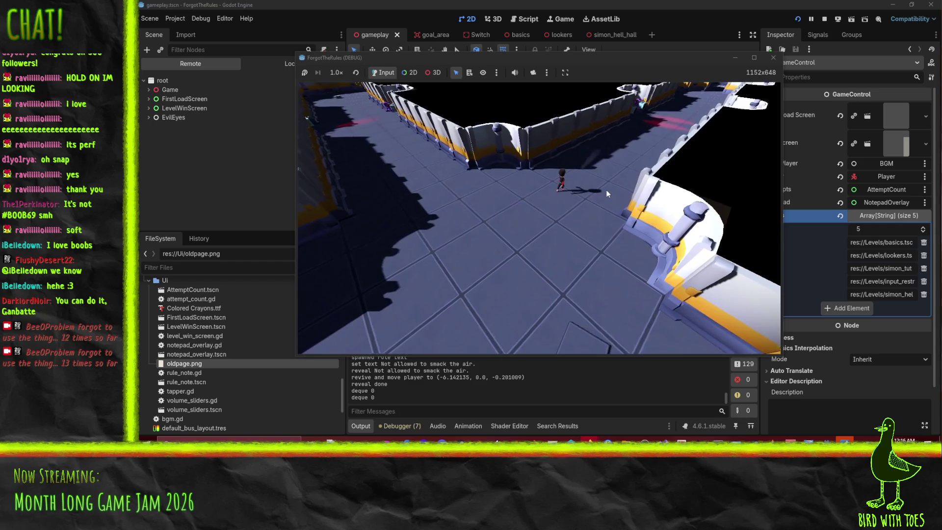
click(605, 190)
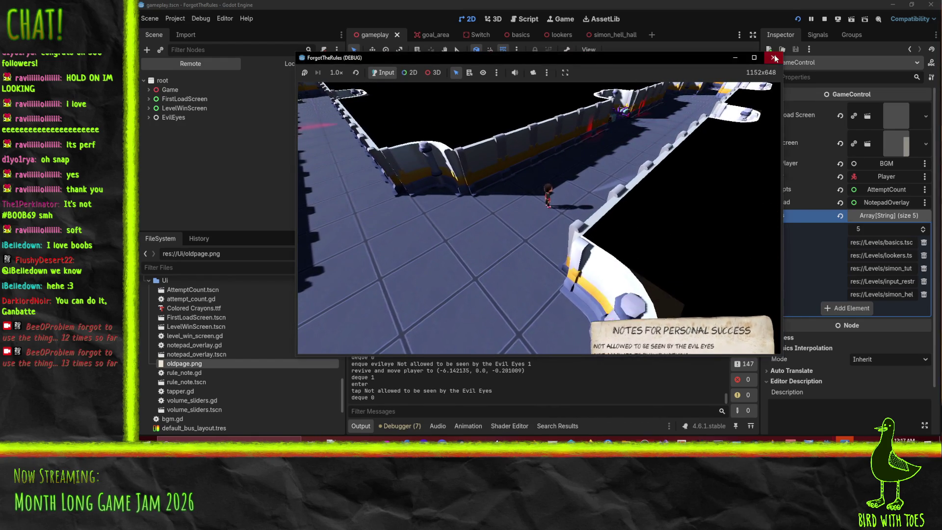
click(773, 57)
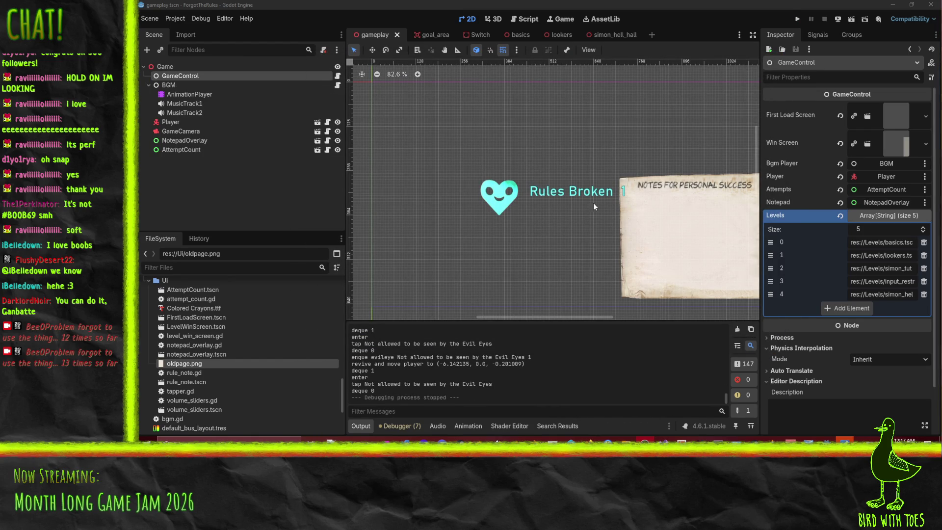
Select the NotepadOverlay node in the Game scene and open its scene separately.
scroll(581, 218, right, 5)
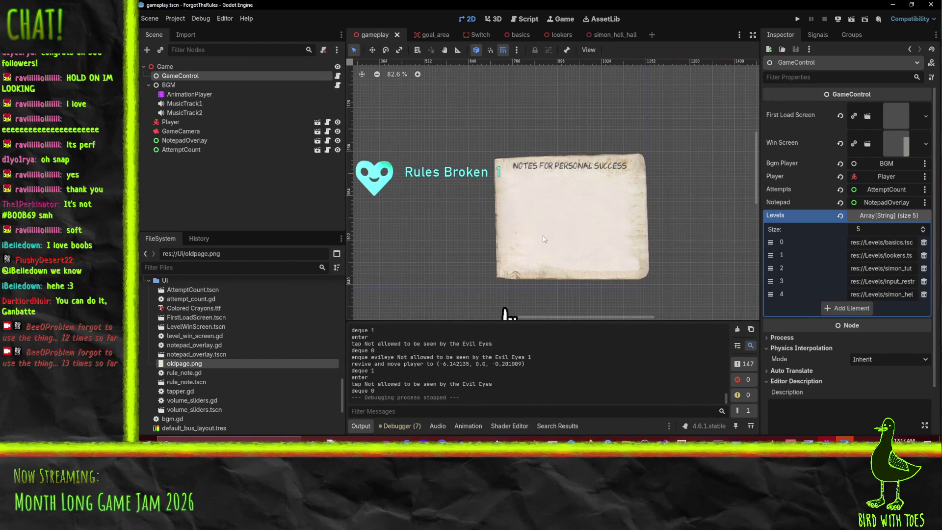
scroll(541, 244, down, 1)
click(510, 311)
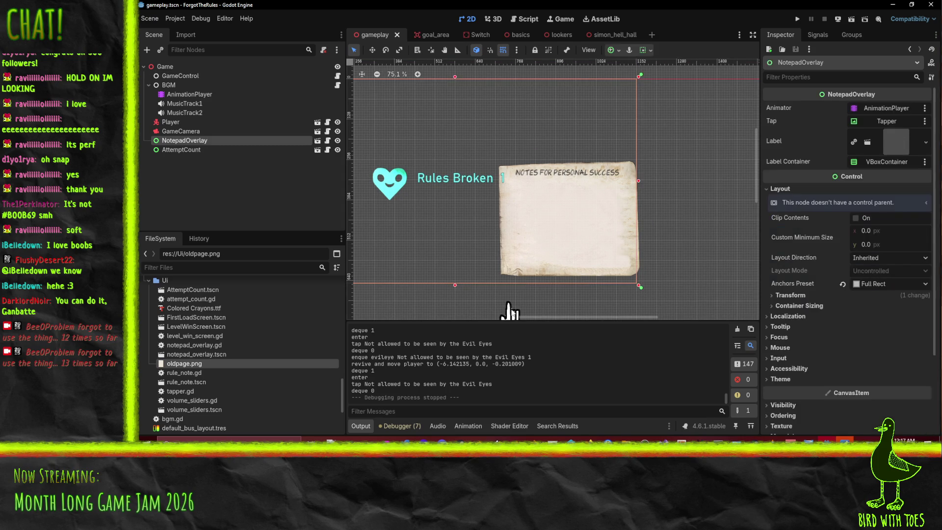
click(165, 67)
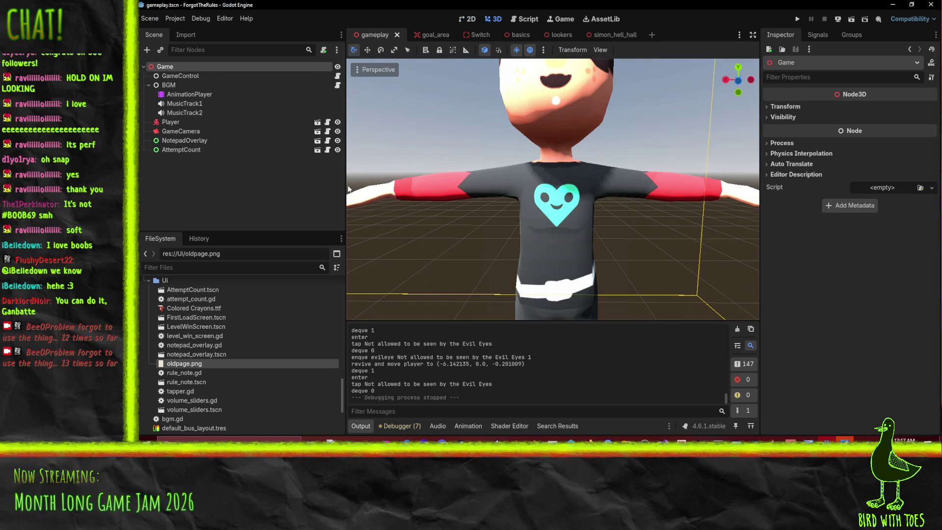
click(187, 140)
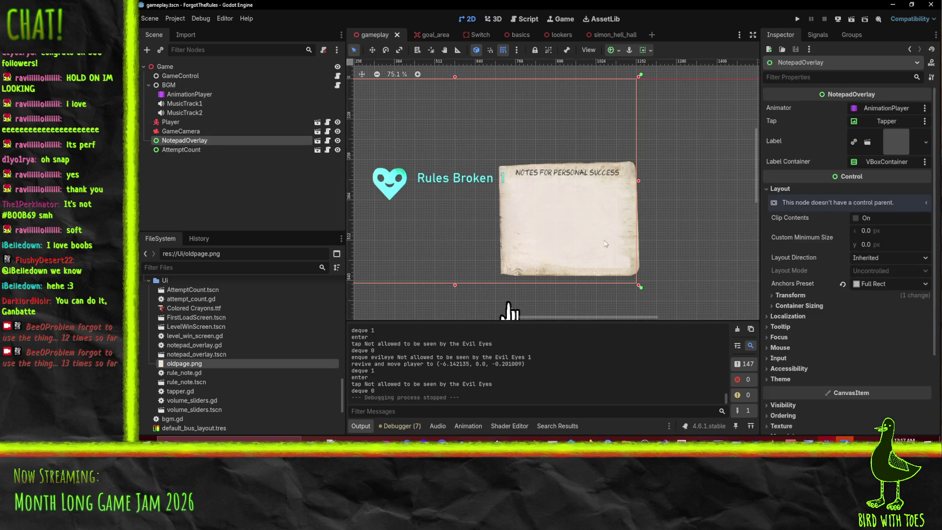
scroll(605, 244, down, 3)
scroll(564, 206, down, 2)
click(318, 141)
Open the notepad_overlay.gd script from the NotepadOverlay root node.
click(180, 66)
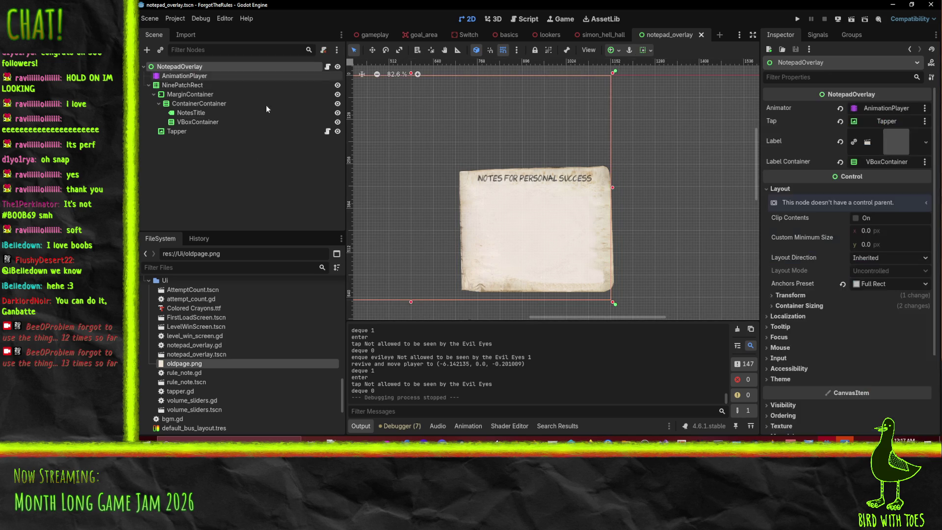
scroll(887, 407, down, 1)
click(887, 408)
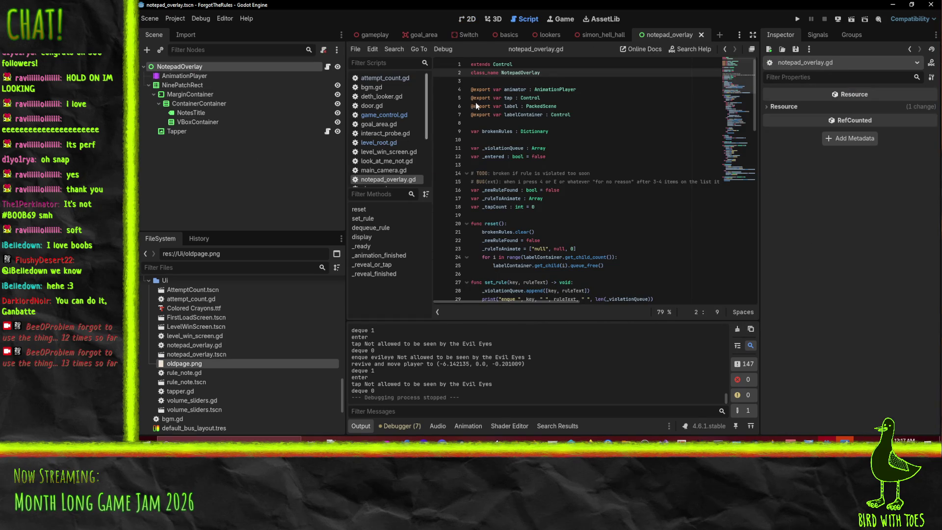
Review the TODO and BUG comments near the top of notepad_overlay.gd.
click(599, 164)
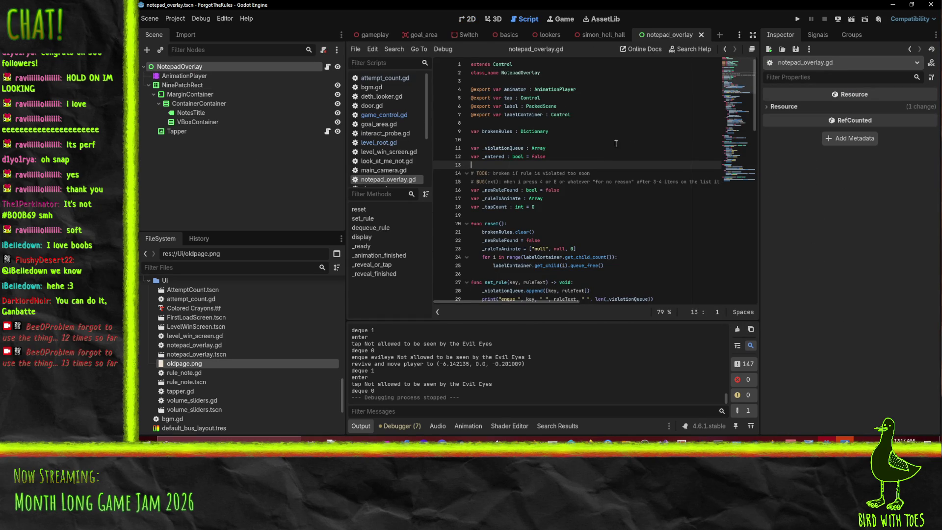
click(508, 174)
scroll(642, 165, down, 3)
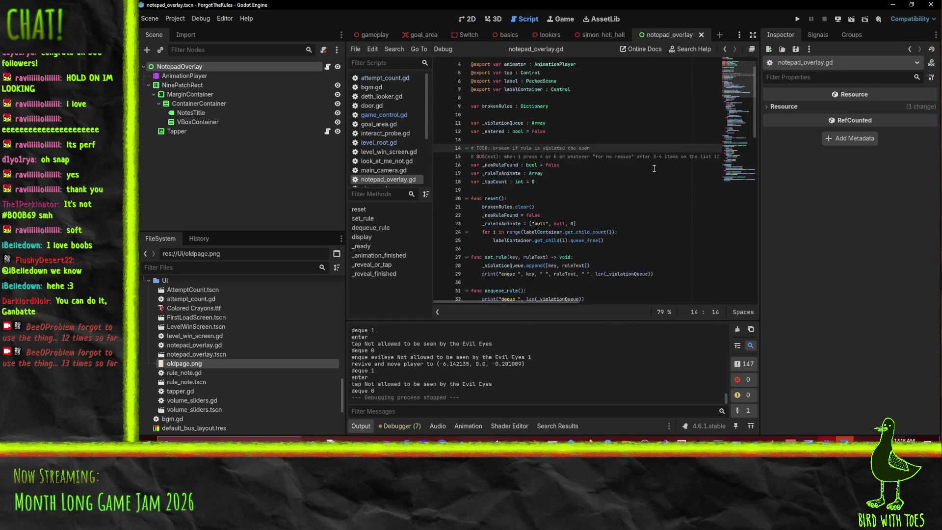
click(527, 106)
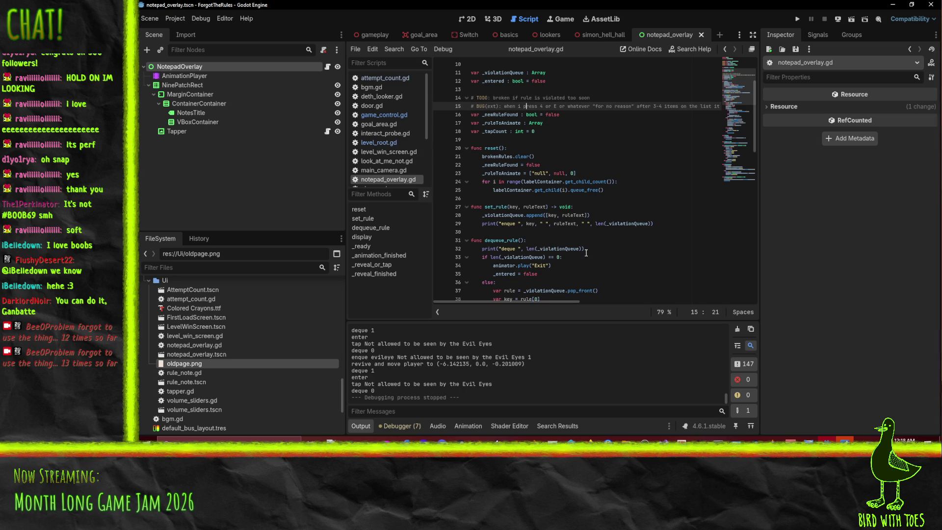
drag(540, 300, 644, 303)
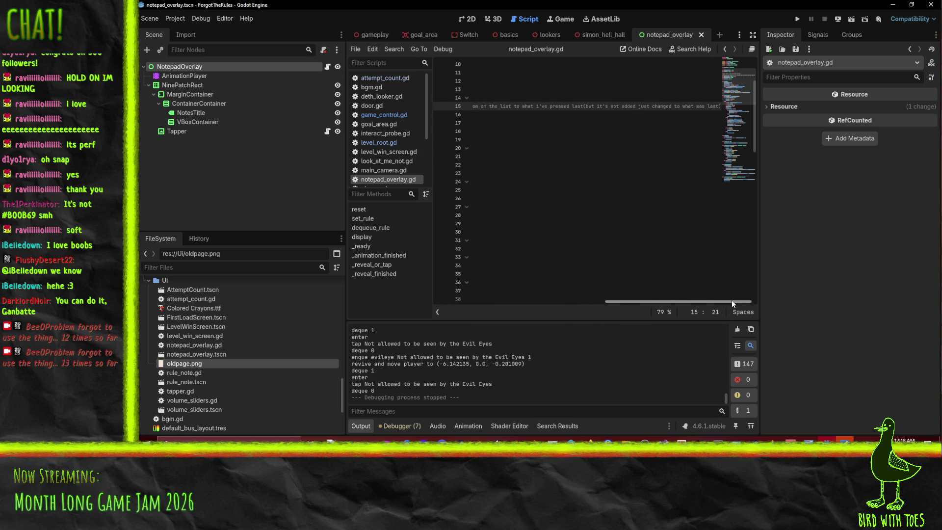
drag(719, 303, 527, 296)
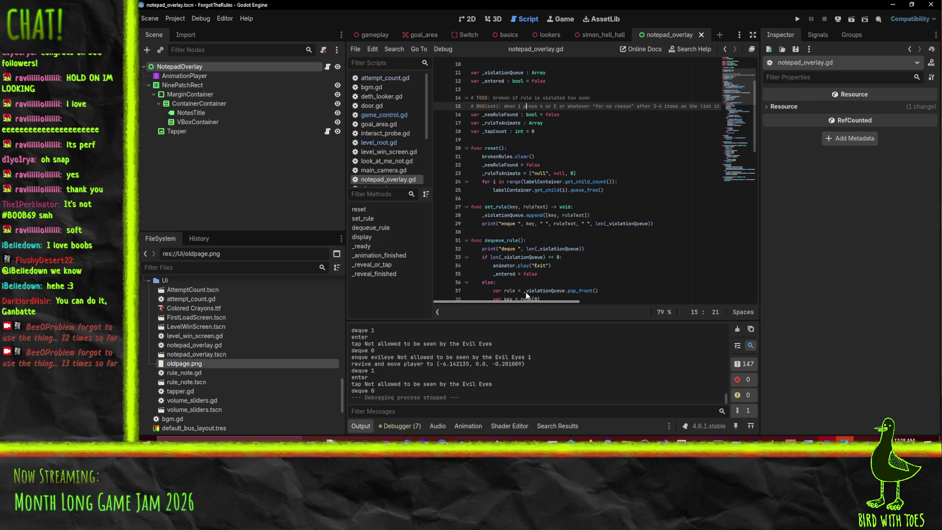
Search the script for 'tap' and check where animator is used.
click(591, 146)
key(ctrl+f)
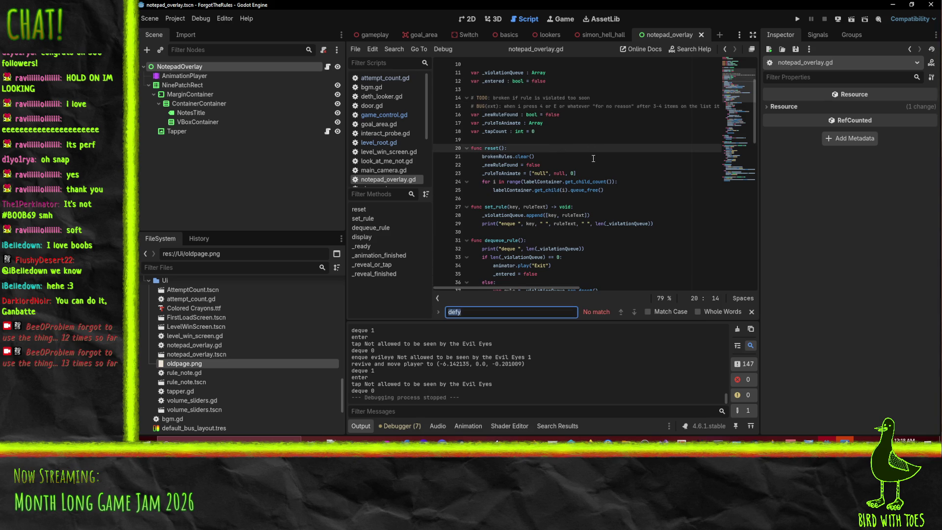
text(tappe)
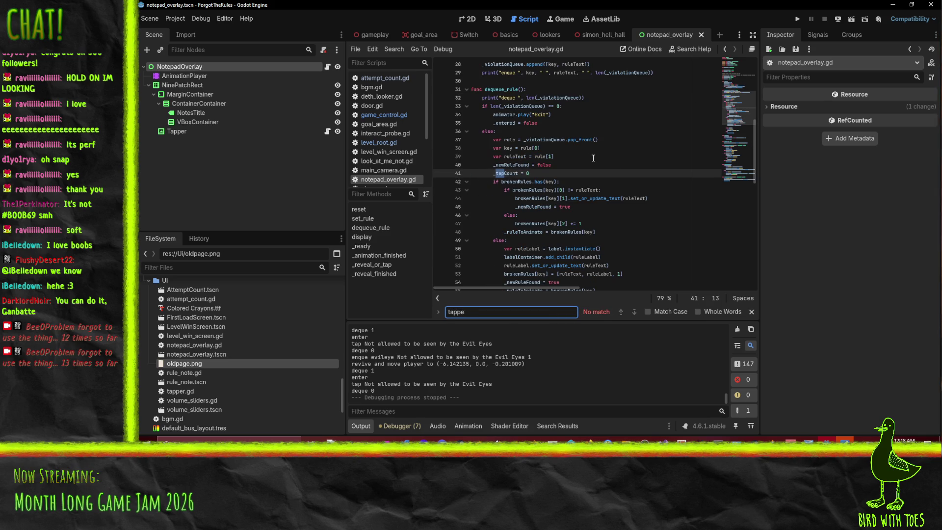
key(Escape)
scroll(622, 189, down, 6)
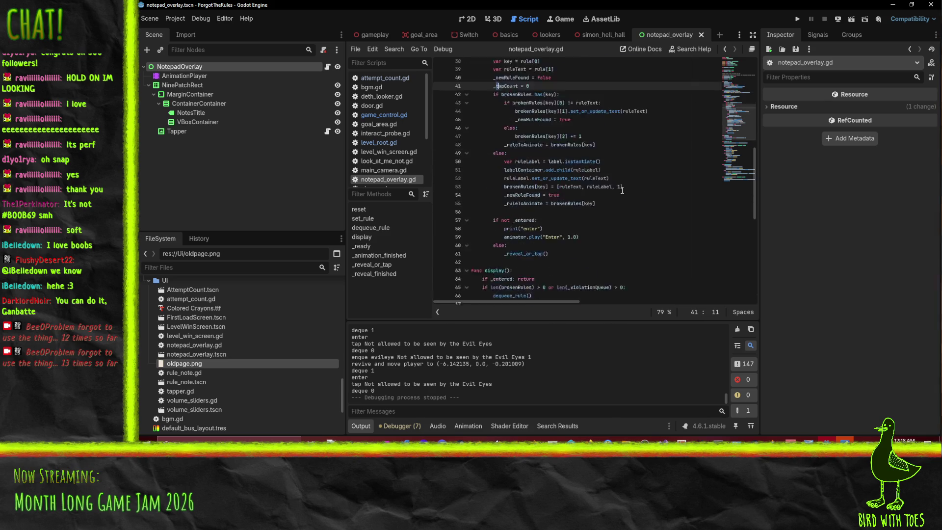
scroll(621, 189, up, 2)
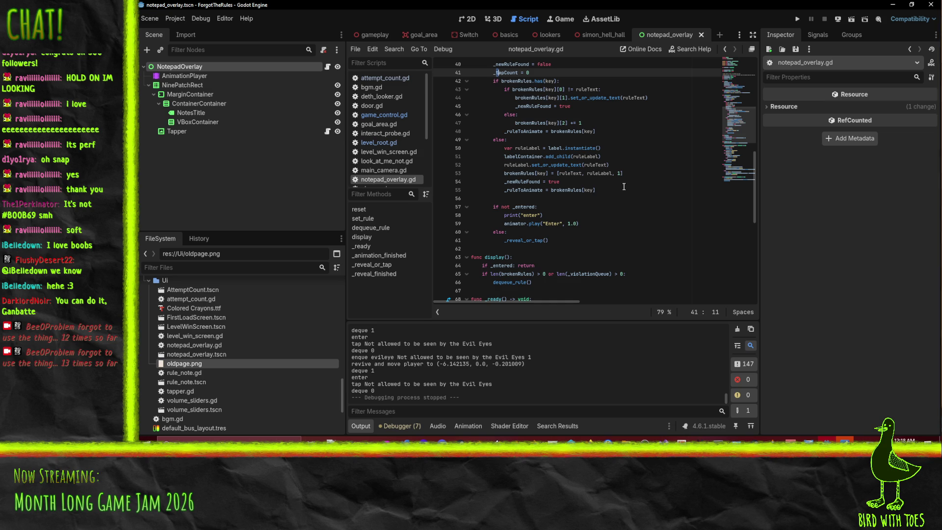
scroll(386, 131, down, 2)
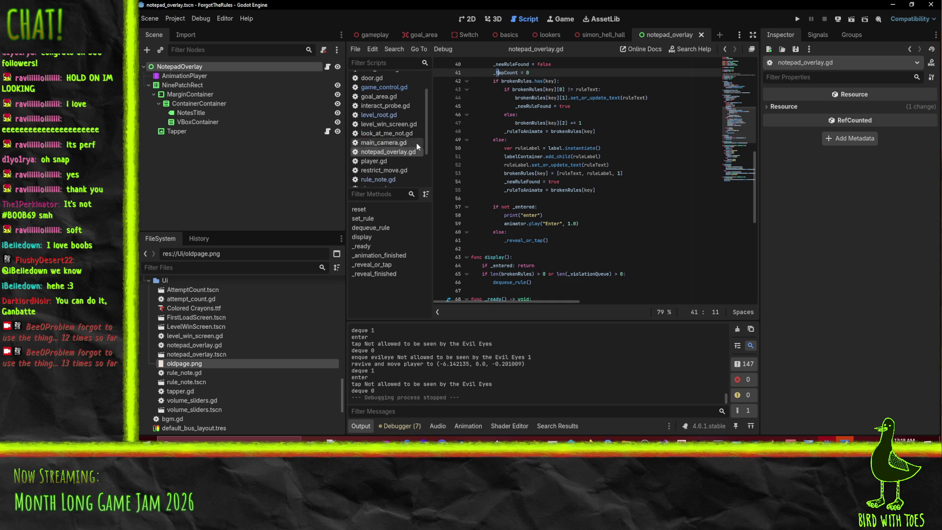
scroll(556, 162, down, 6)
scroll(590, 172, down, 4)
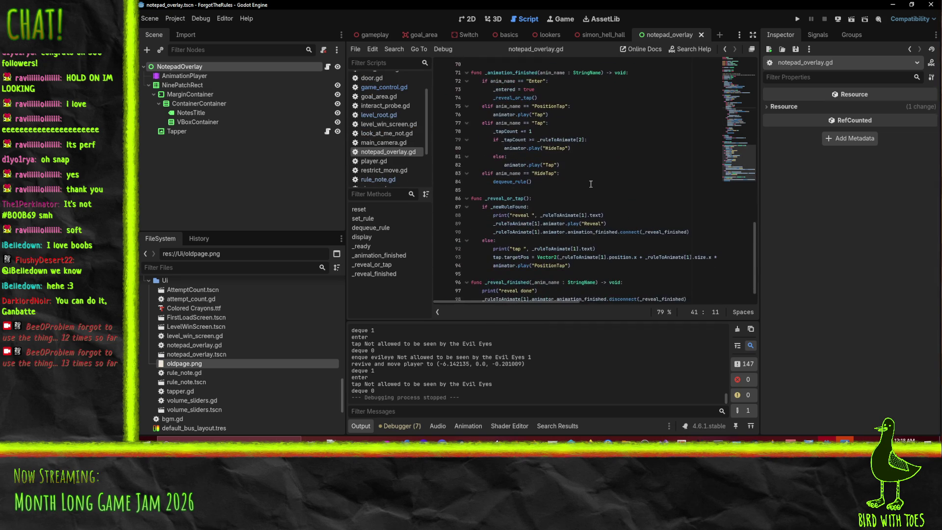
double_click(496, 115)
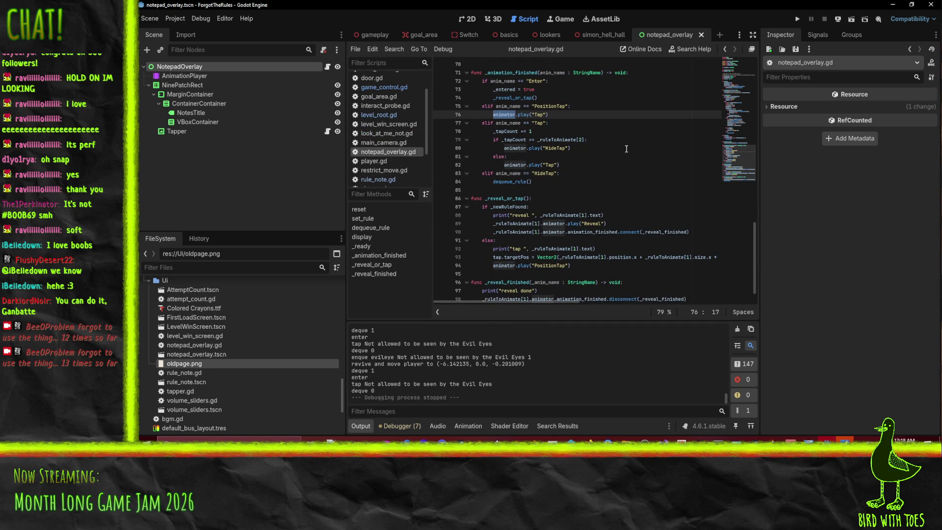
scroll(620, 143, down, 1)
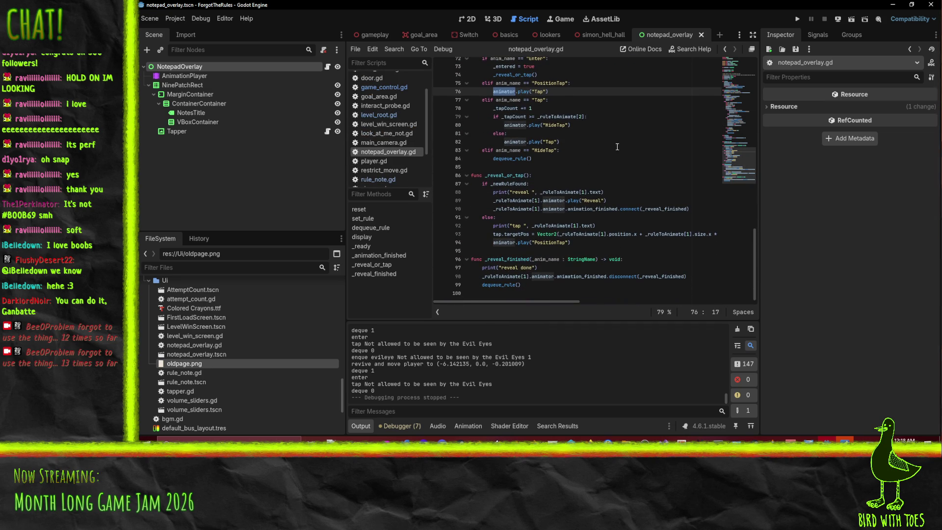
On line 93, add labelContainer.position and +20 to the tap target's y, save, and run.
click(562, 234)
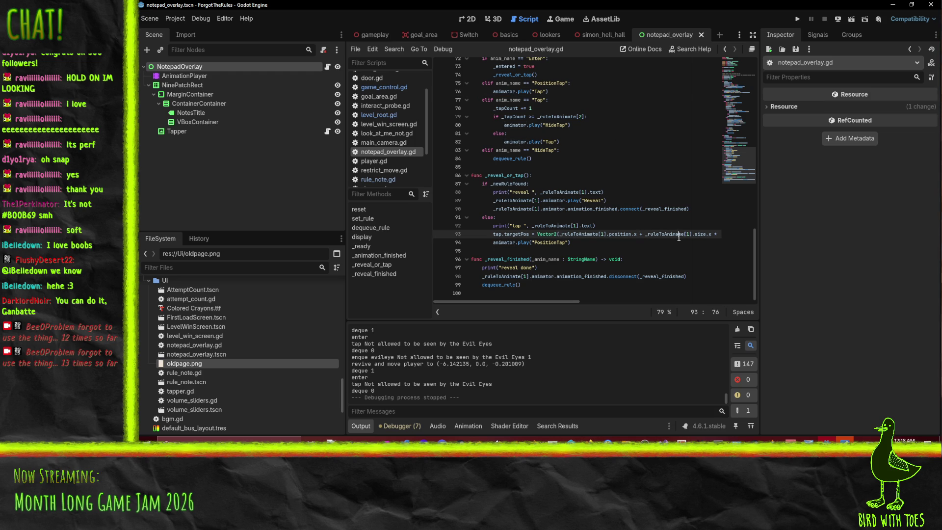
drag(560, 301, 704, 300)
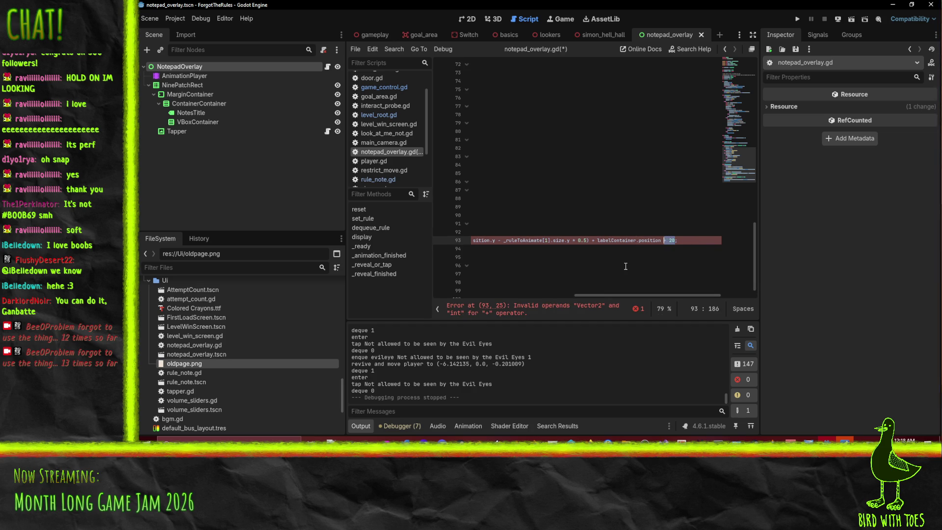
text(;)
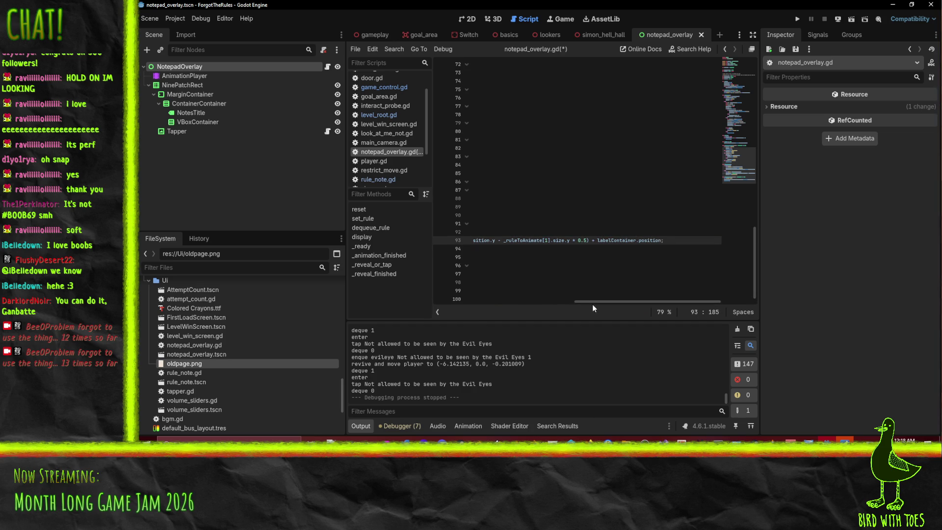
mouse_move(579, 301)
mouse_down()
mouse_move(451, 299)
mouse_move(566, 291)
mouse_up()
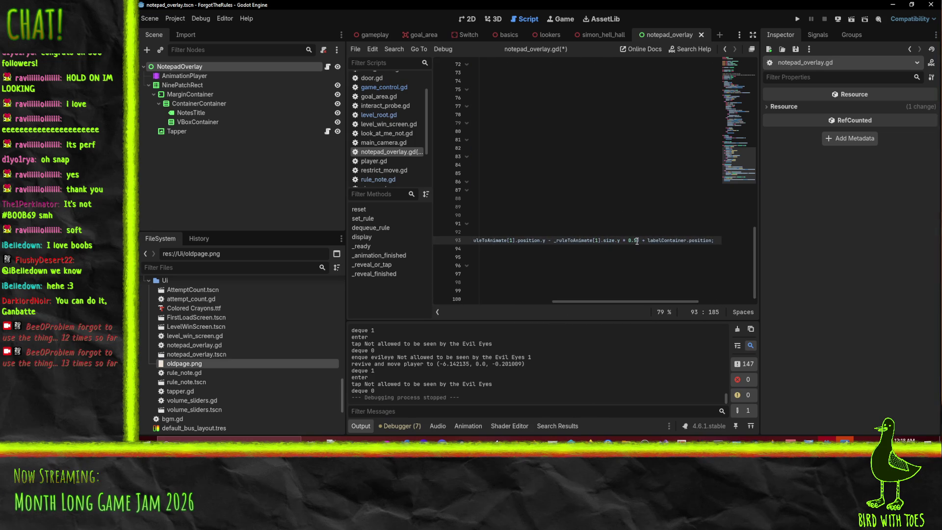
key(ctrl+s)
click(798, 19)
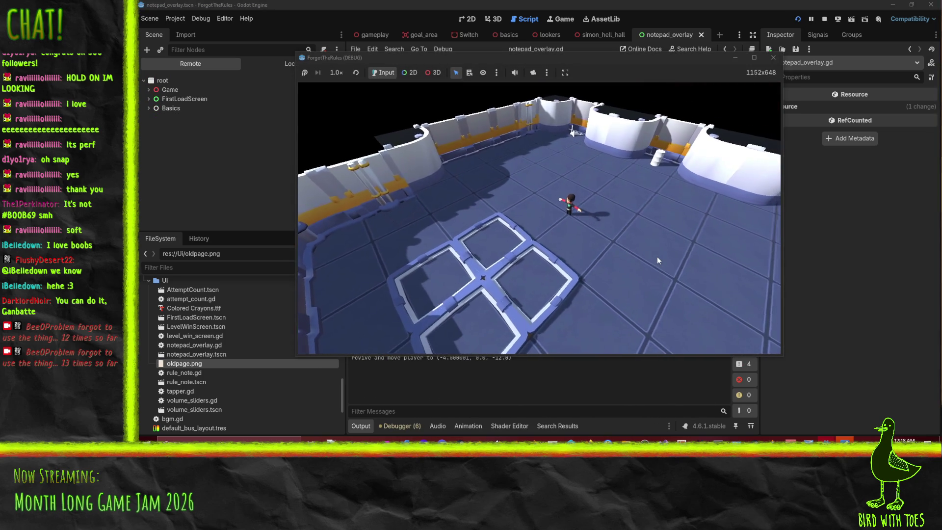
Try two empty pick-ups, then walk up-right into the corridor.
key(e)
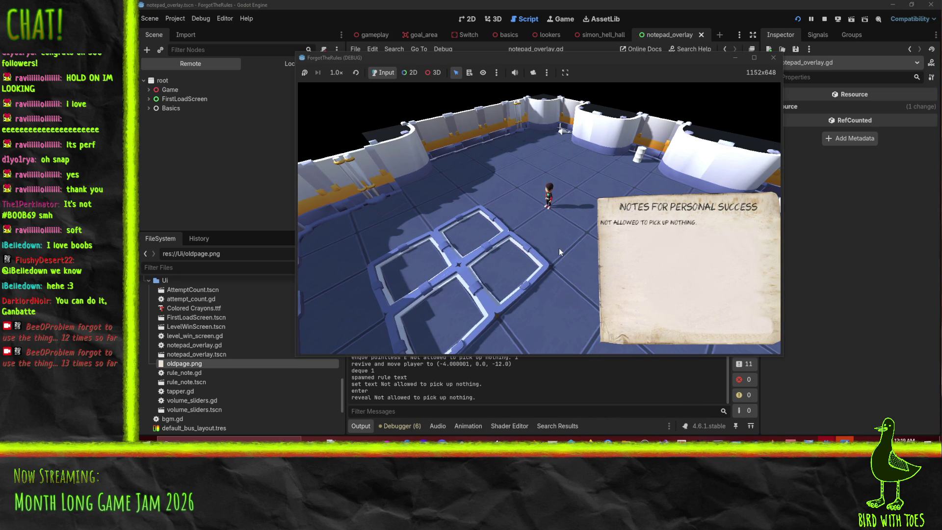
key(e)
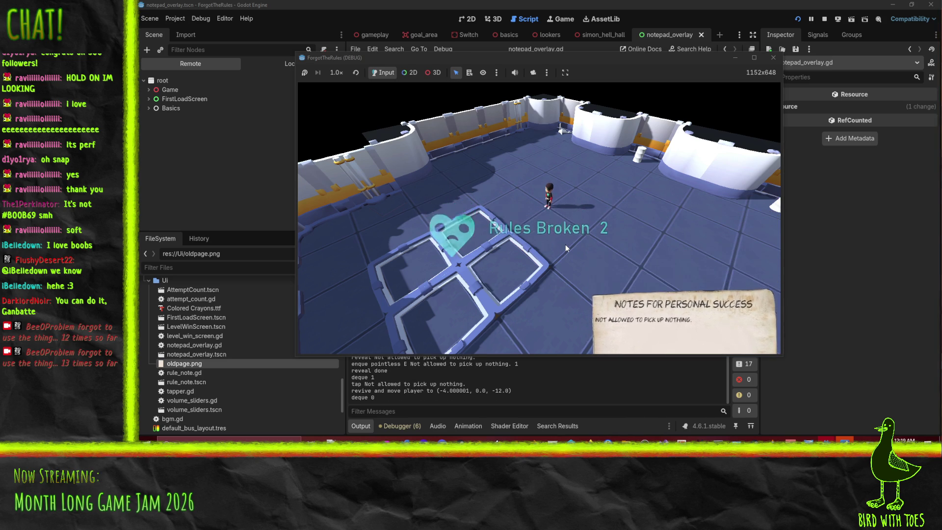
key(d)
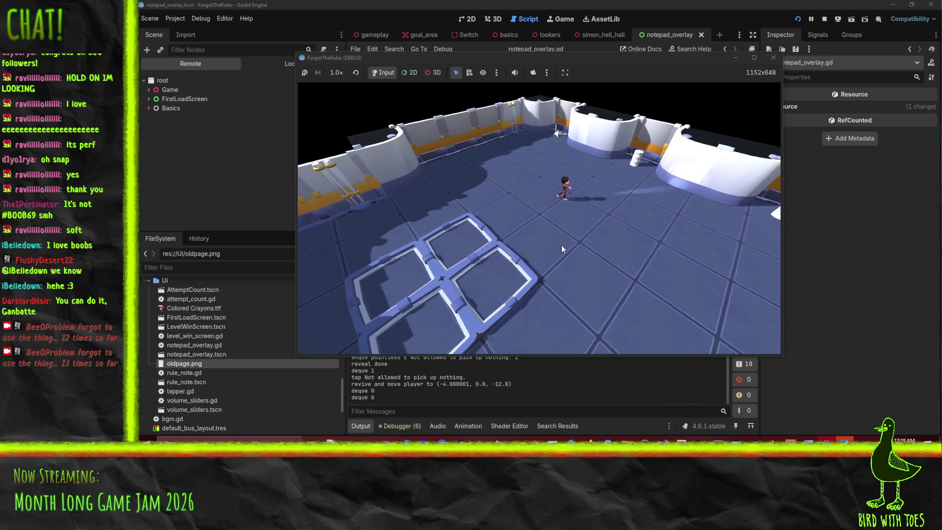
key(d)
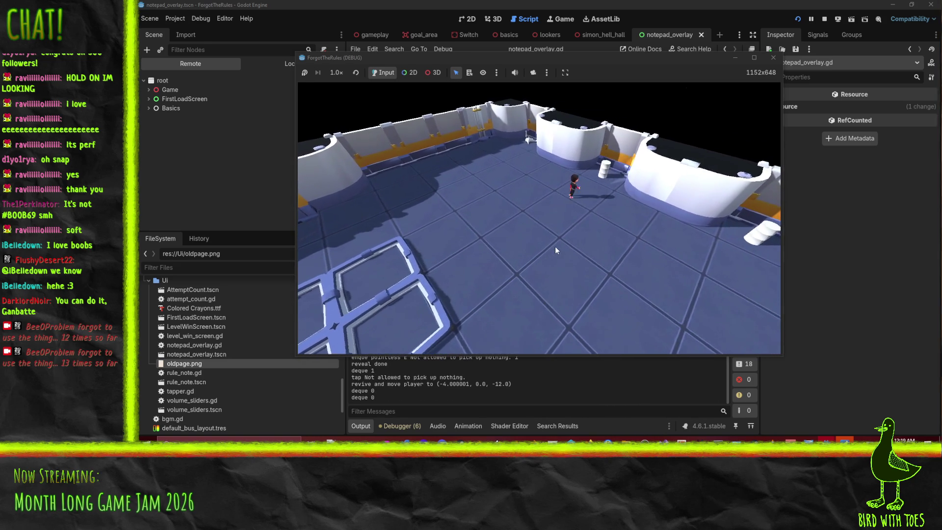
key(d)
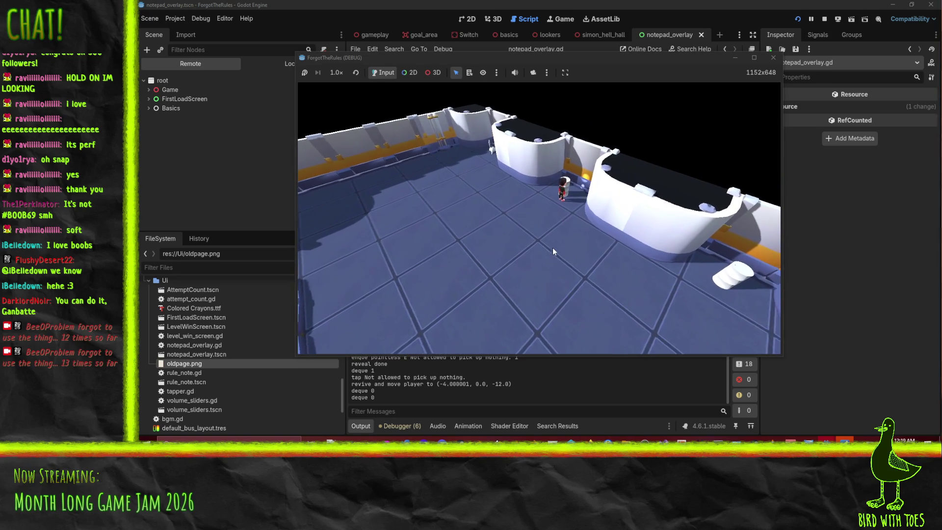
Pick up the white barrel and deliver it onto the goal grid.
key(e)
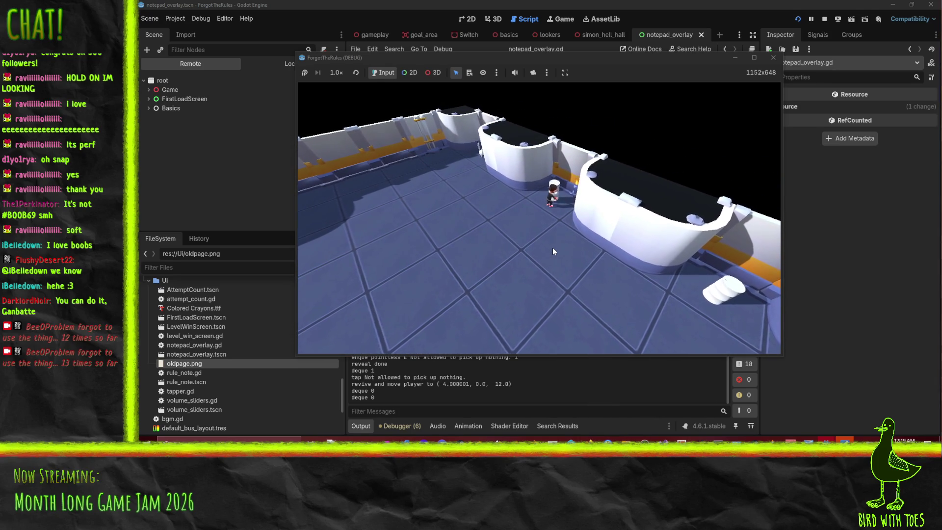
key(a)
key(e)
key(a)
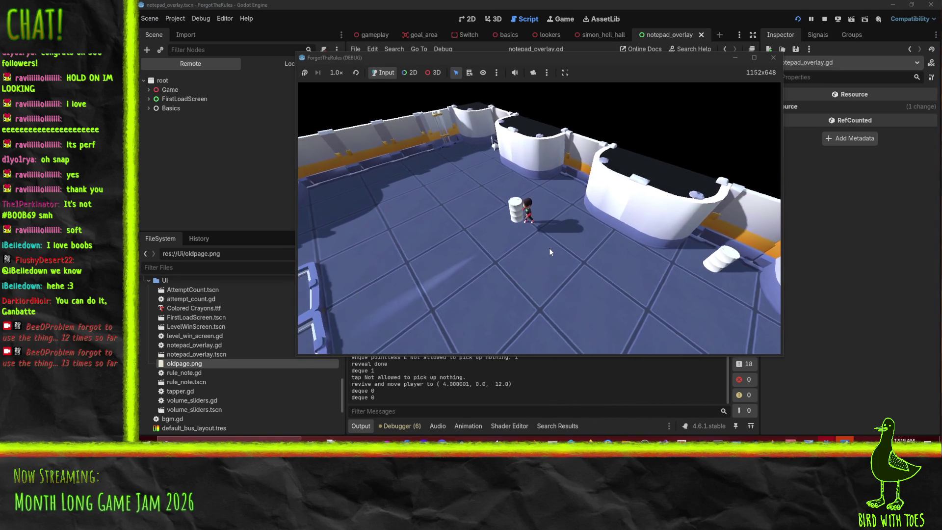
key(a)
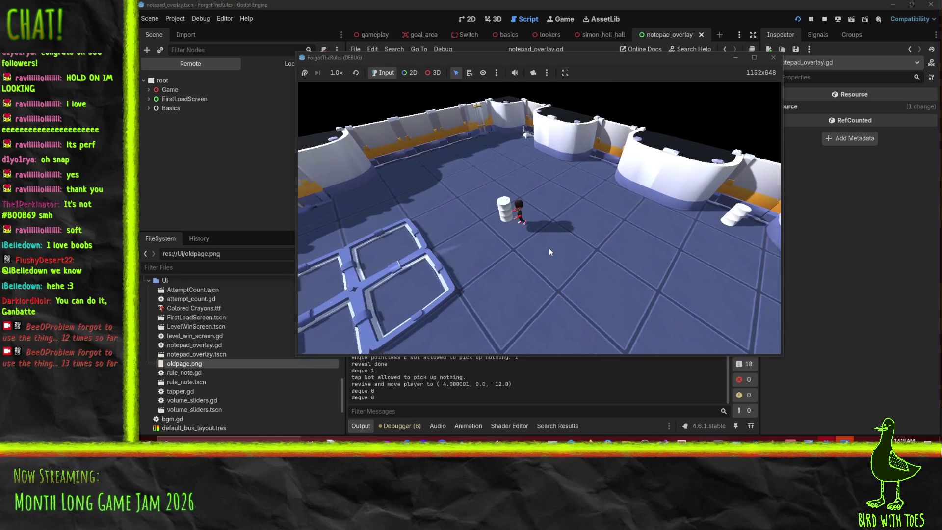
key(a)
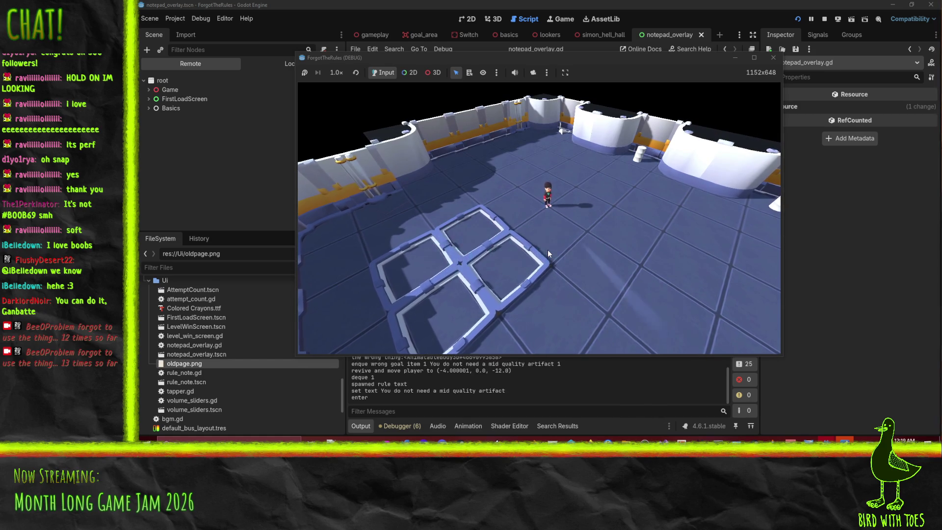
Fetch the other barrel on the right and deliver it to the goal grid.
key(d)
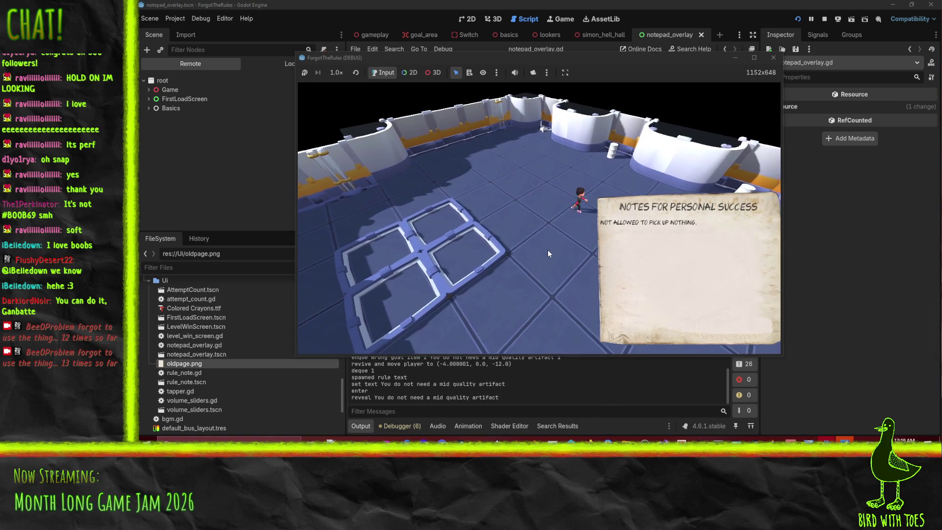
key(d)
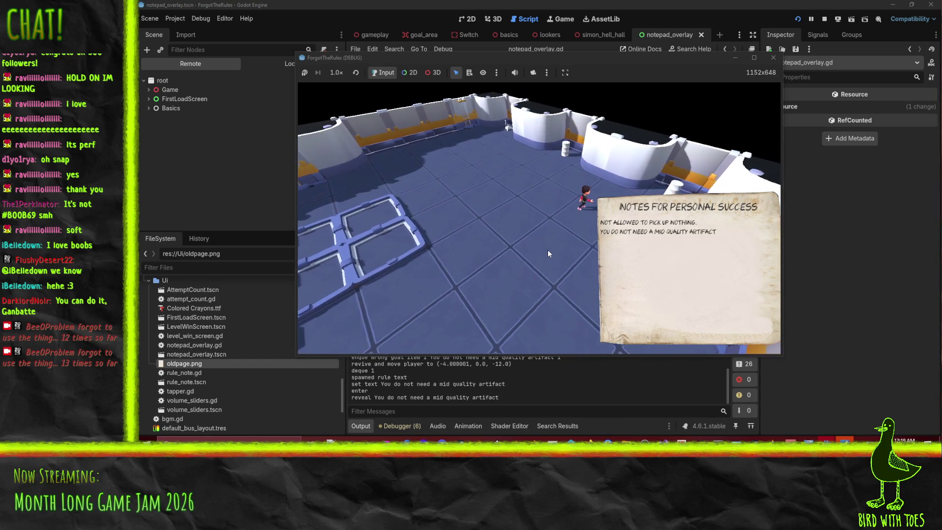
key(d)
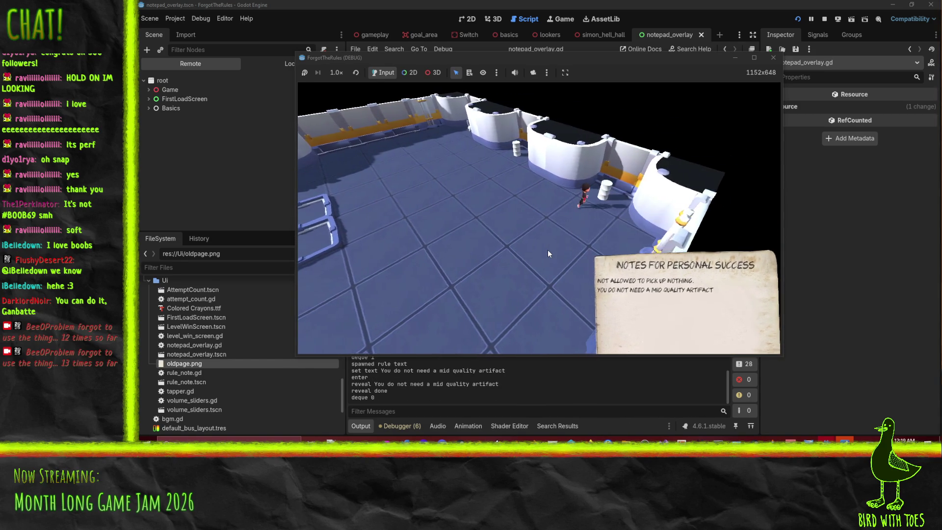
key(d)
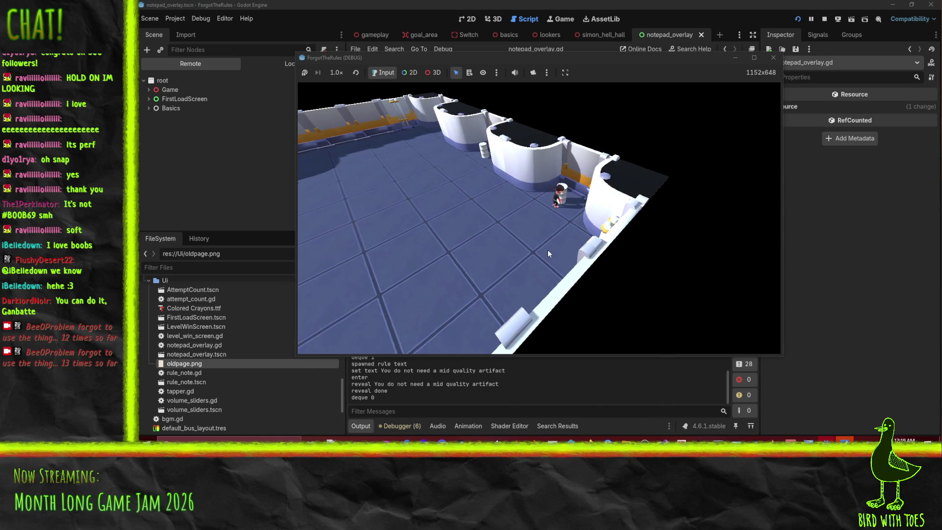
key(d)
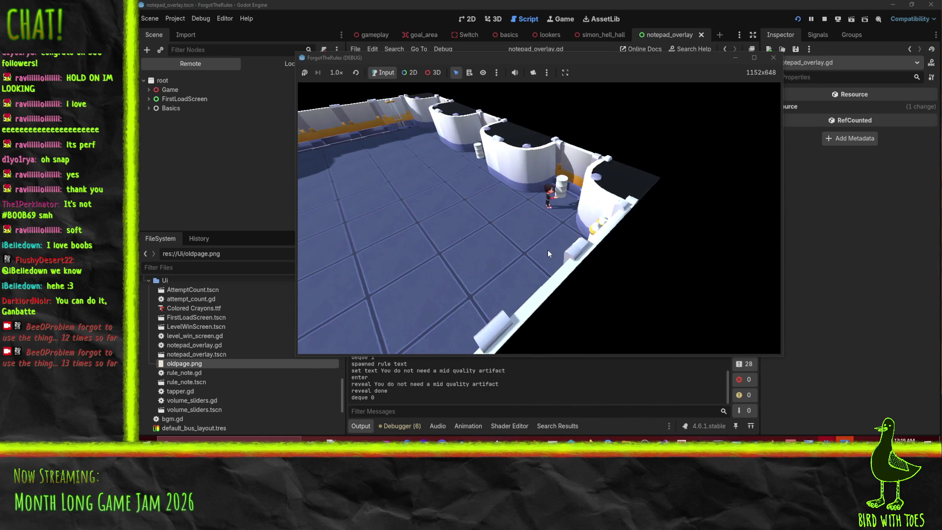
key(a)
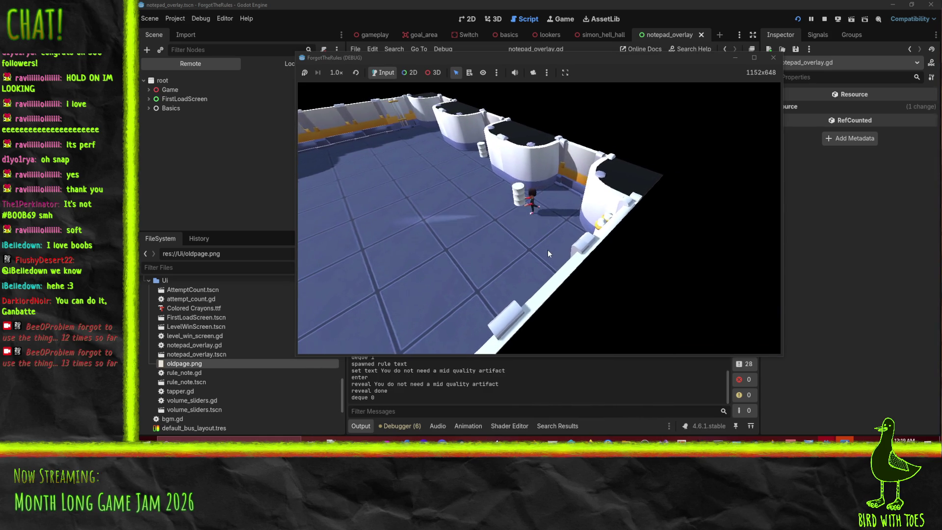
key(a)
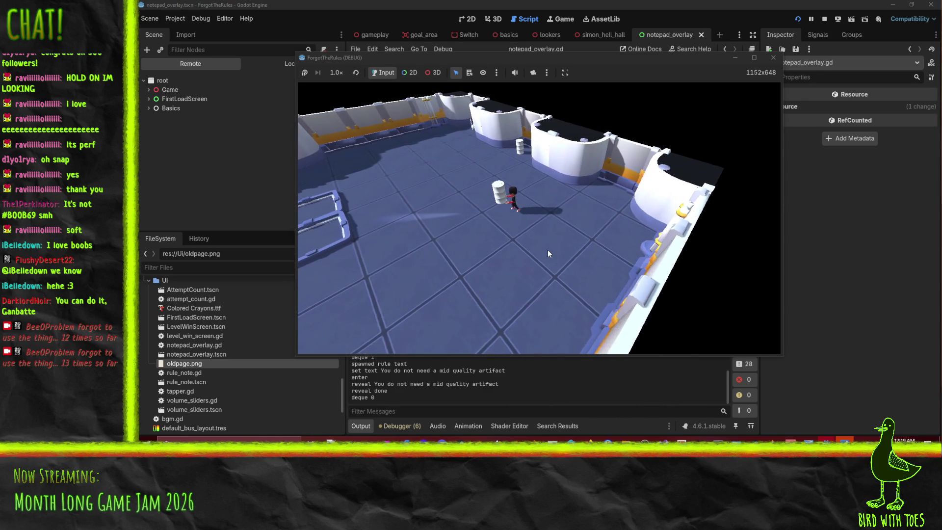
key(a)
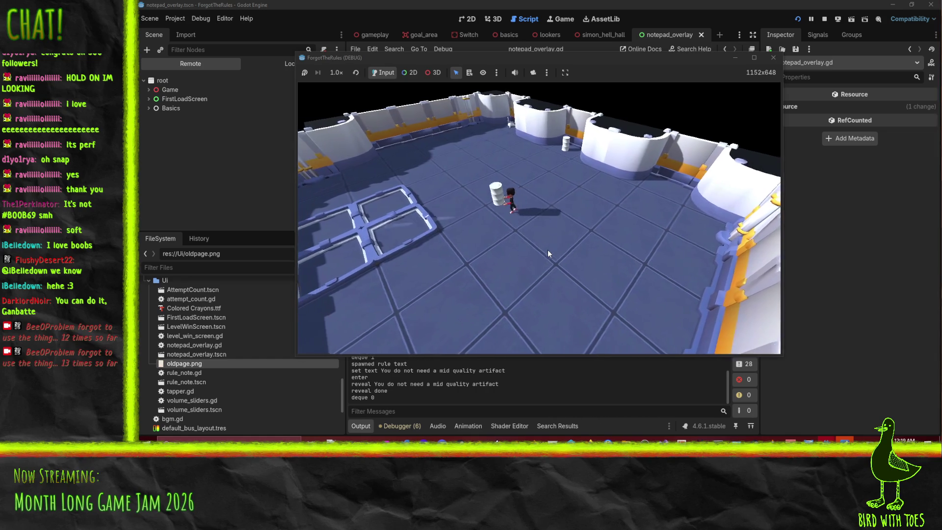
key(a)
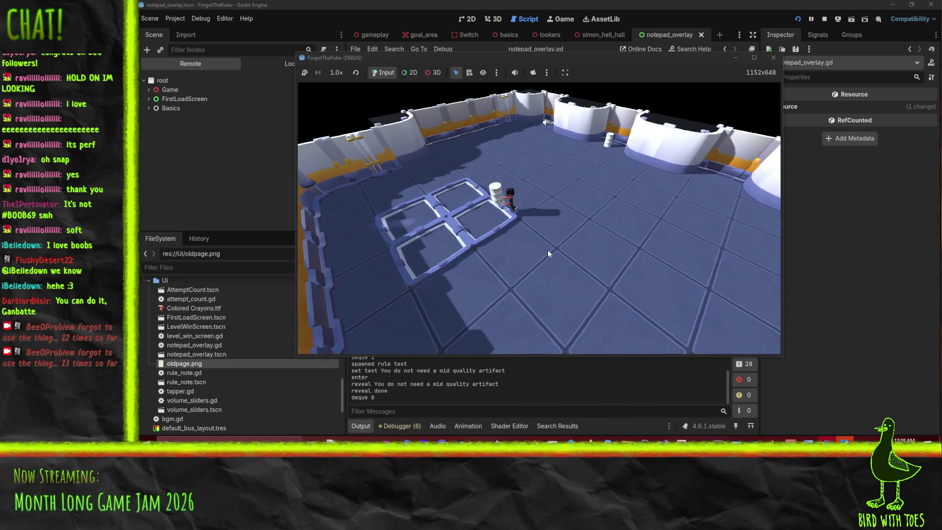
key(a)
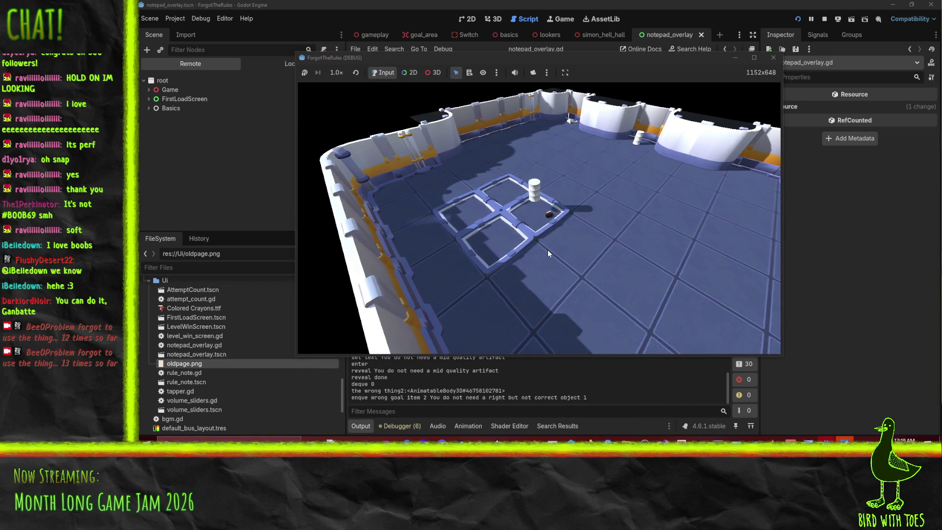
Check the Output log in the editor, then return to the running game.
click(498, 378)
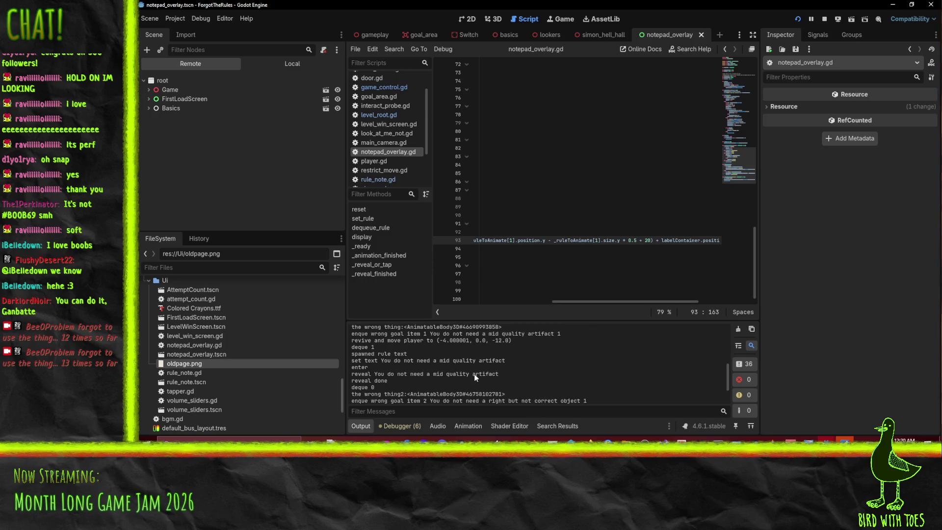
scroll(375, 346, up, 1)
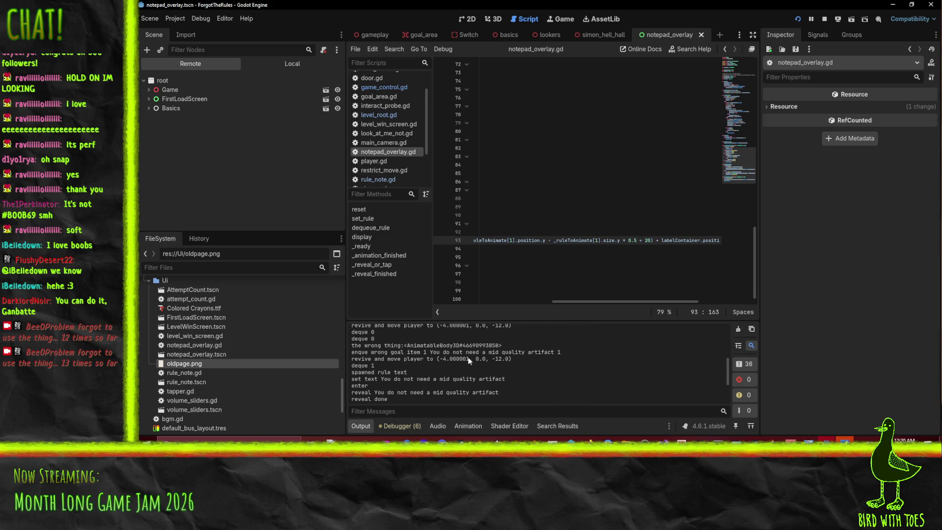
scroll(515, 355, down, 3)
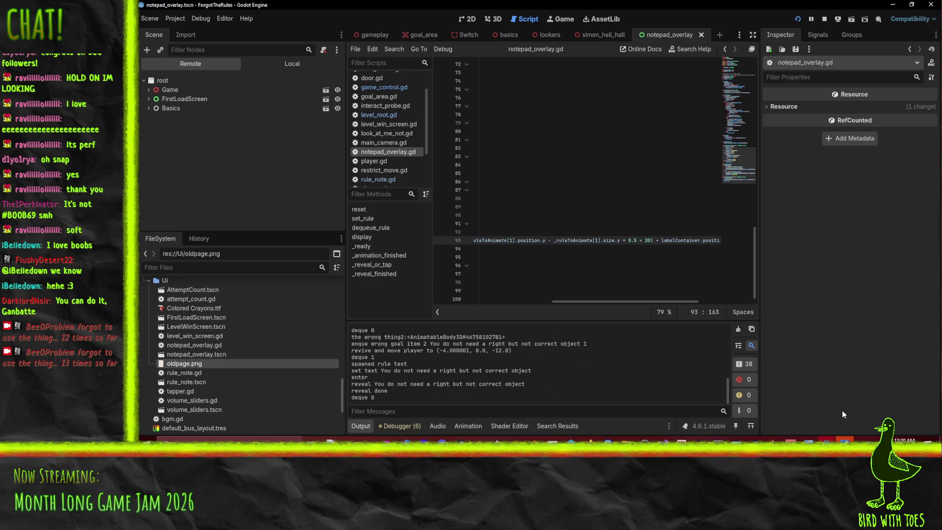
mouse_move(844, 439)
click(864, 412)
Carry the back-wall barrel onto the goal grate once more, then stop the game.
key(d)
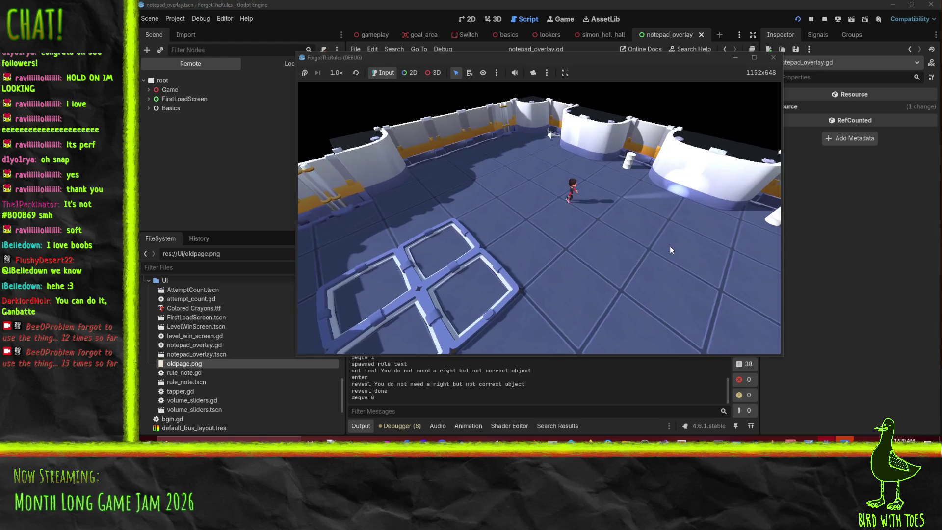
key(d)
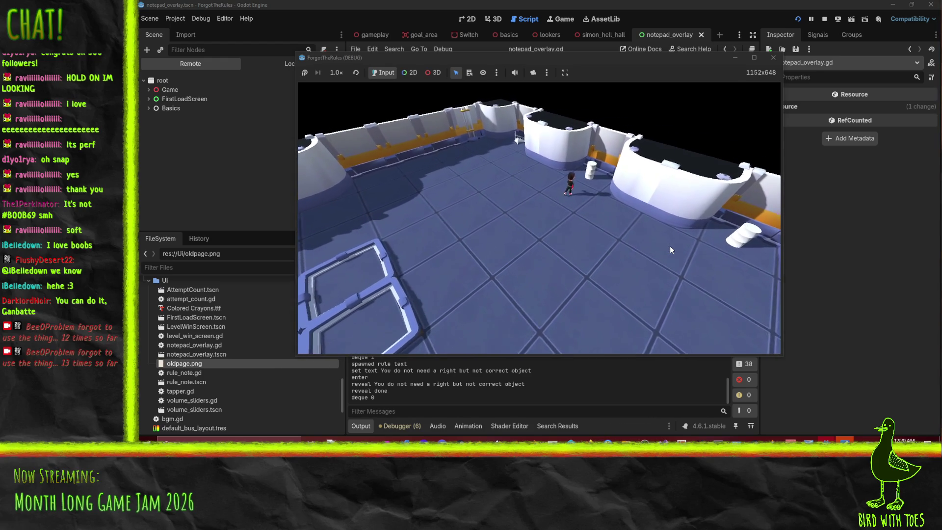
key(d)
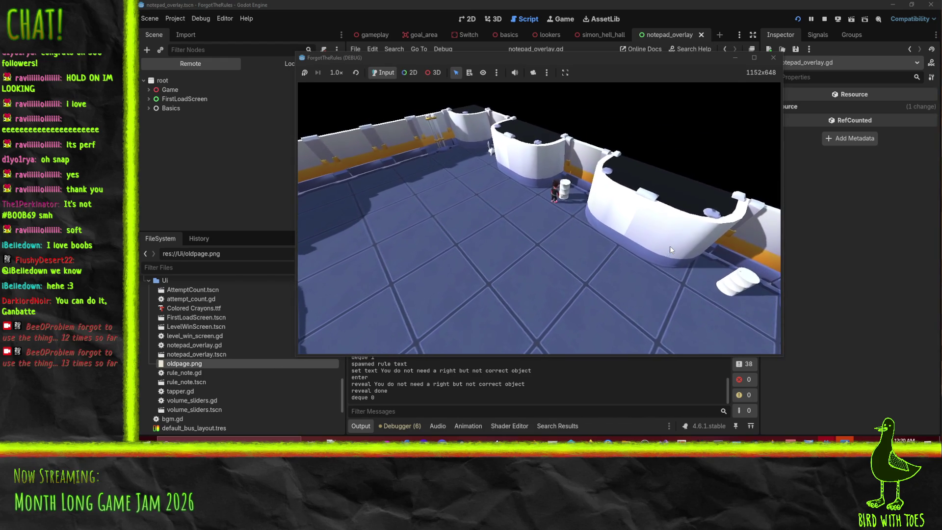
key(s)
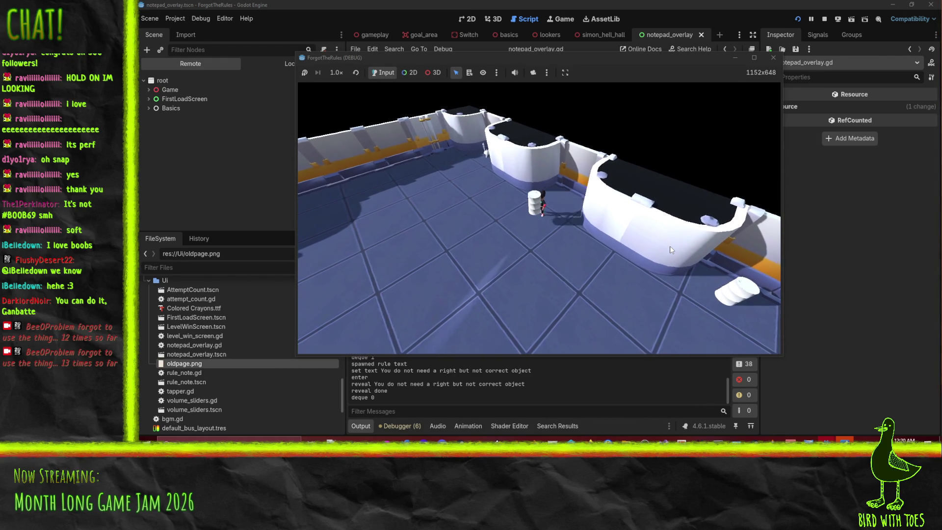
key(a)
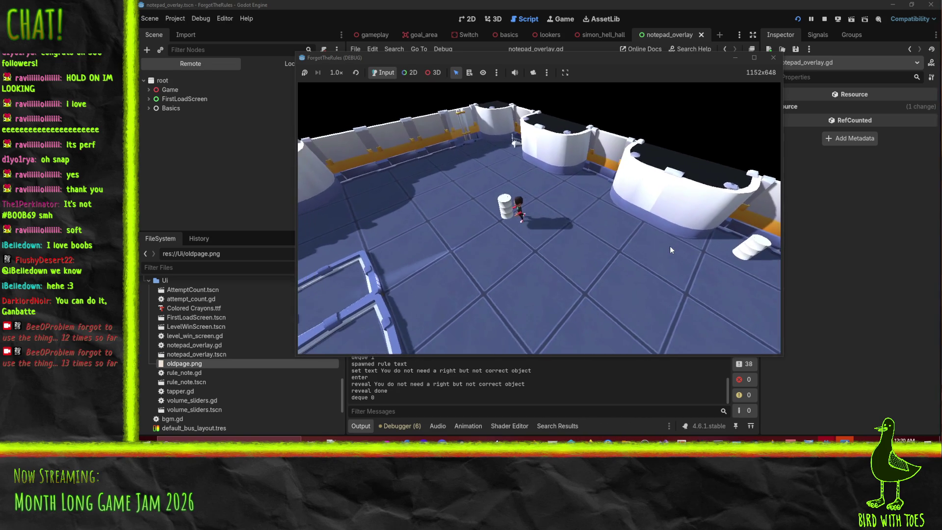
key(a)
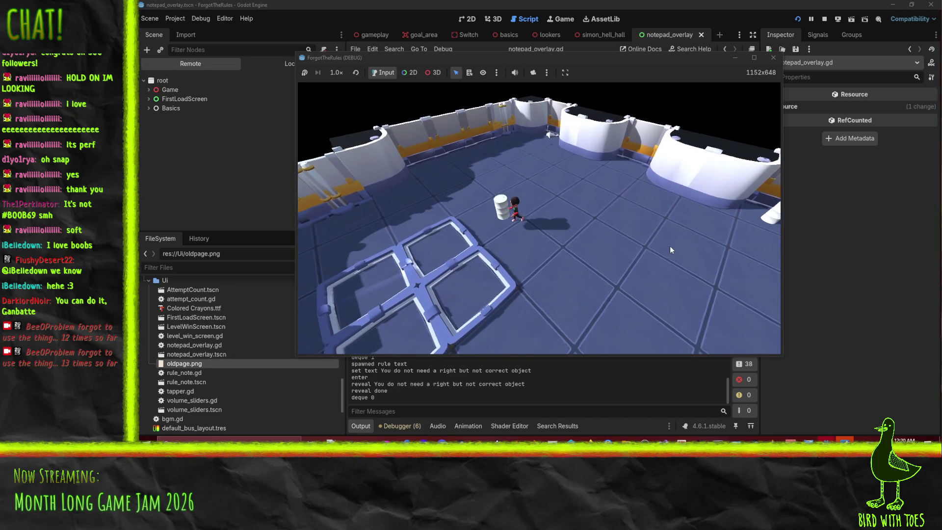
key(a)
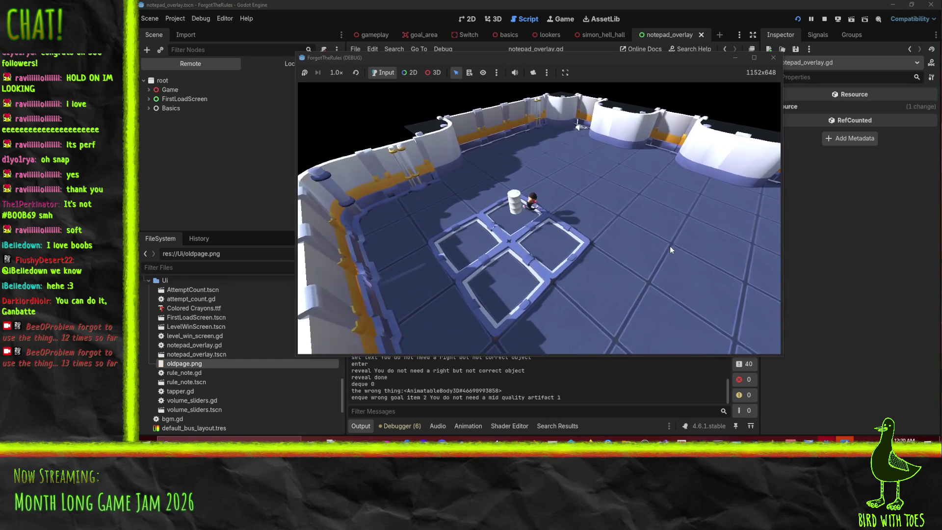
key(a)
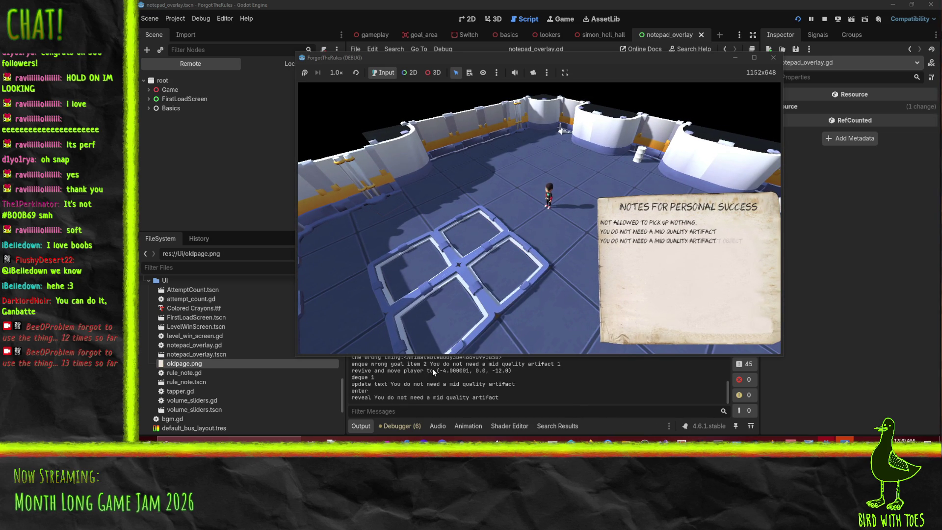
click(824, 19)
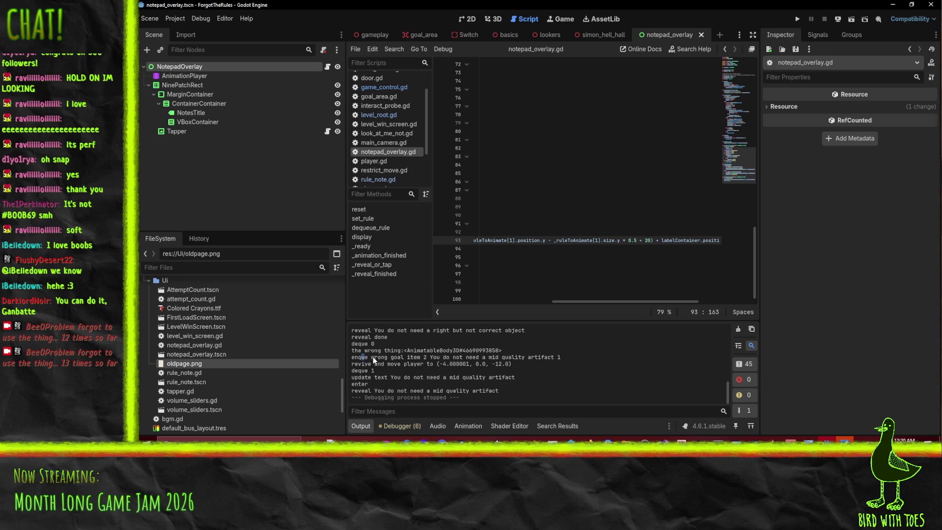
Search all project files for the copied 'wrong goal item' text and open the goal_area.gd match.
drag(372, 357, 415, 358)
click(552, 199)
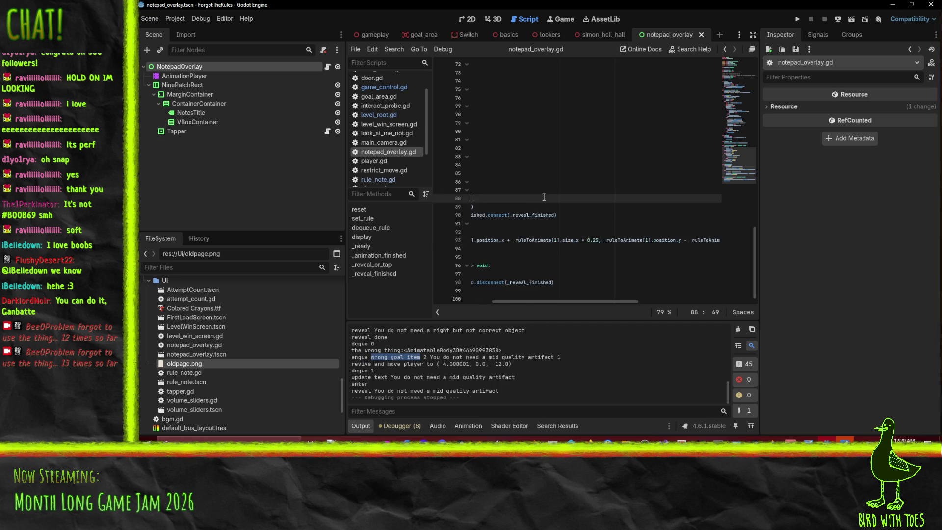
key(ctrl+shift+f)
text(wrong goal item)
click(520, 268)
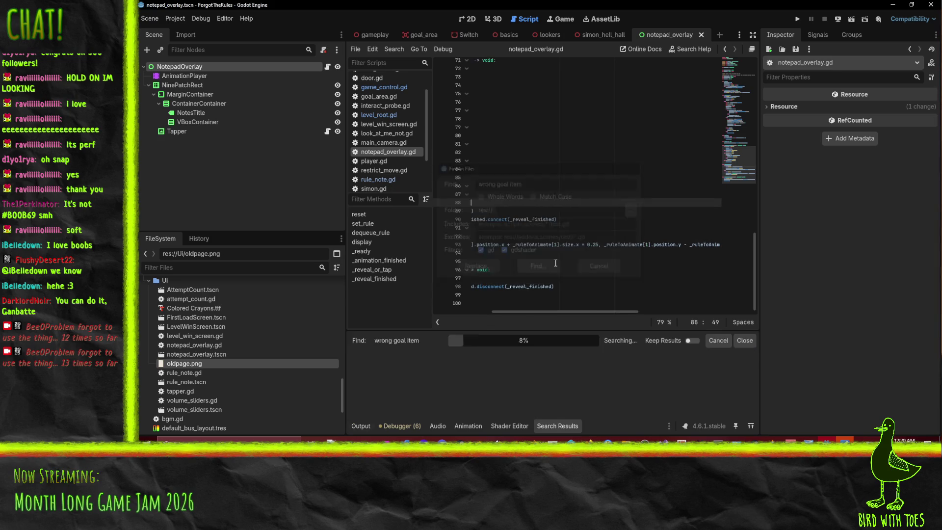
click(473, 368)
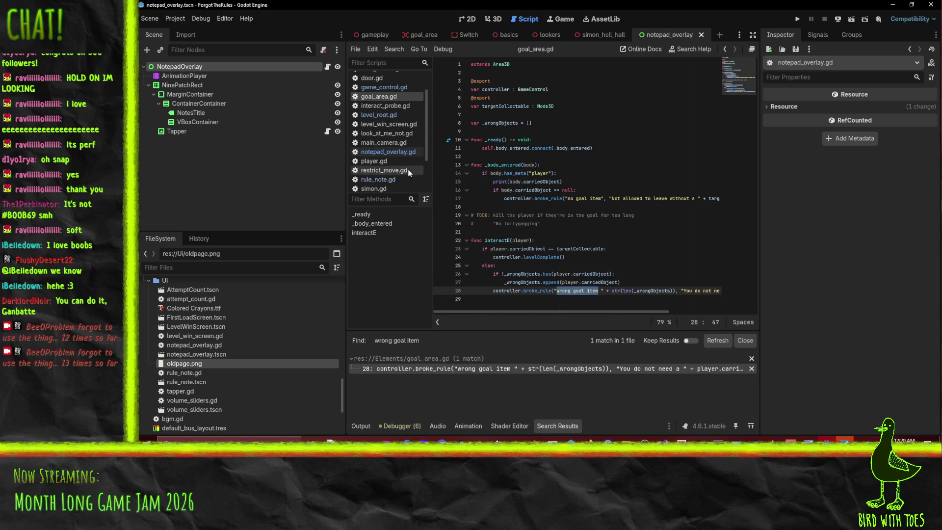
Trace _wrongObjects through interactE, reading line 28, and place the caret on line 26.
double_click(650, 291)
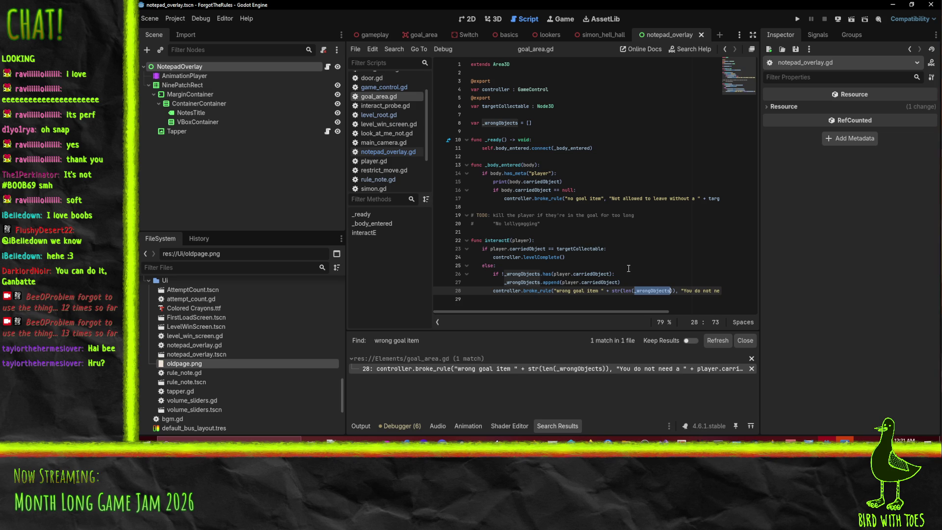
key(Up)
key(Up)
key(Up)
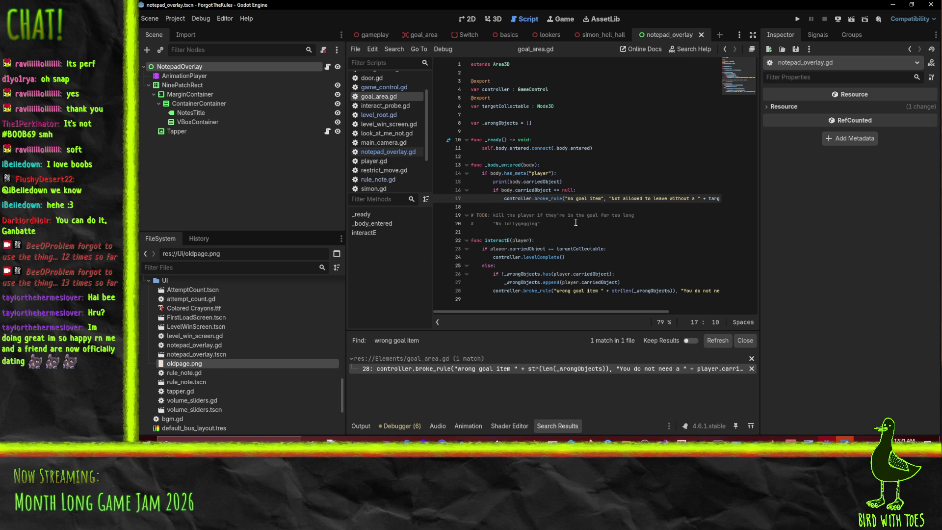
click(587, 241)
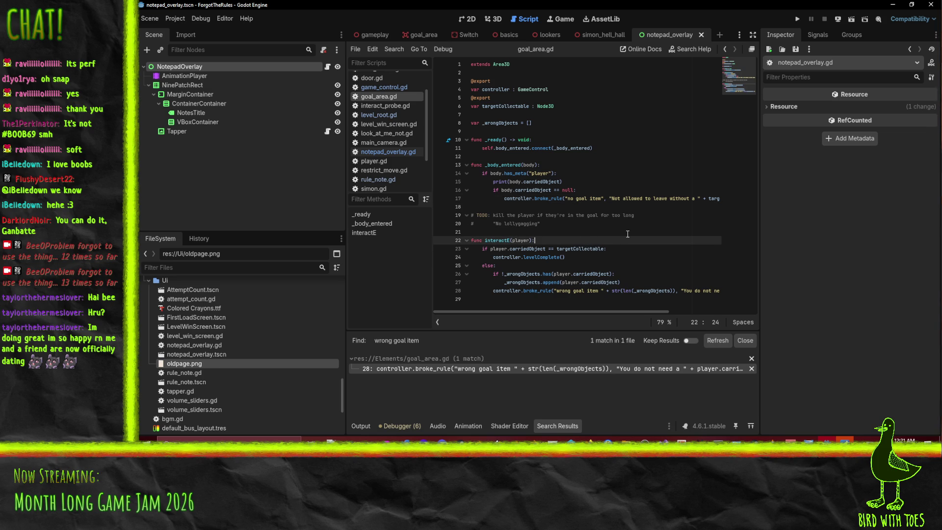
click(583, 282)
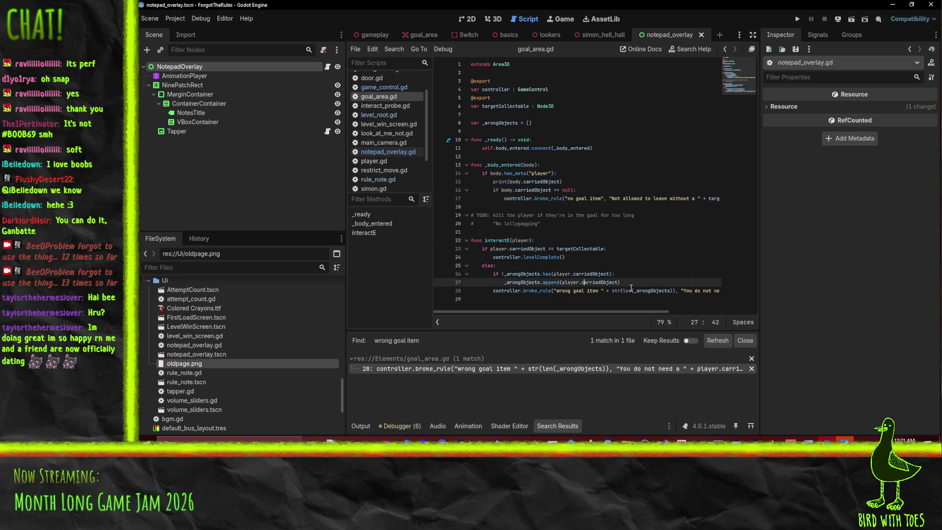
mouse_move(564, 312)
mouse_down()
mouse_move(693, 313)
mouse_move(507, 303)
mouse_up()
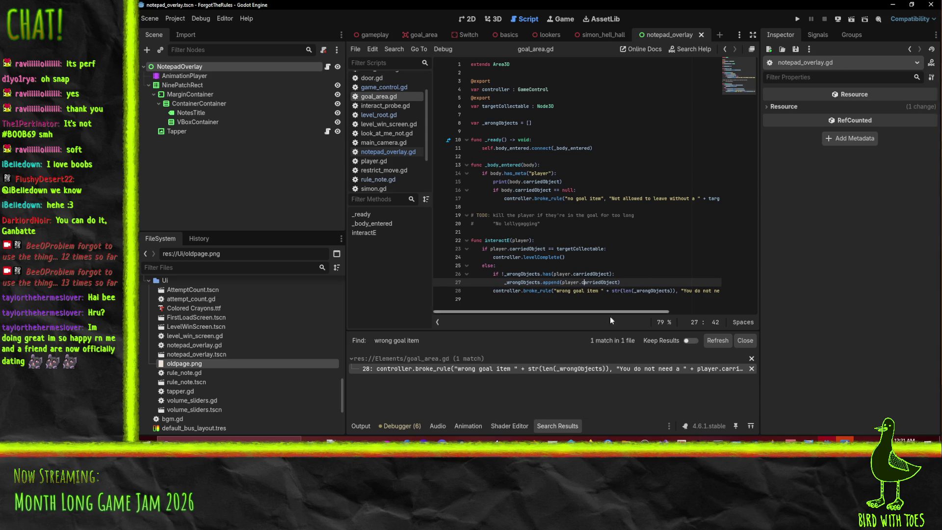
key(Down)
key(Up)
key(Up)
key(Up)
key(Down)
key(Down)
key(Down)
key(End)
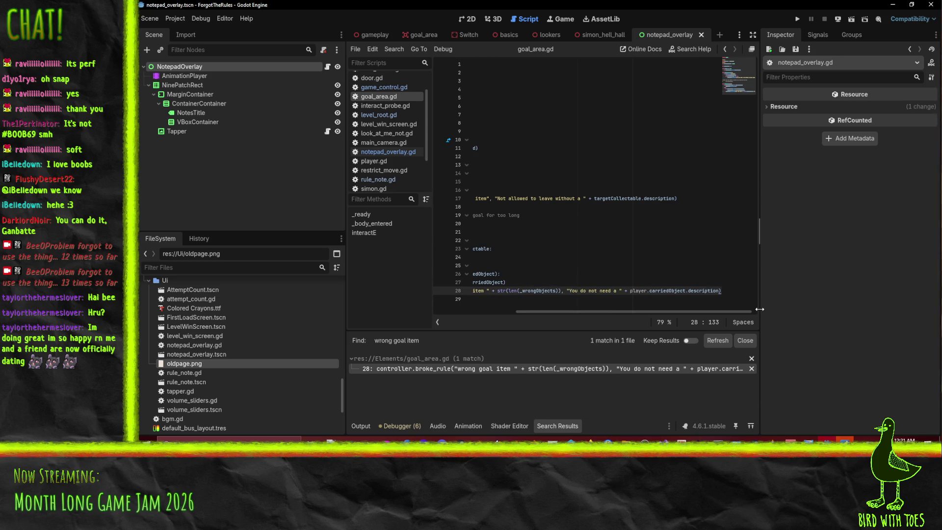
drag(593, 311, 511, 309)
click(518, 273)
Make the wrong-object check store the carried object's name, then save goal_area.gd.
click(460, 273)
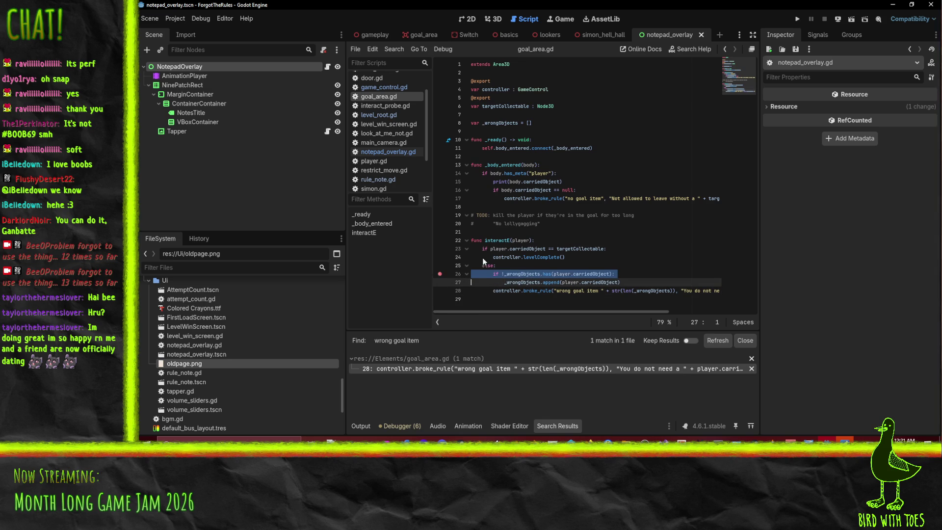
click(625, 240)
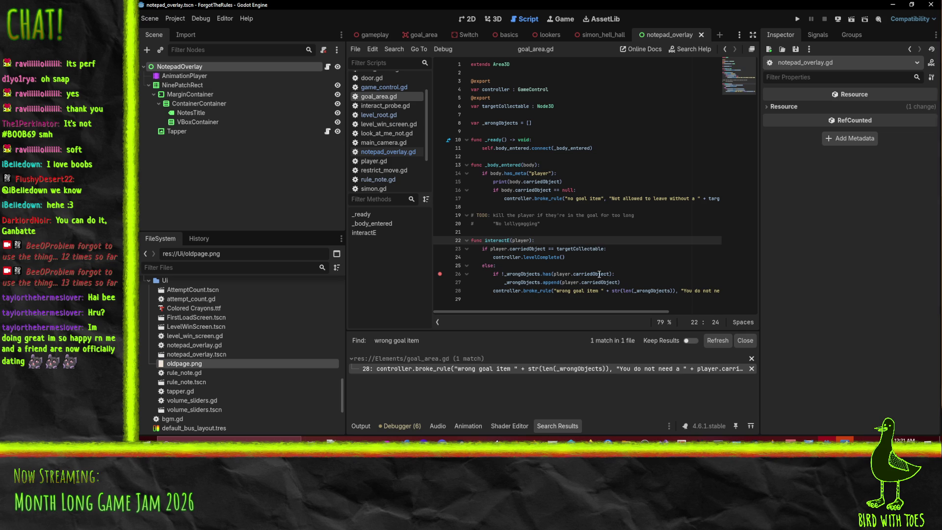
click(608, 274)
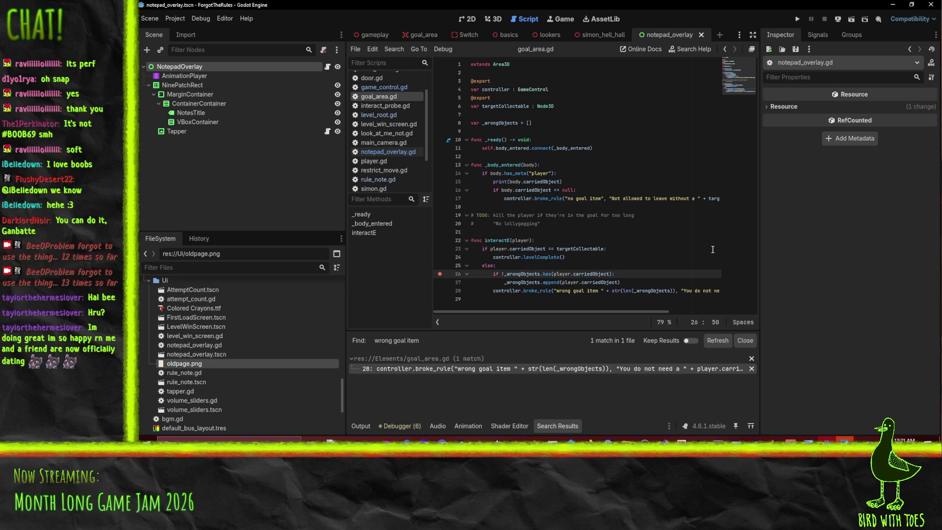
key(BackSpace)
key(BackSpace)
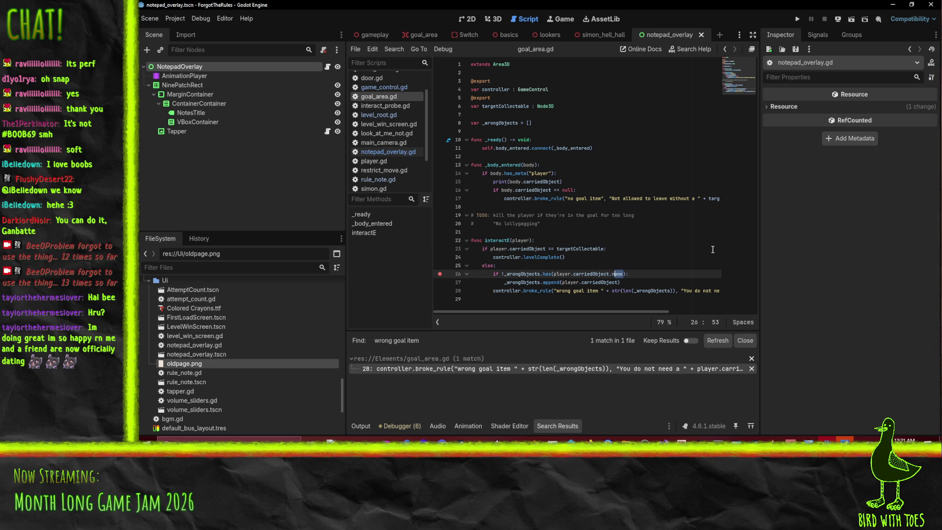
key(ctrl+c)
key(Down)
key(End)
key(Left)
key(ctrl+v)
key(Up)
key(End)
key(ctrl+s)
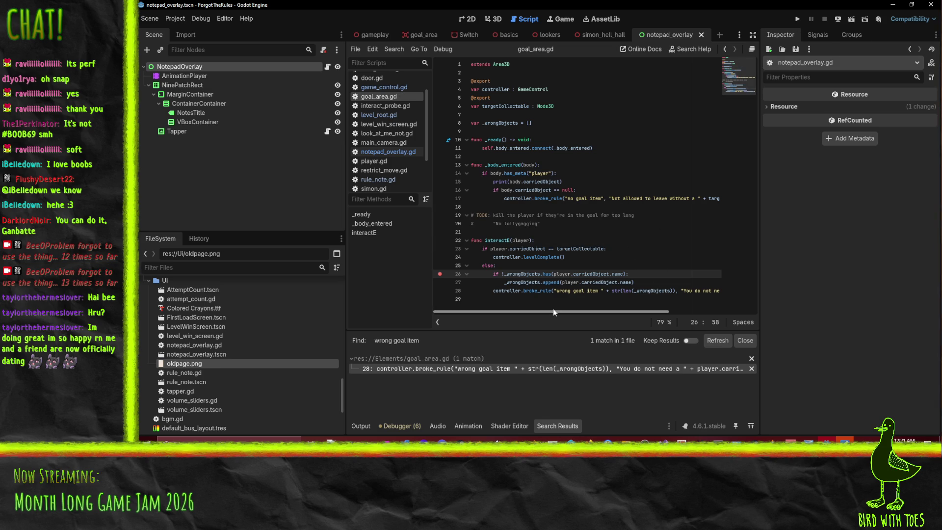
Drop .name from the appended item, try deleting the check and _wrongObjects declaration, then undo both deletions.
click(633, 282)
key(BackSpace)
key(BackSpace)
key(BackSpace)
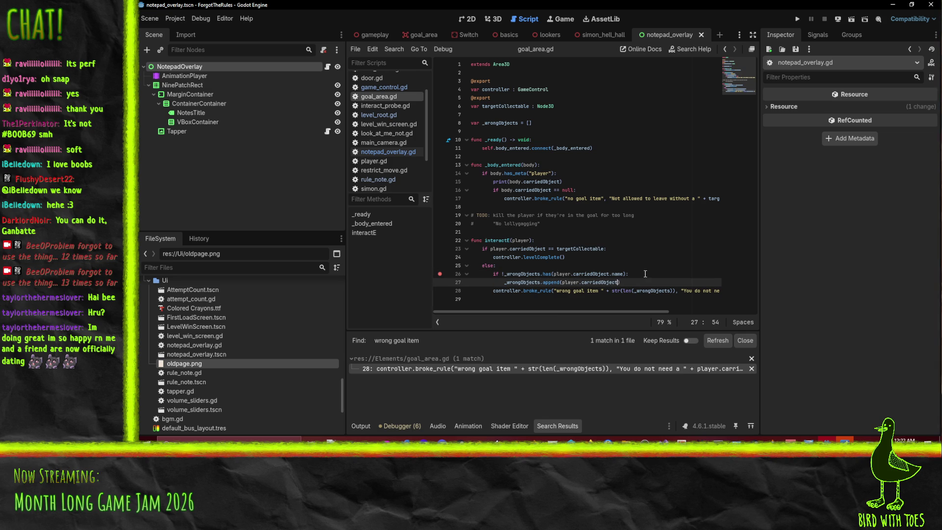
key(Up)
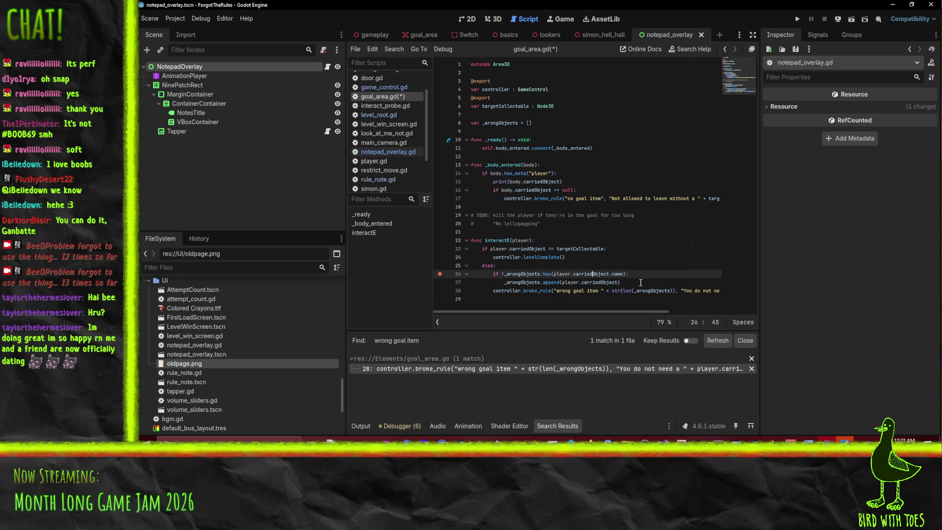
key(shift+Down)
key(shift+Down)
key(Delete)
scroll(640, 282, right, 3)
scroll(641, 282, left, 3)
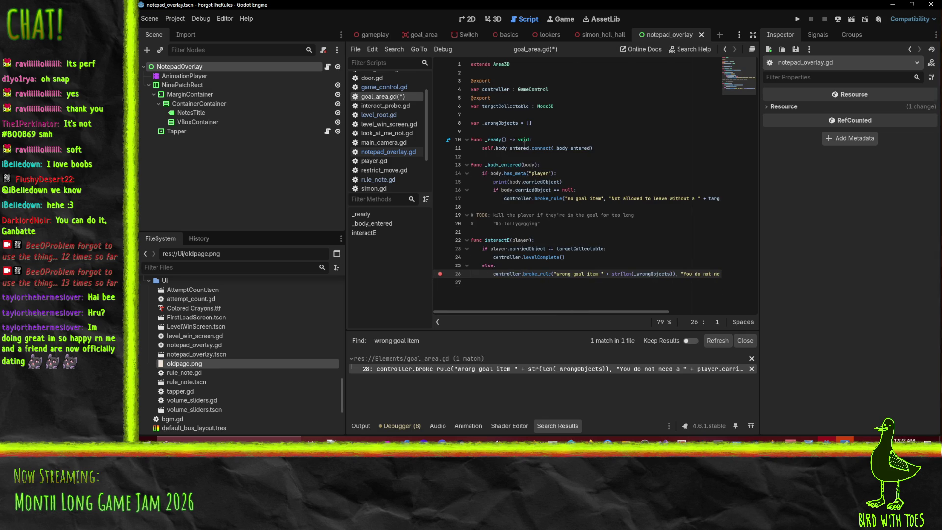
click(666, 273)
ctrl+click(653, 273)
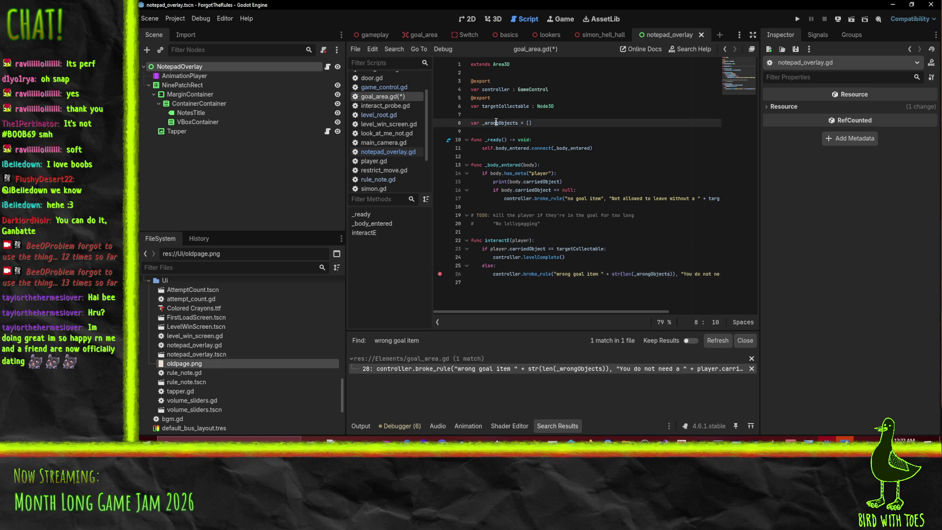
mouse_move(593, 313)
mouse_down()
mouse_move(587, 309)
mouse_move(646, 310)
mouse_up()
key(ctrl+shift+k)
key(ctrl+shift+k)
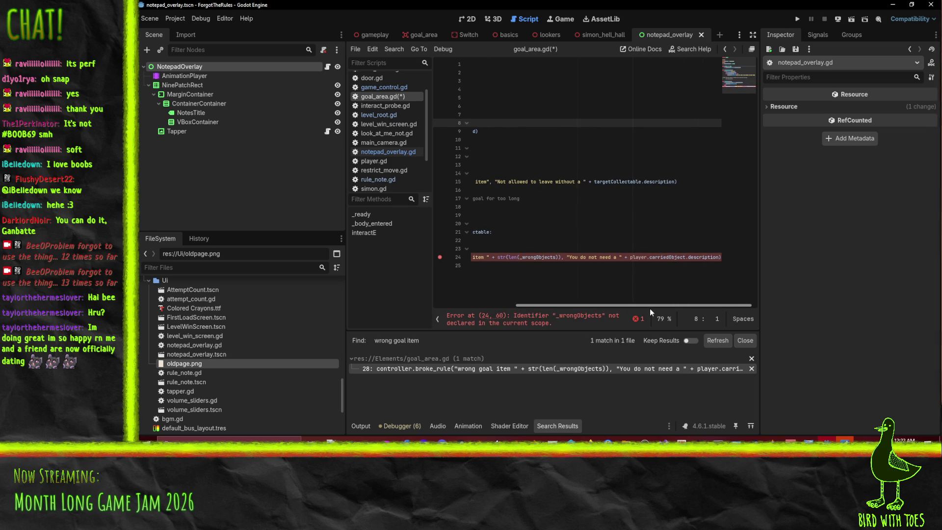
key(ctrl+z)
key(ctrl+z)
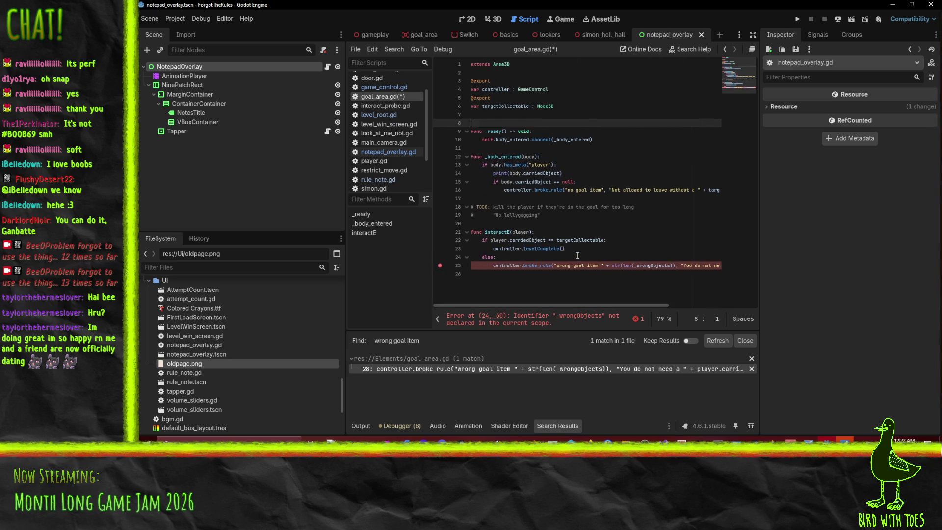
key(ctrl+z)
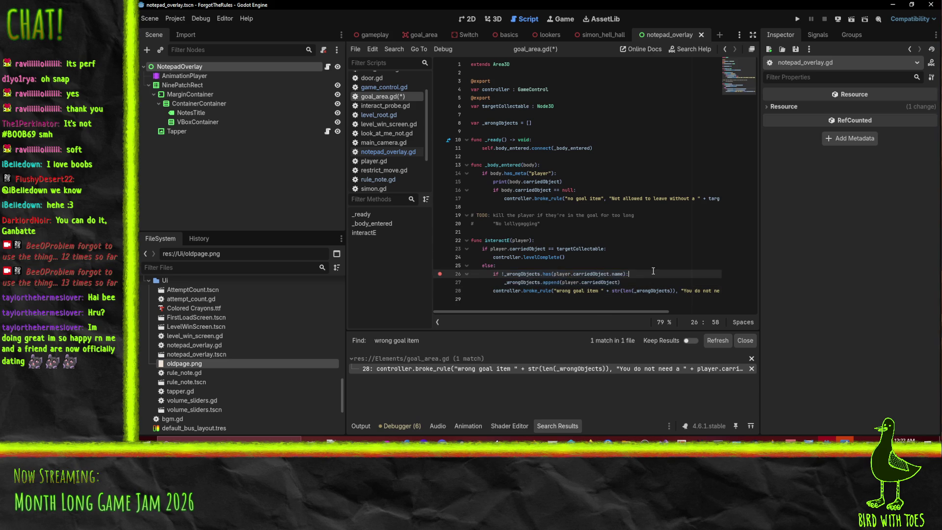
Add a _wrongObjects.find() line after the append and remove the line 26 breakpoint.
double_click(515, 275)
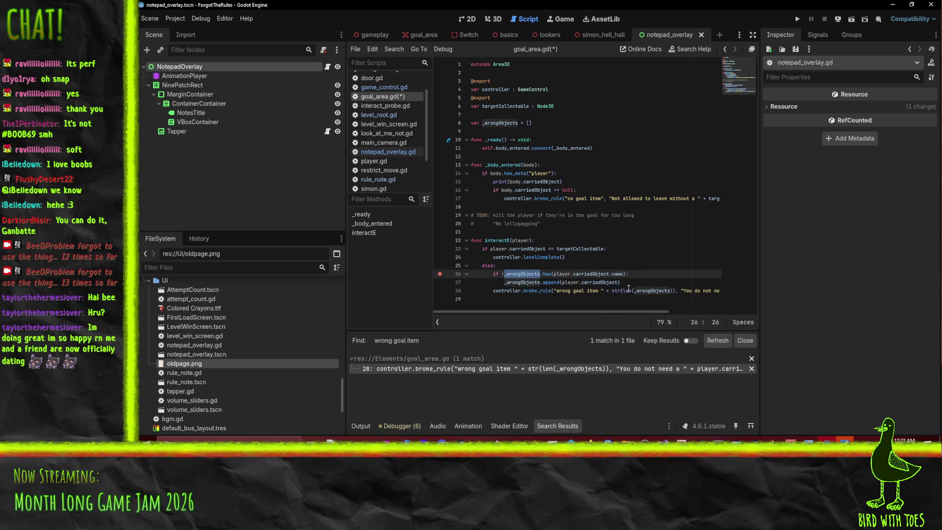
click(642, 280)
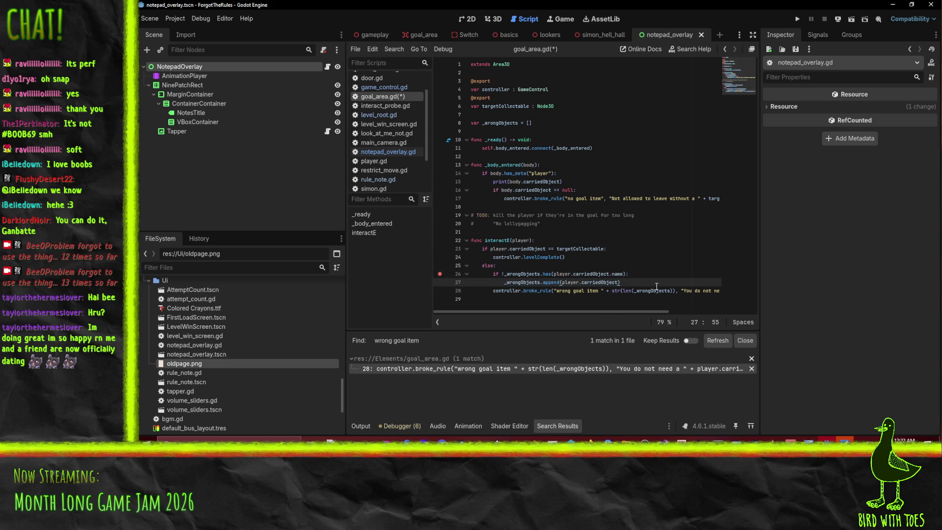
click(442, 274)
key(Return)
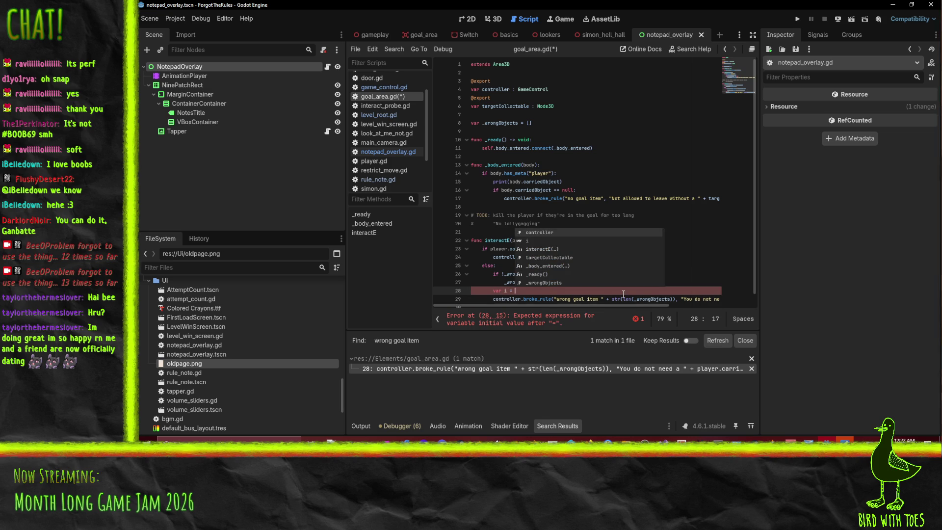
text(_wrongObjects.in)
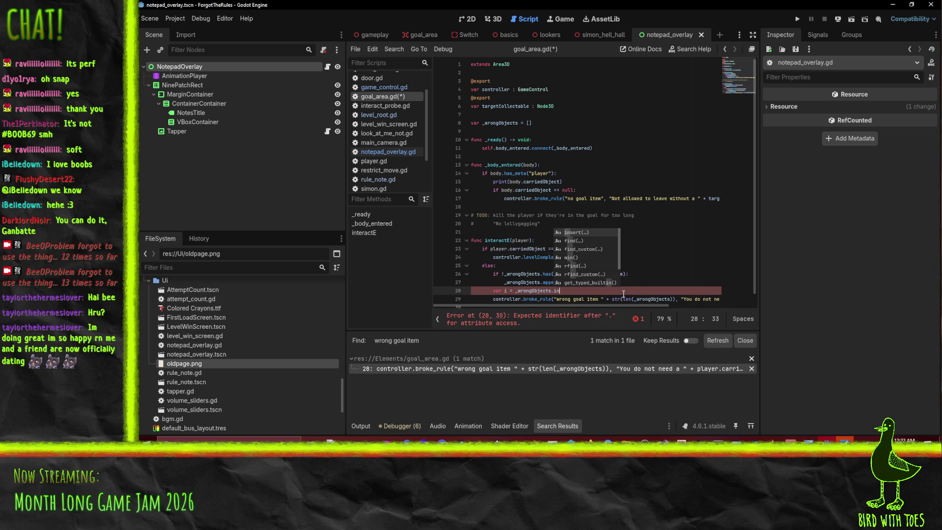
text(de)
key(BackSpace)
key(BackSpace)
text(find)
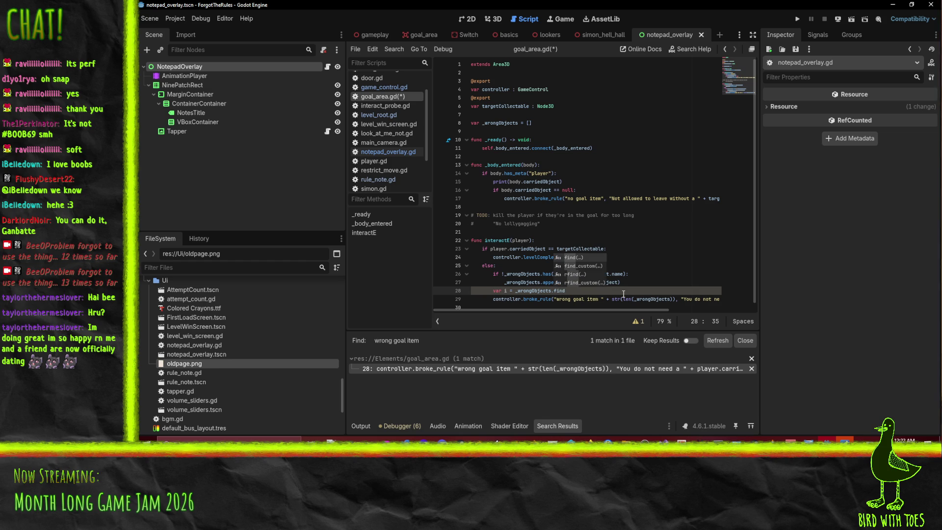
key(Return)
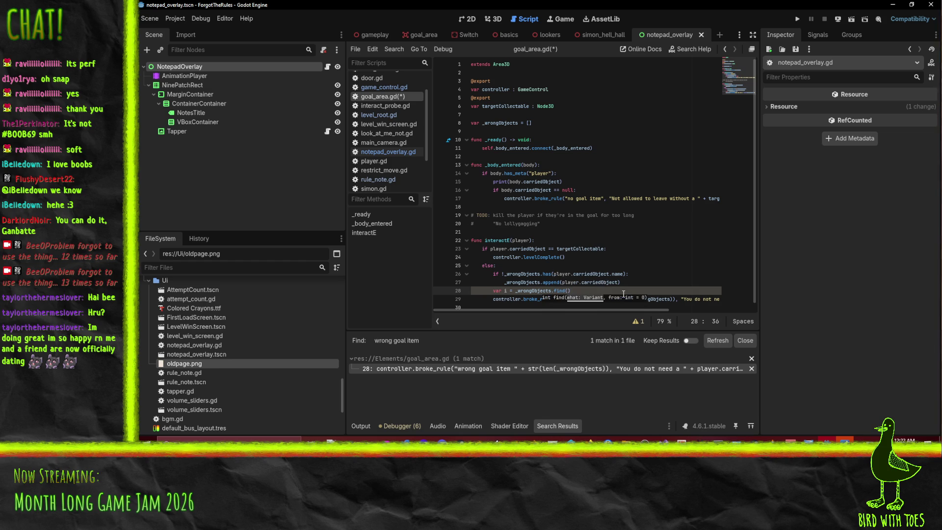
Remove .name from the has() check and pass player.carriedObject into find().
click(617, 273)
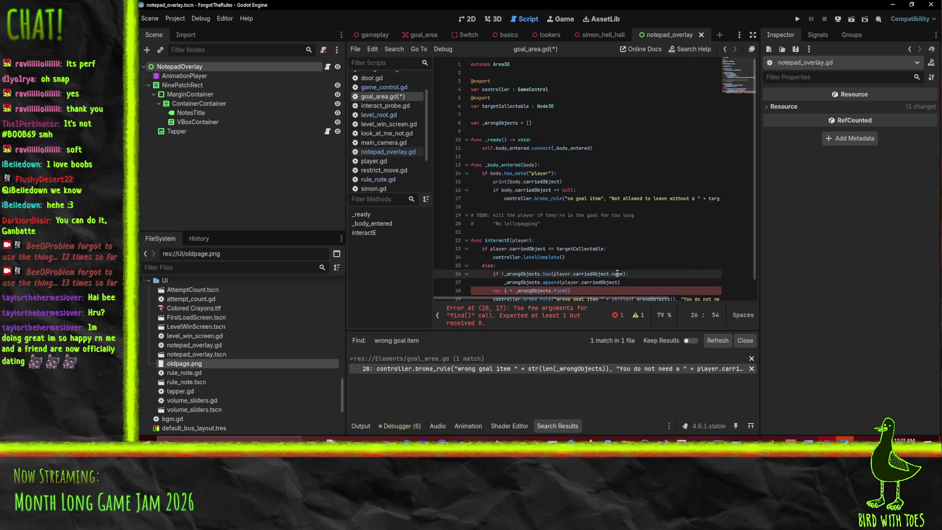
double_click(611, 273)
key(BackSpace)
key(BackSpace)
drag(553, 274, 613, 274)
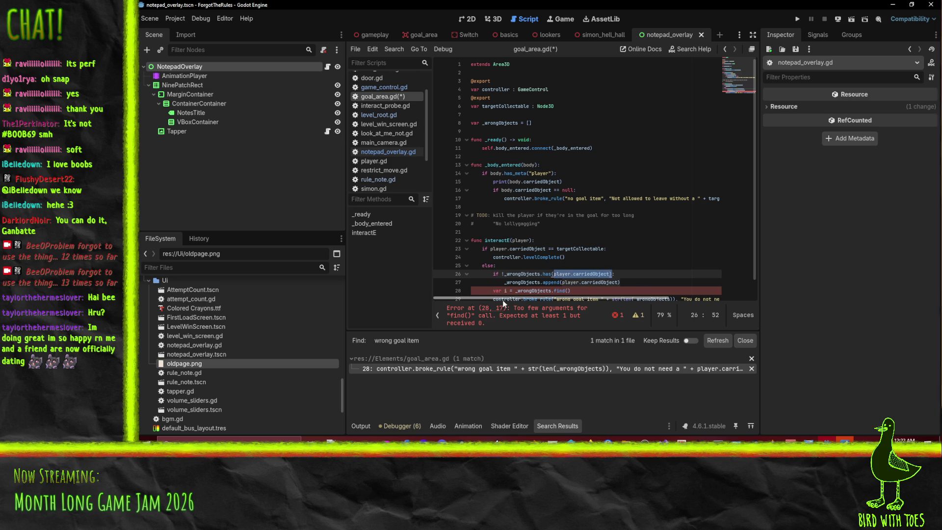
click(439, 272)
click(568, 289)
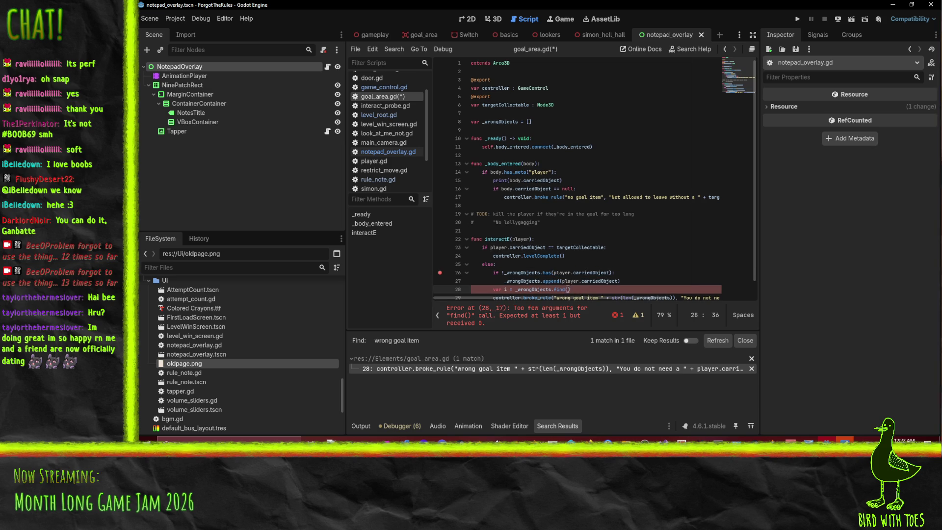
key(ctrl+v)
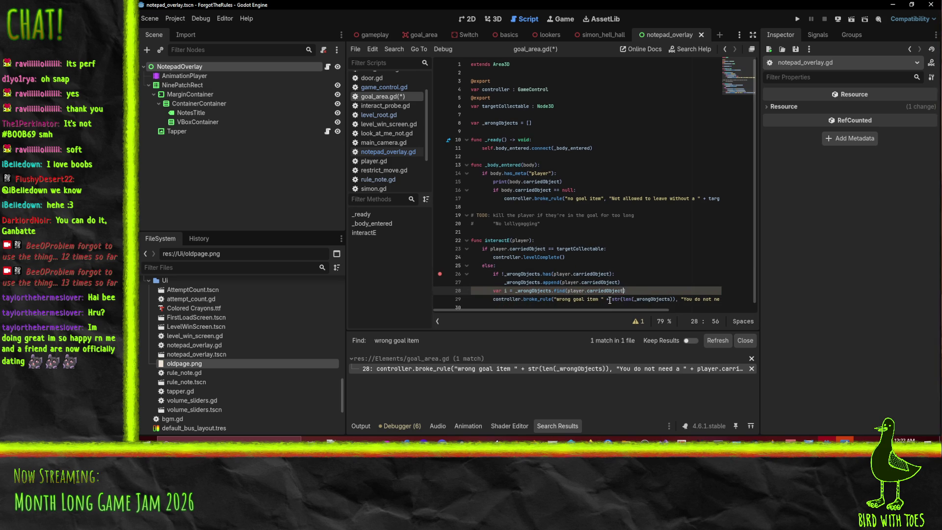
Replace the length expression on line 29 with i and save goal_area.gd.
drag(613, 299, 672, 299)
click(642, 299)
text(i)
click(579, 282)
key(ctrl+s)
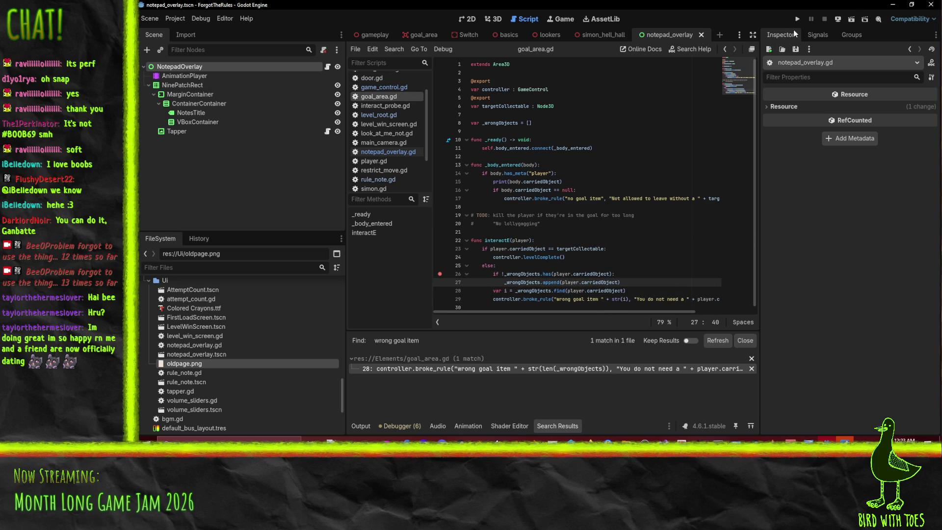
click(796, 19)
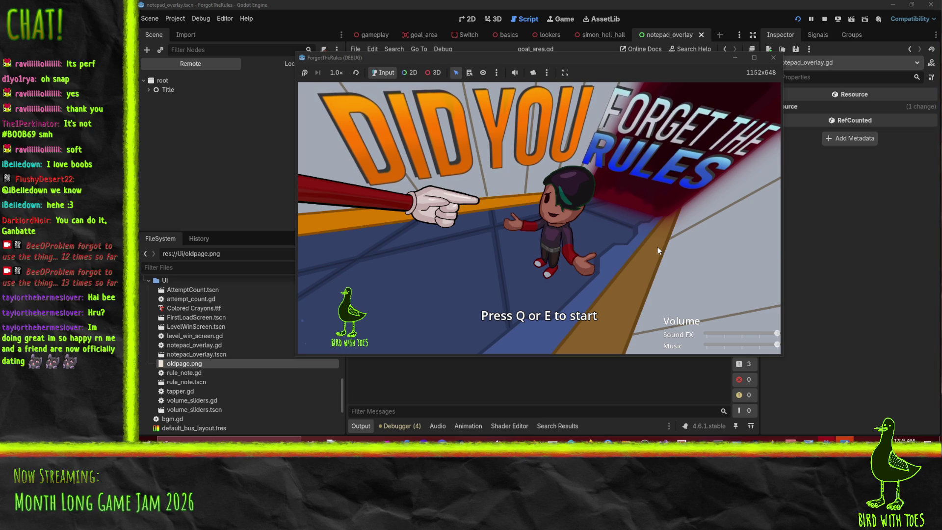
Start the game from the title screen with E so it stops at the line 26 breakpoint.
key(e)
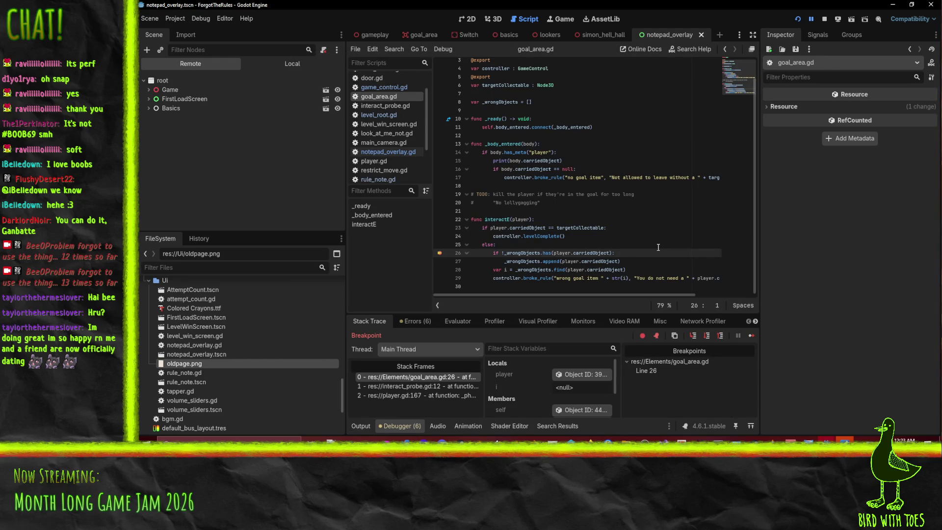
Remove the line 26 breakpoint and resume the paused game.
click(440, 253)
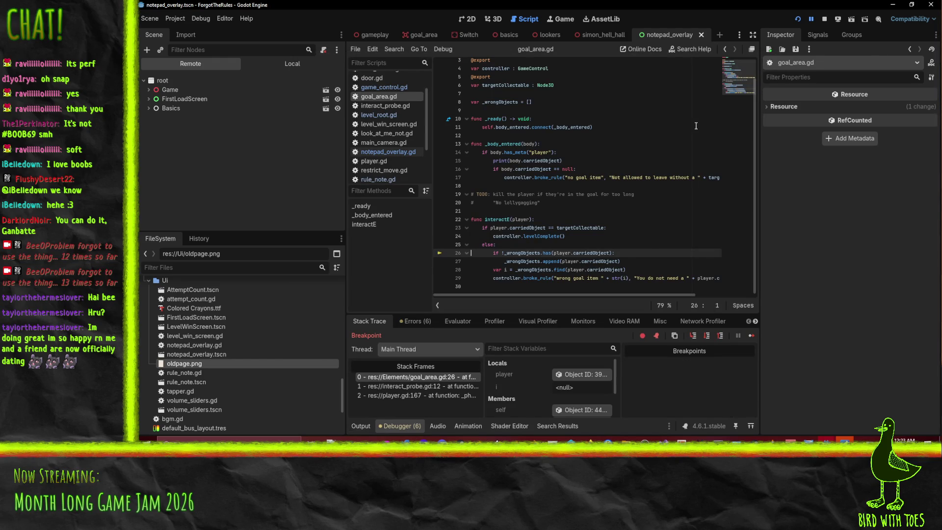
click(811, 18)
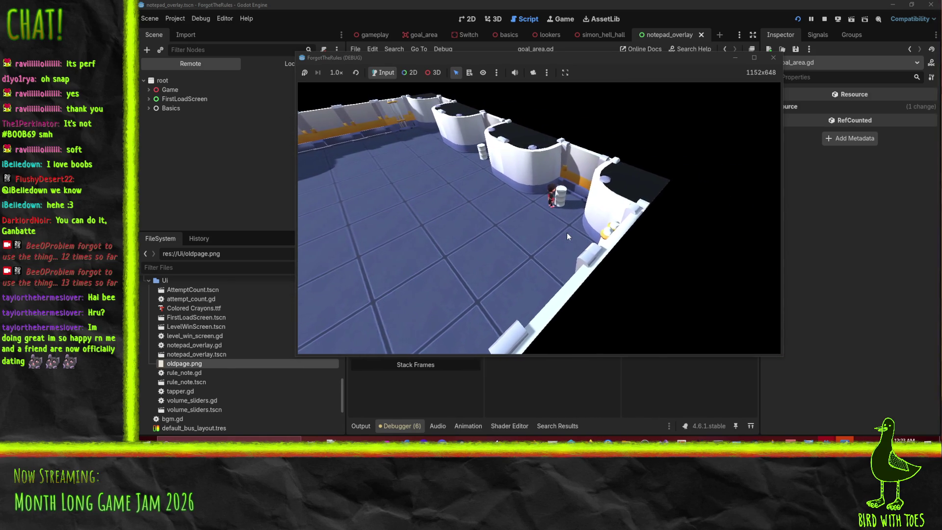
Pick up the barrel, walk left and forward with A and W, then interact at the goal empty-handed.
key(e)
key(a)
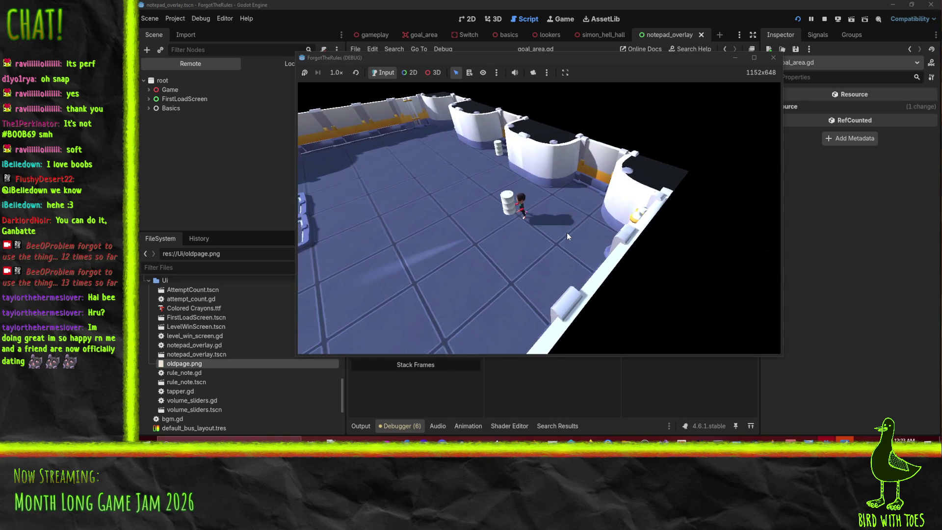
key(a)
key(w)
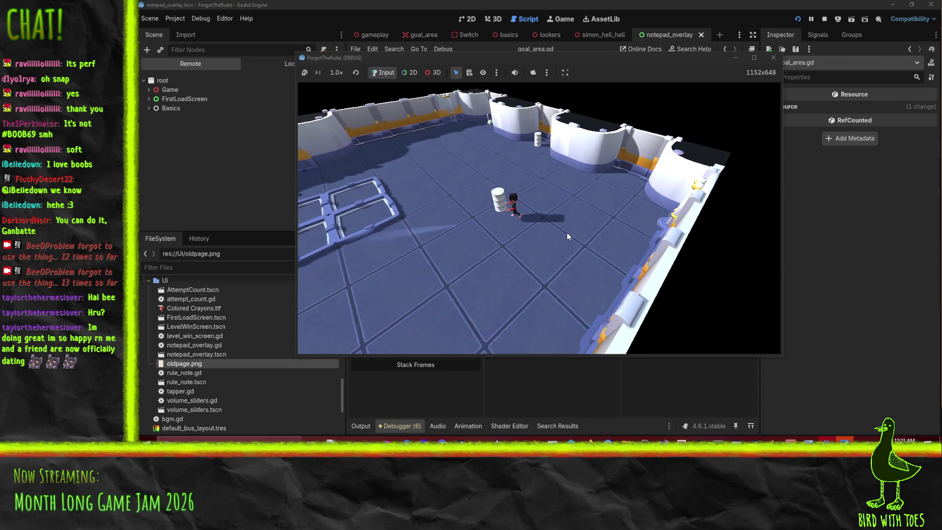
key(a)
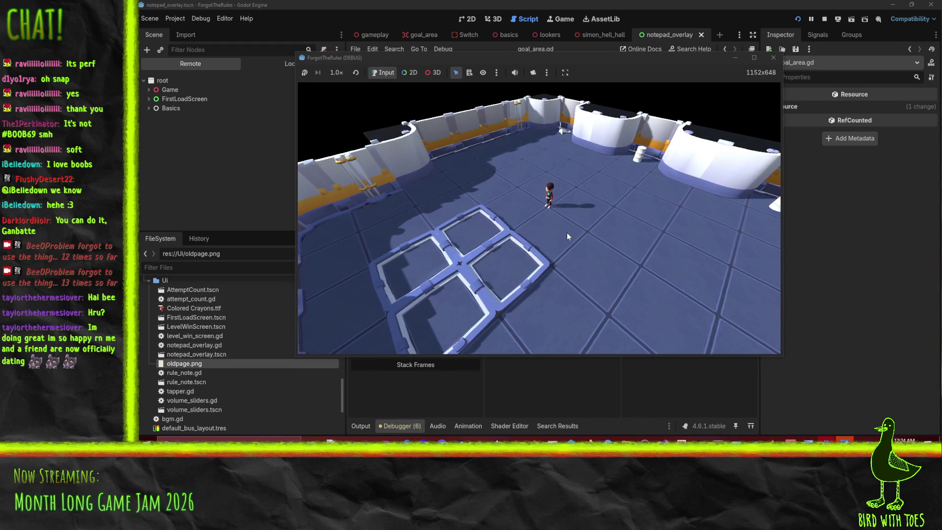
key(w)
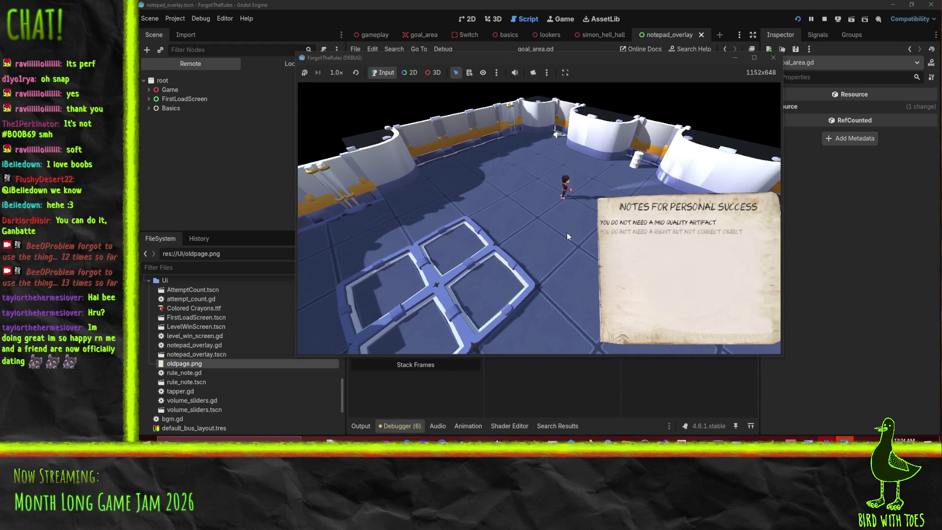
key(e)
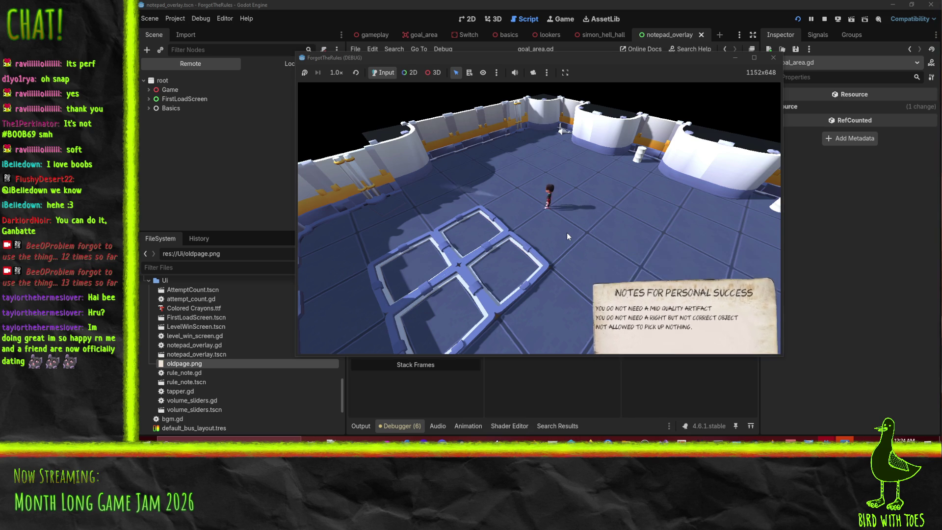
Walk right to the barrel, carry it left onto the goal pad, then stop the game.
key(d)
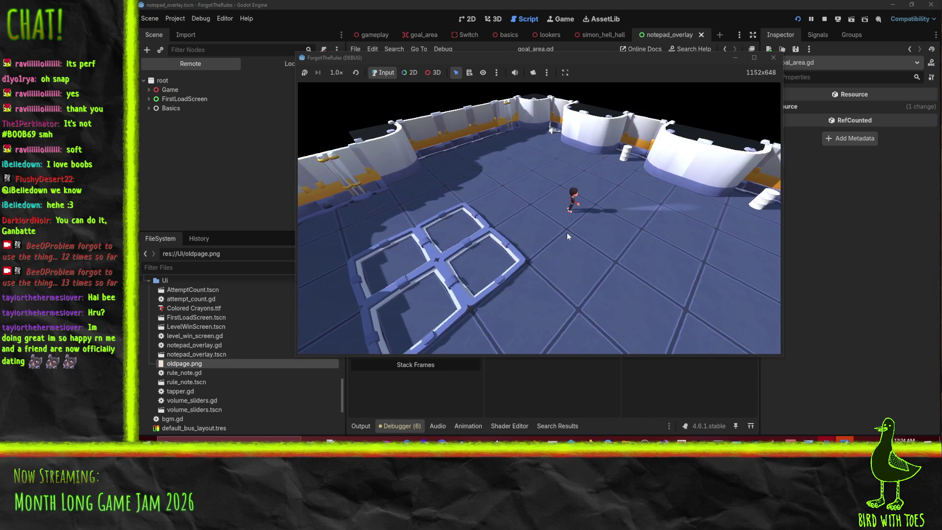
key(d)
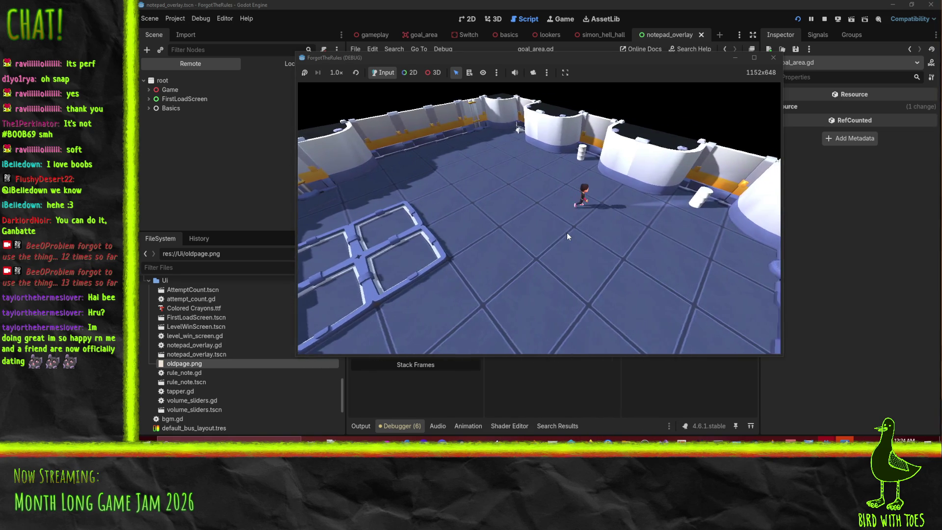
key(d)
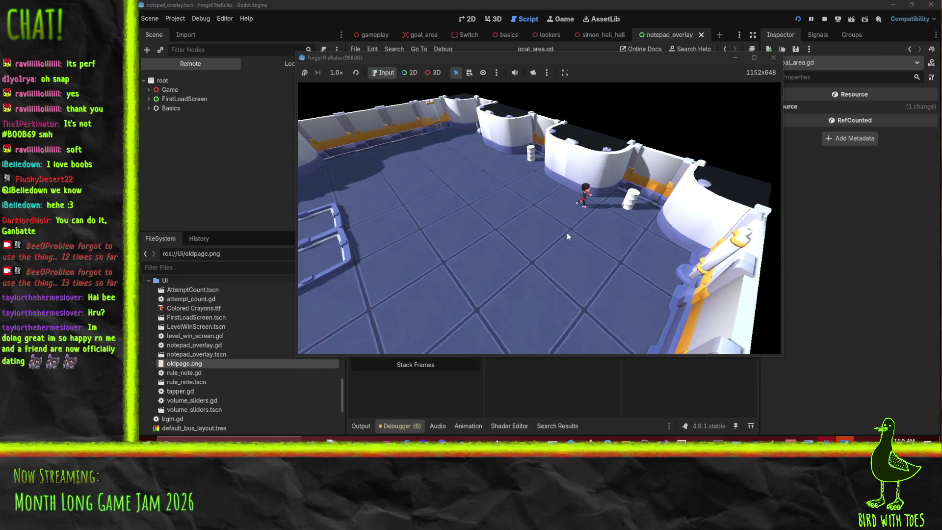
key(d)
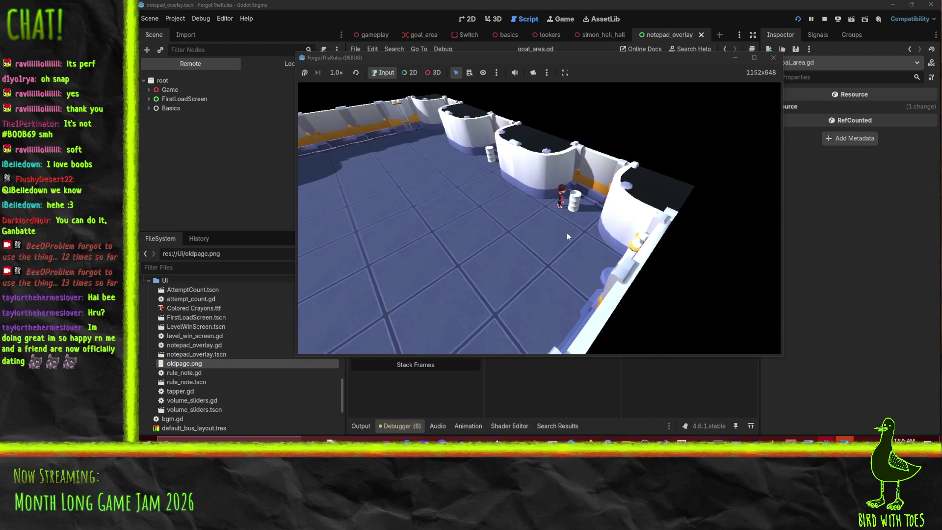
key(e)
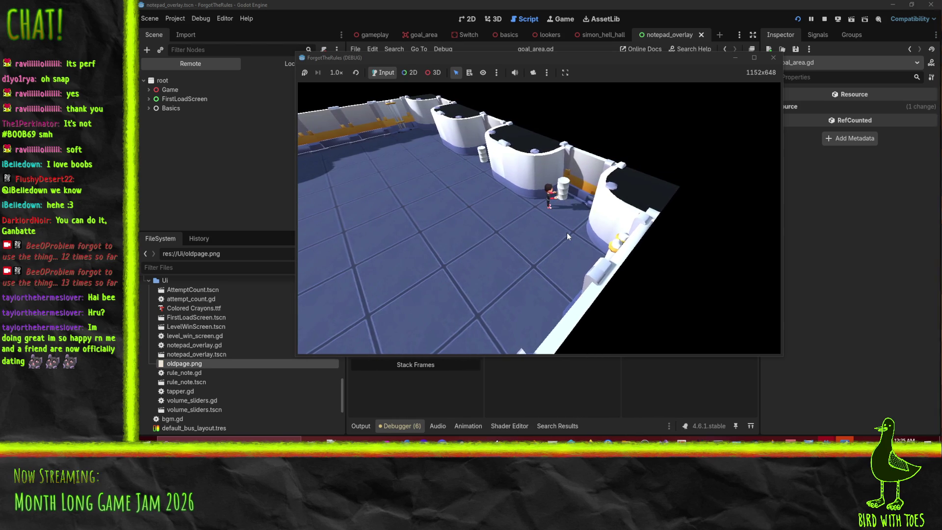
key(a)
key(a)
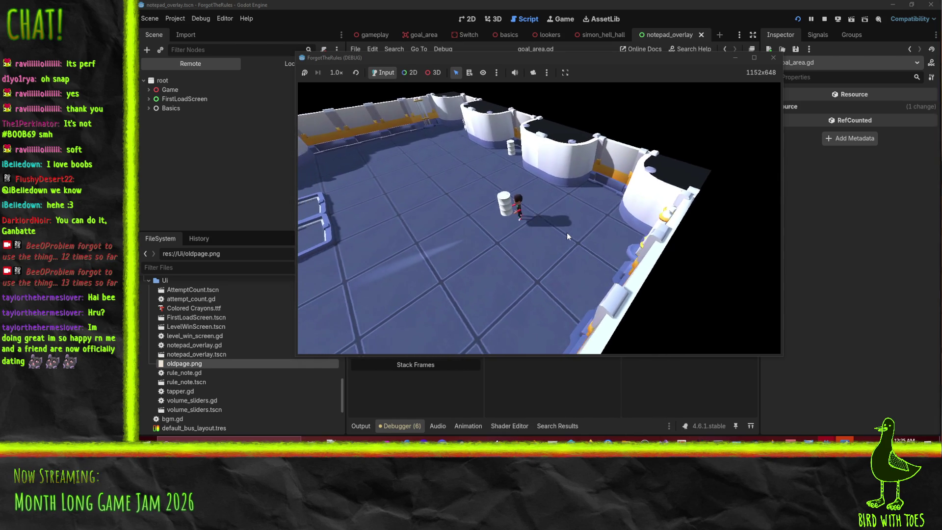
key(a)
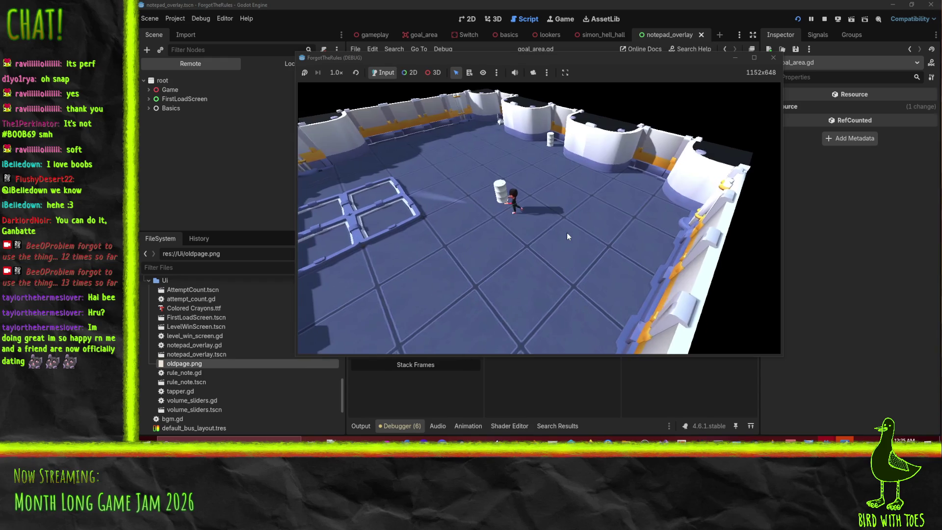
key(a)
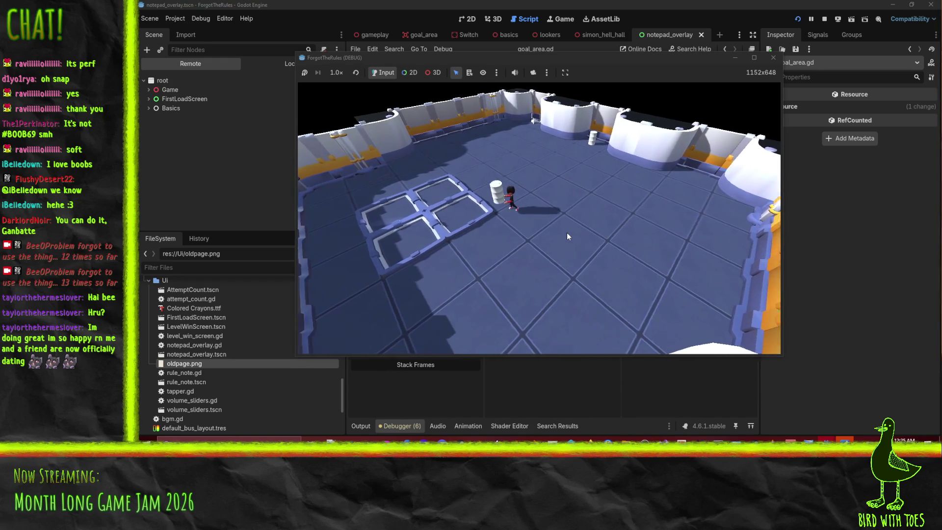
key(a)
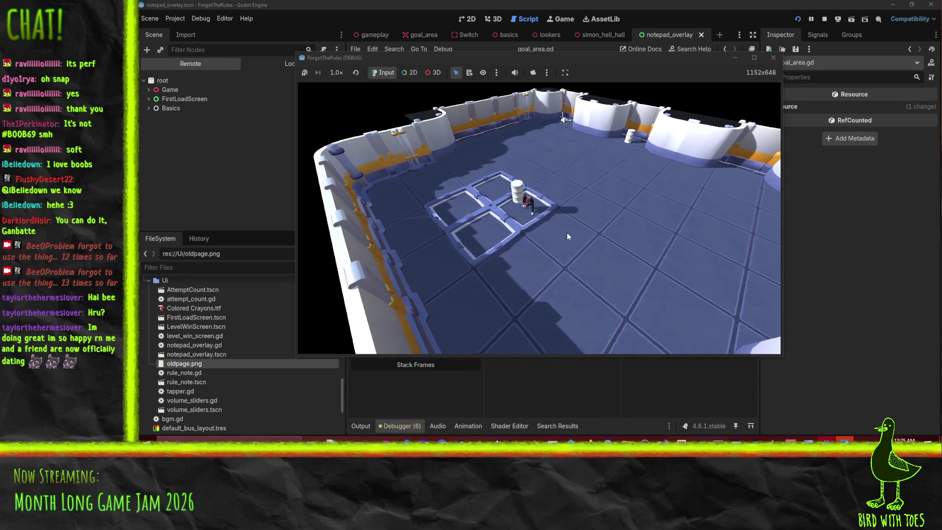
key(a)
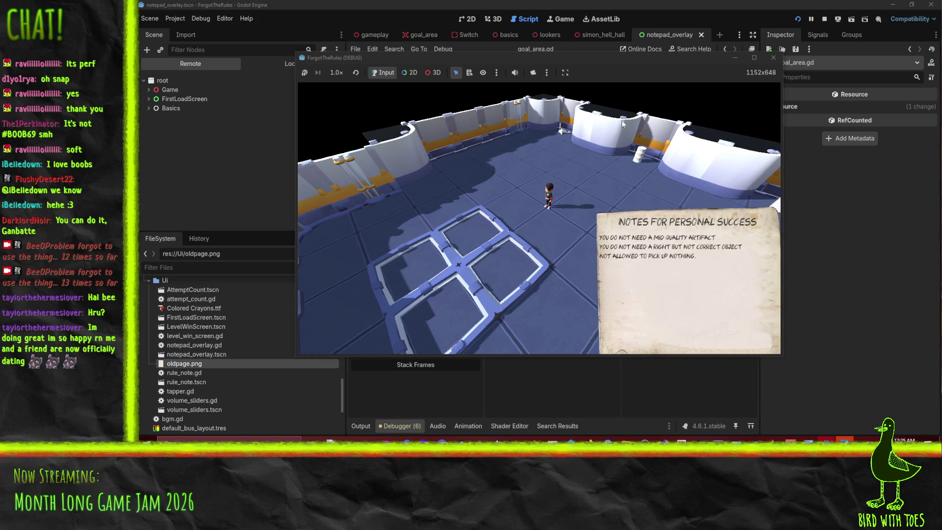
click(773, 58)
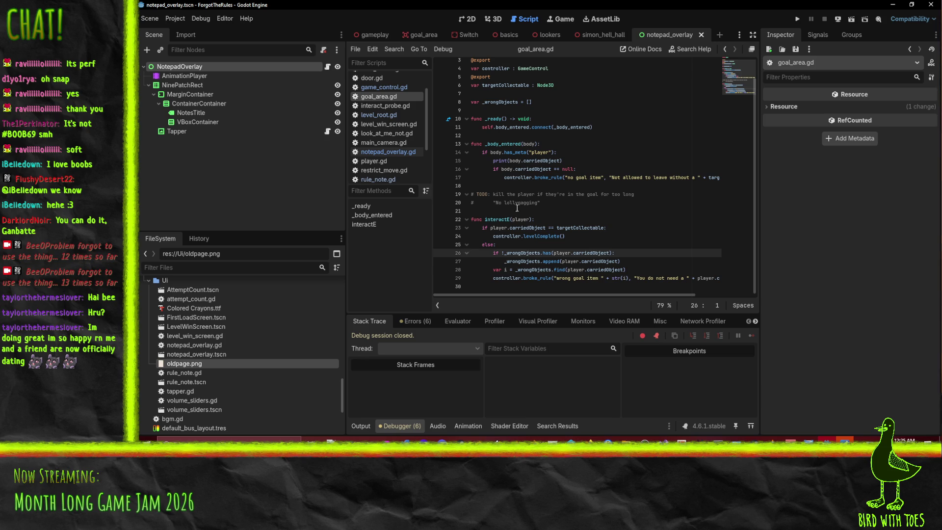
Leave goal_area.gd at line 21 and bring up the gameplay scene with game_control.gd.
click(597, 211)
scroll(669, 226, up, 1)
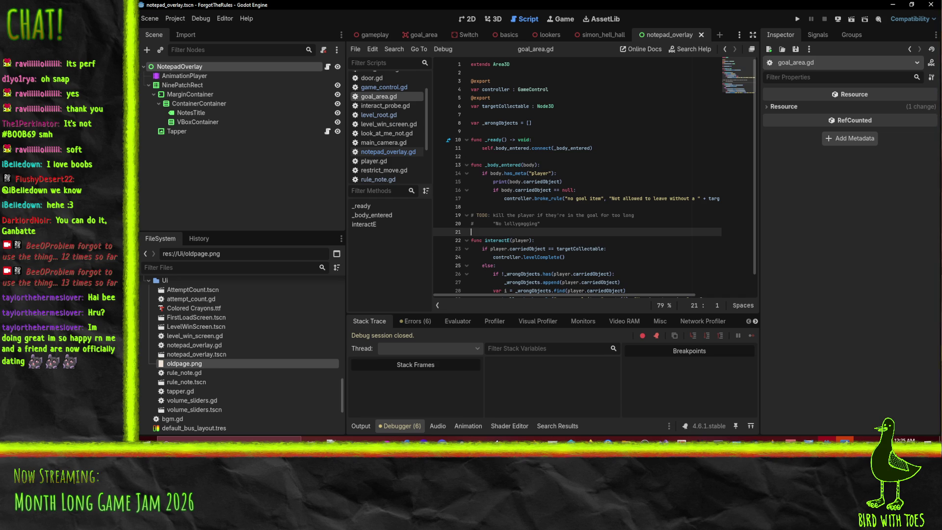
key(alt+Tab)
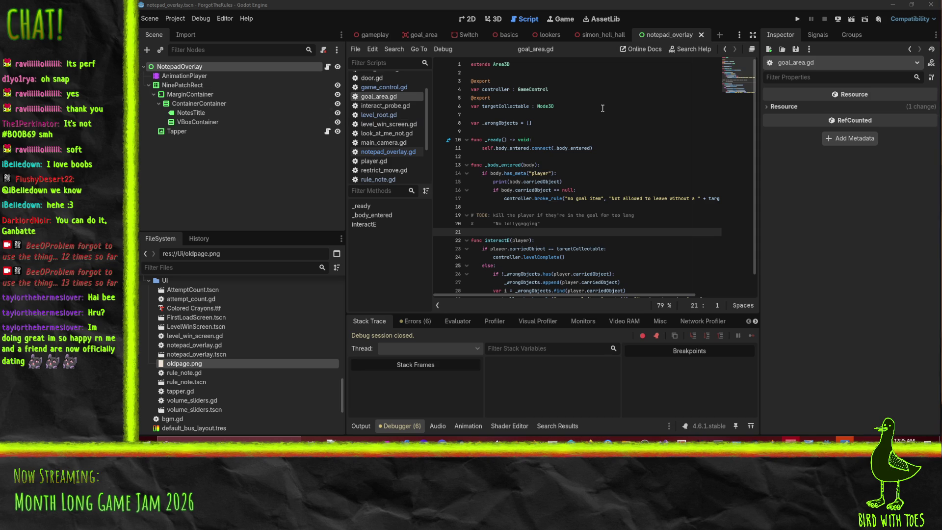
scroll(175, 364, up, 1)
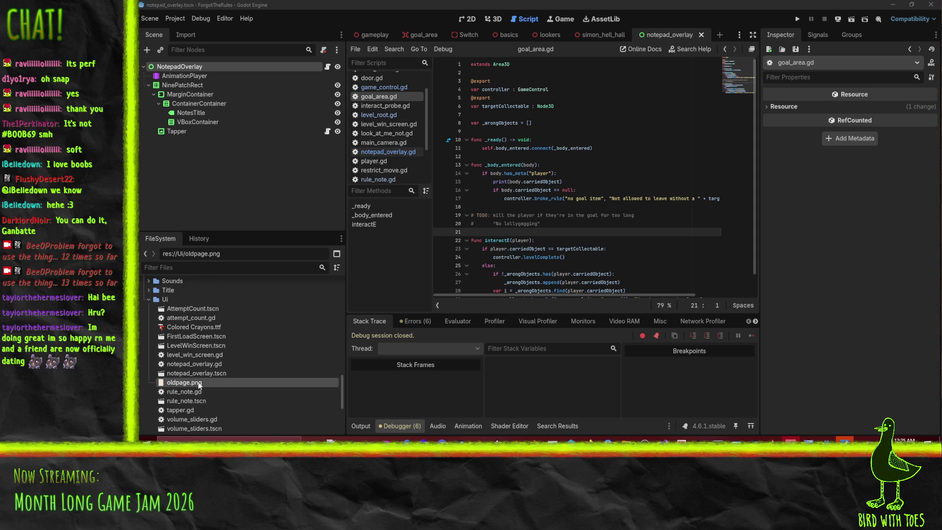
click(363, 36)
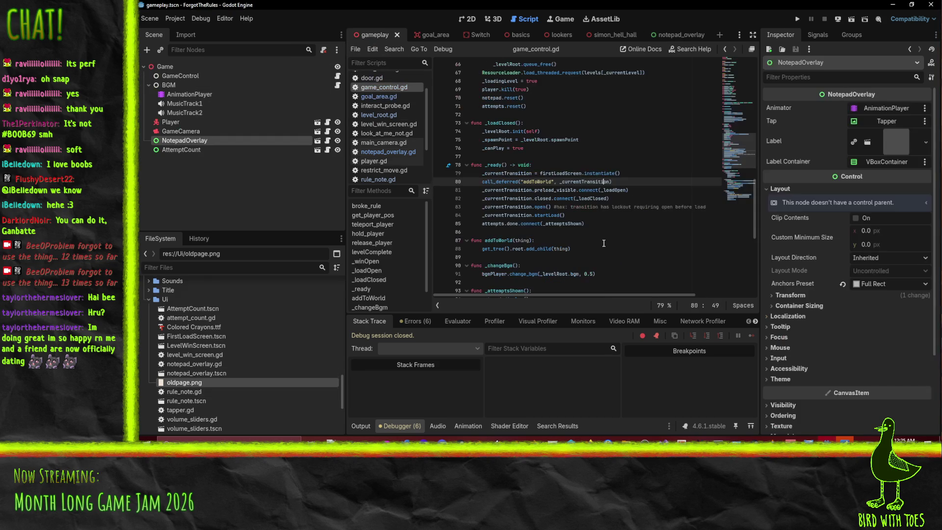
Move input_restrictions to the top of GameControl's Levels, then open Levels/input_restrictions.tscn.
click(172, 76)
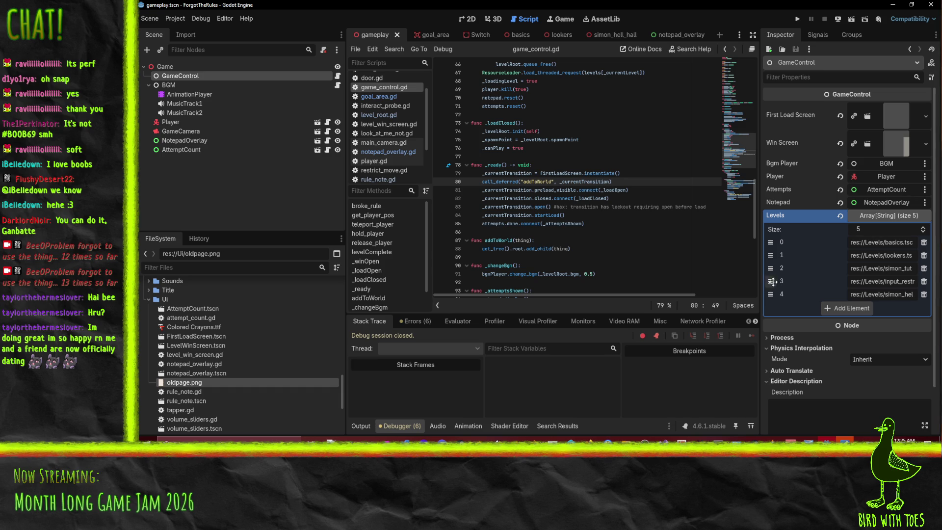
drag(770, 242, 770, 265)
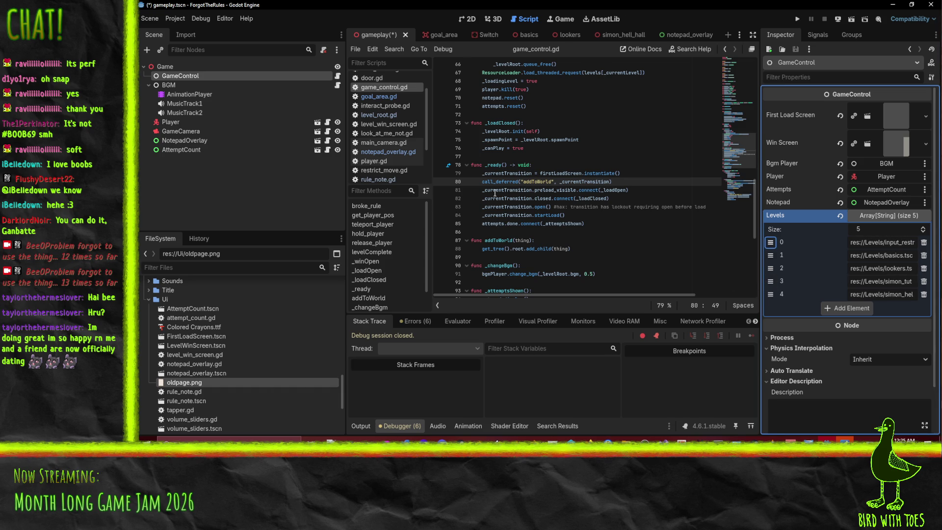
mouse_move(494, 192)
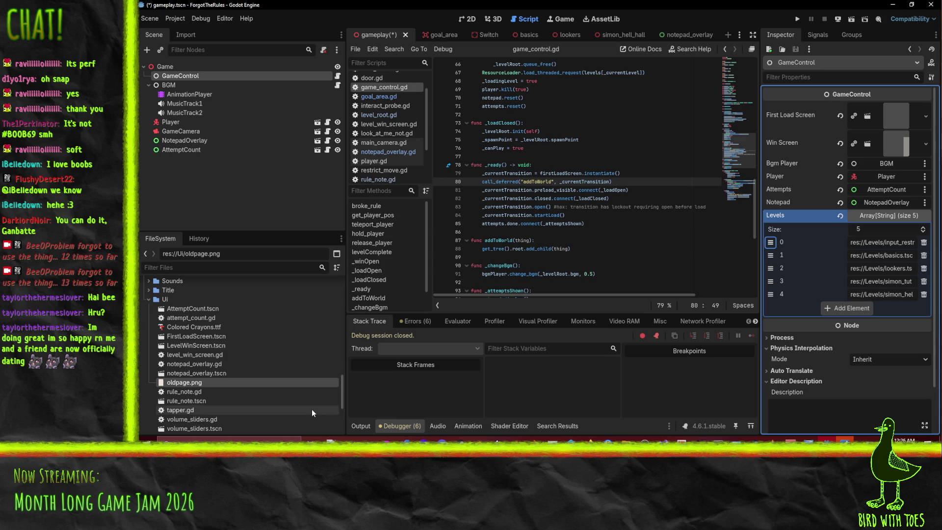
click(149, 303)
scroll(146, 303, up, 5)
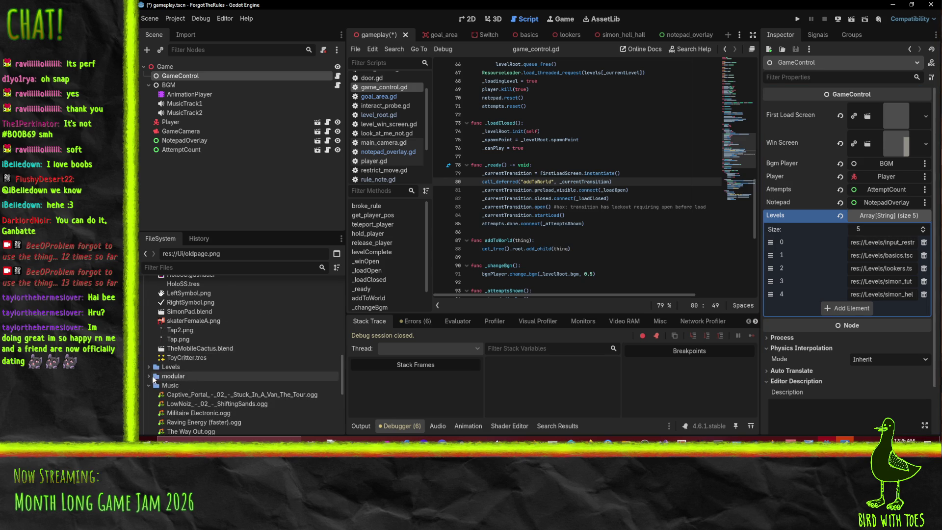
double_click(172, 367)
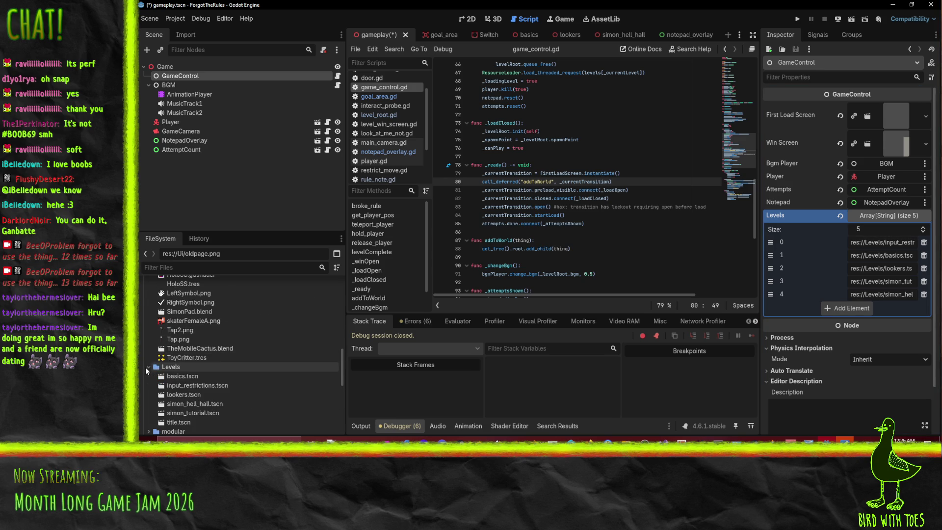
double_click(196, 385)
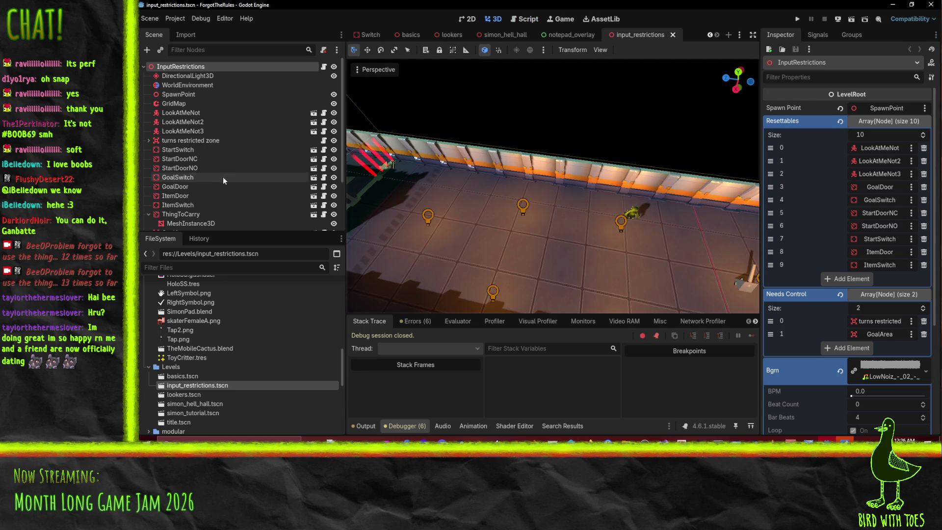
Add ThingToCarry as the 11th Resettables entry, save input_restrictions, and run the game.
scroll(572, 240, down, 5)
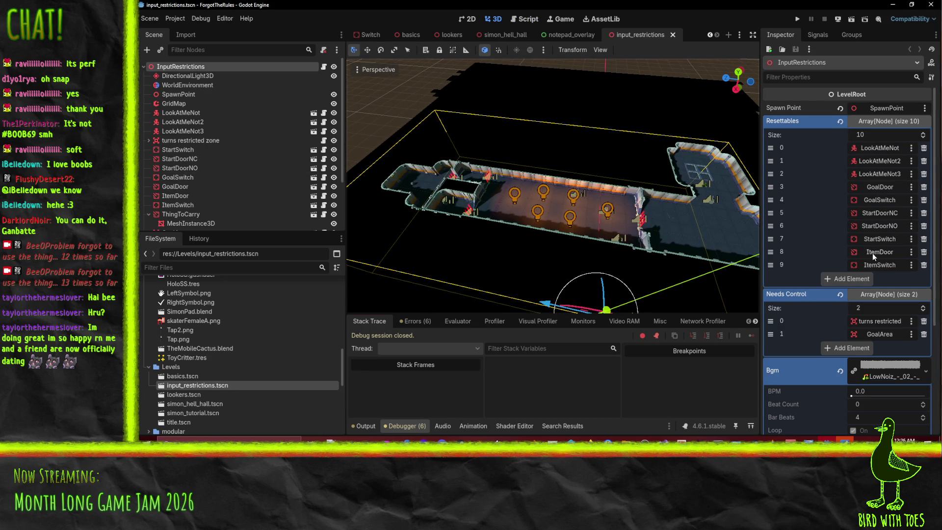
click(868, 278)
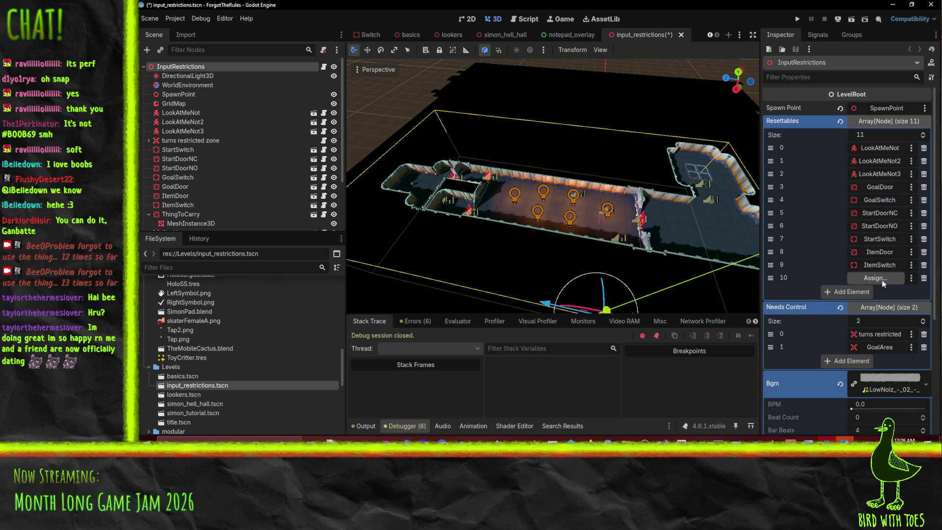
scroll(201, 218, down, 1)
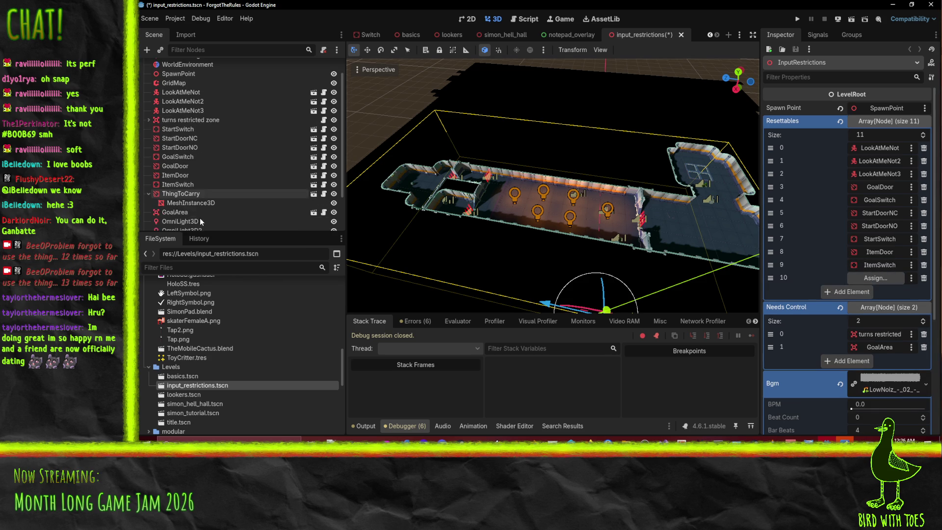
mouse_move(180, 193)
mouse_down()
mouse_move(508, 236)
mouse_move(772, 240)
mouse_move(868, 279)
mouse_up()
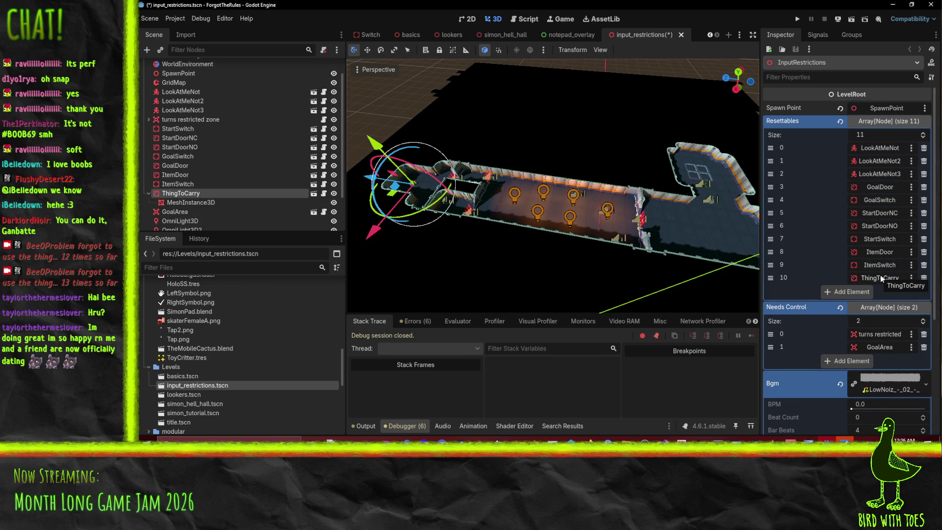
key(ctrl+s)
click(797, 18)
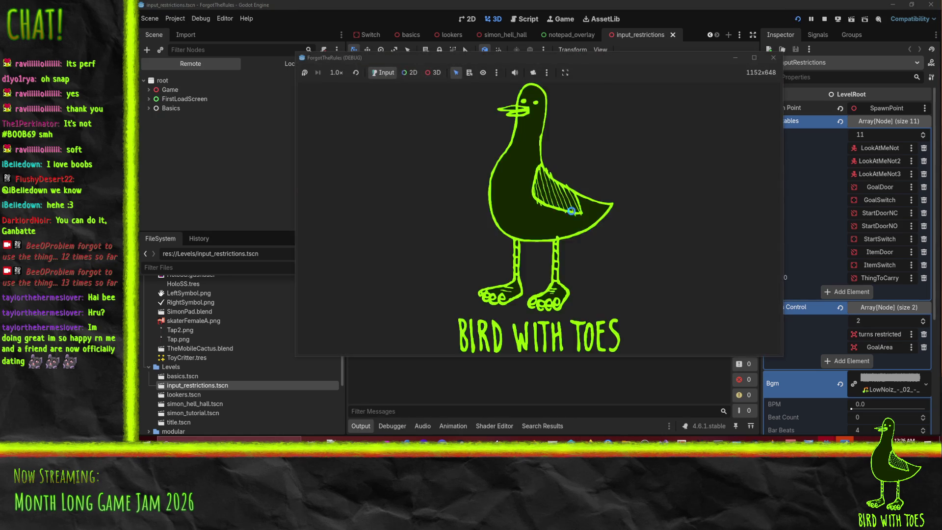
key(e)
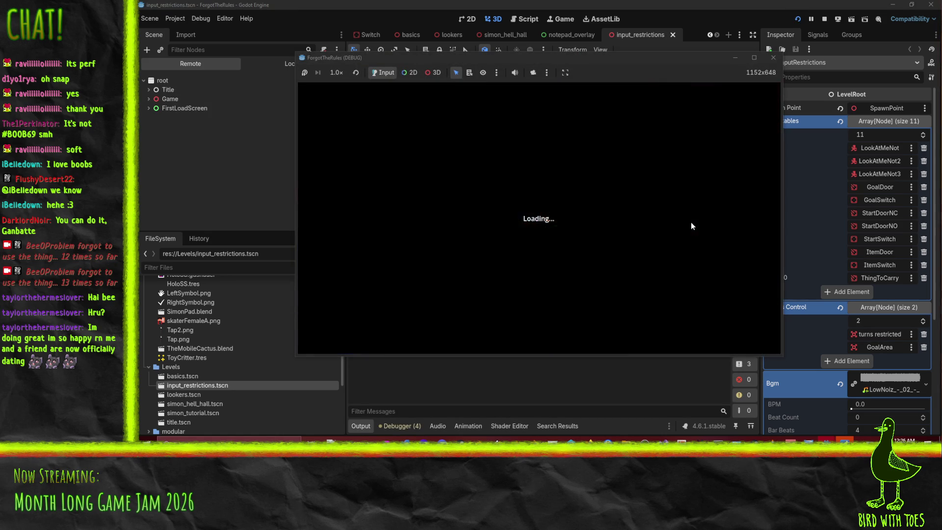
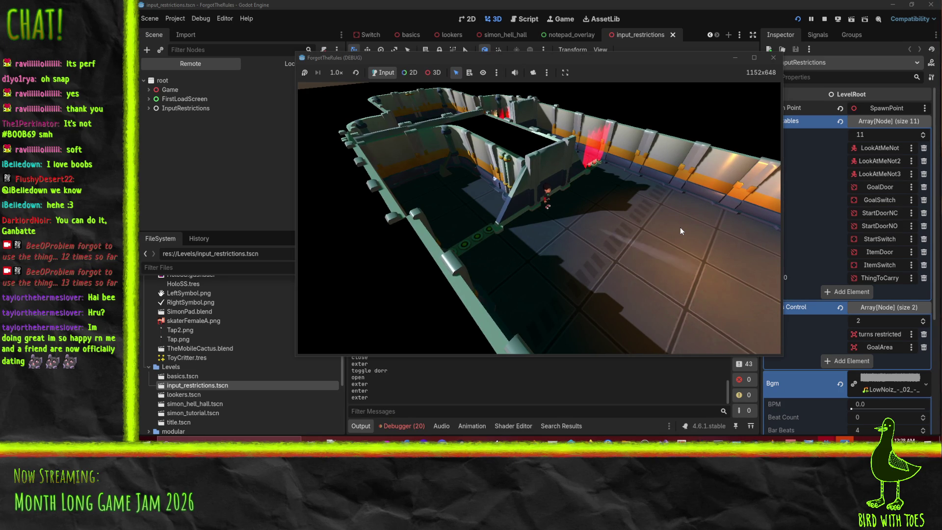
Walk the character across the starting room, past the green creature and wooden sign, onto the button pads.
key(s)
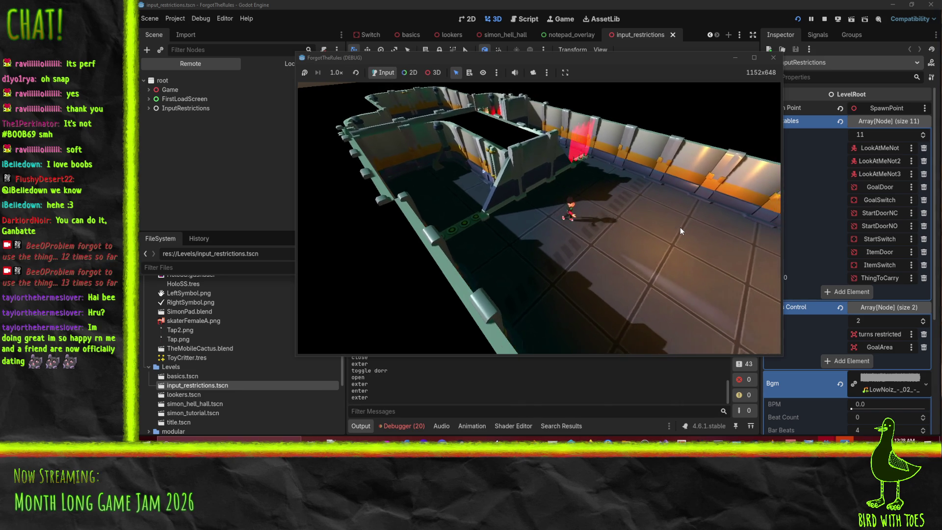
key(s)
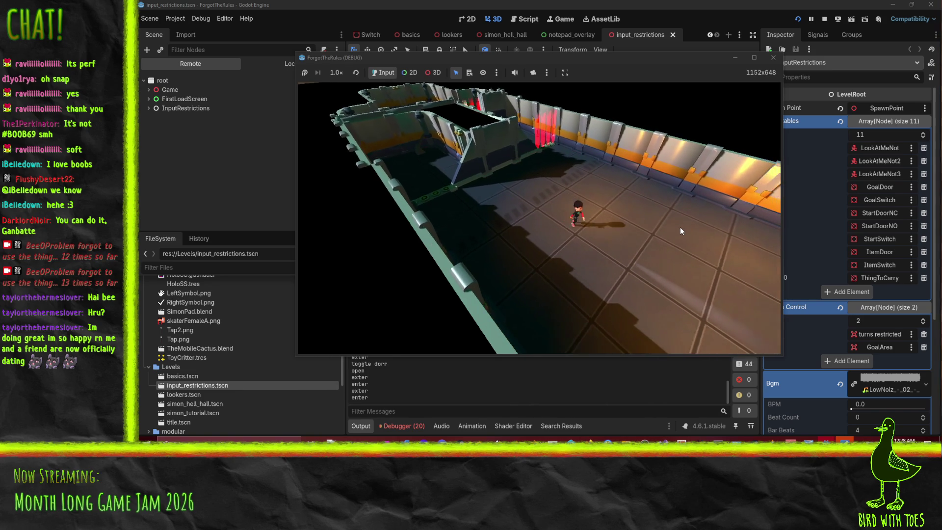
key(s)
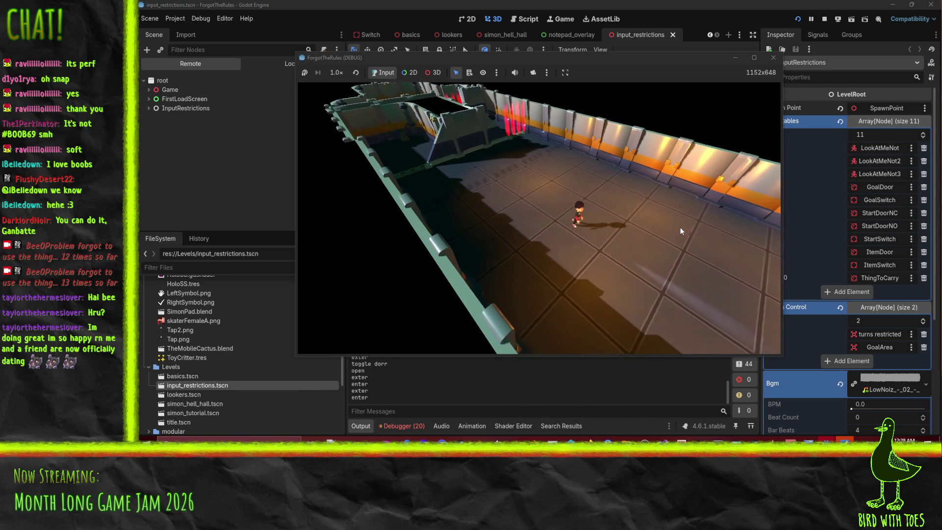
key(s)
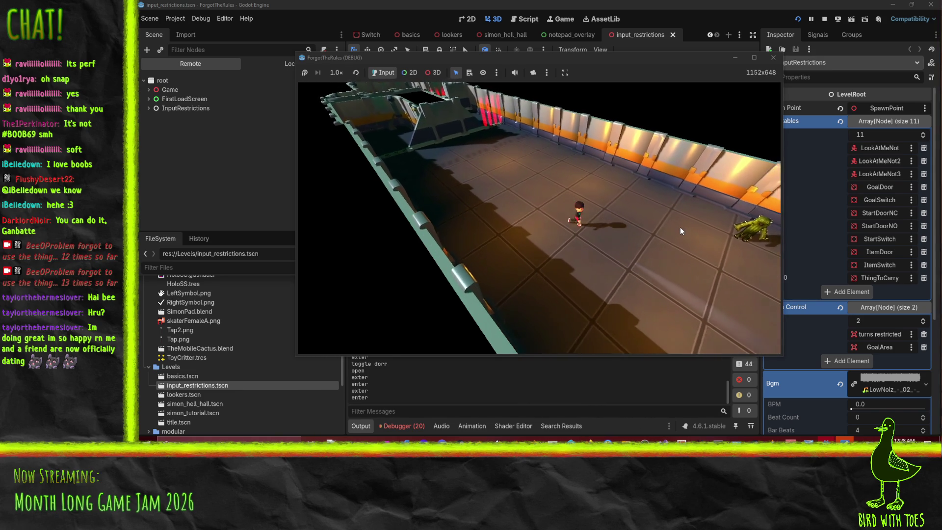
key(s)
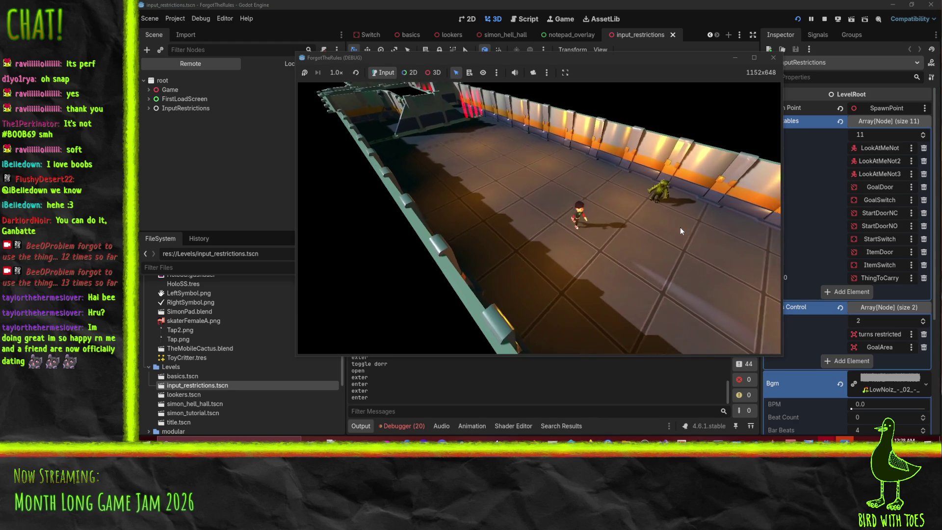
key(s)
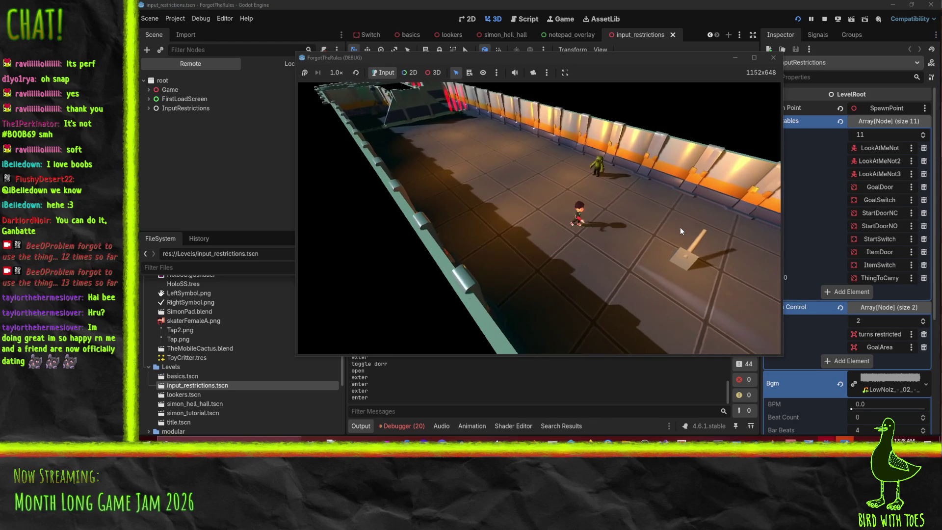
key(s)
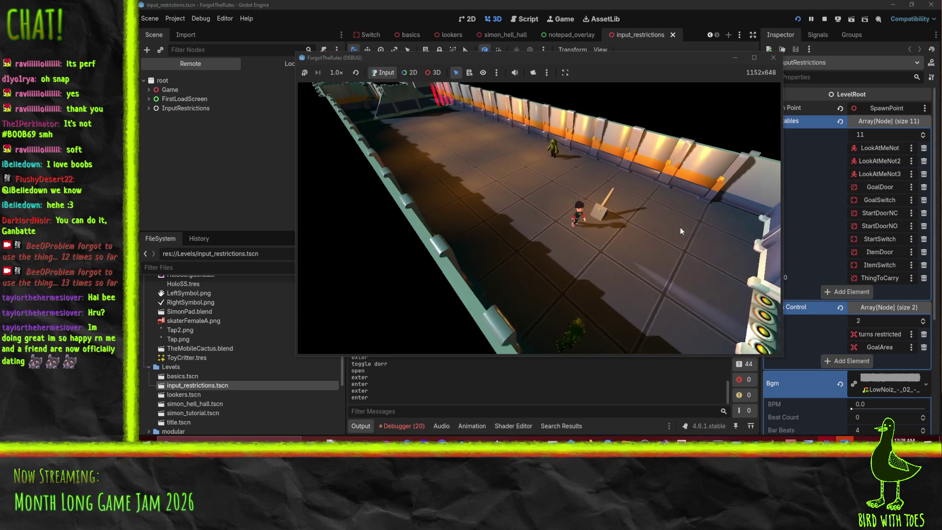
key(s)
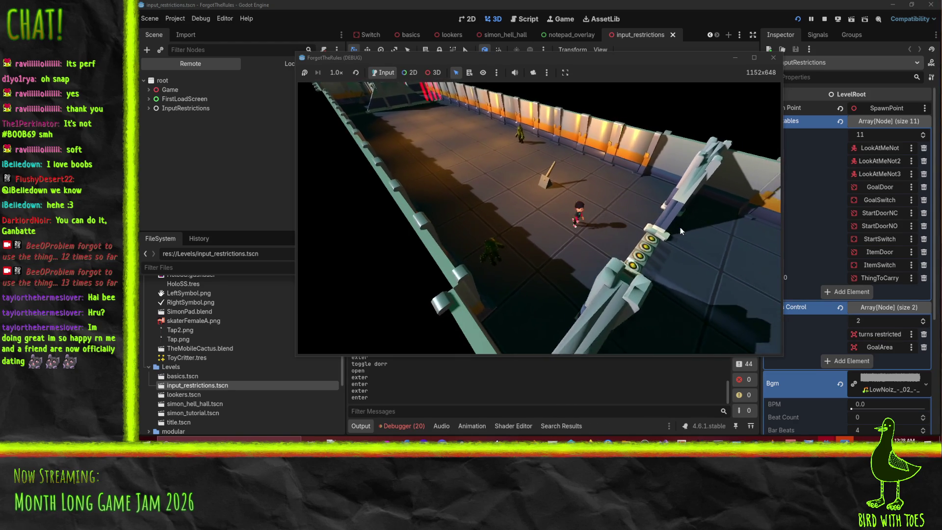
key(s)
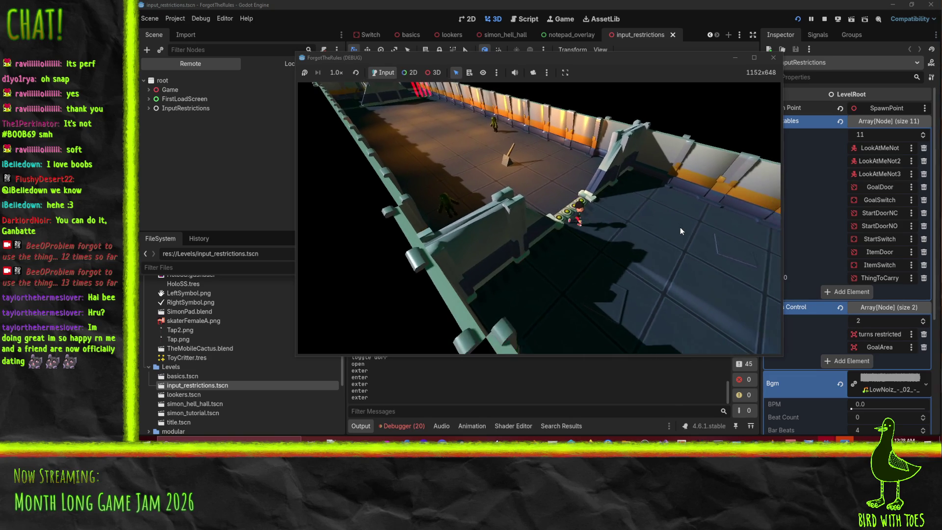
Walk into the next room toward the lamp post and around it, triggering the door to open.
key(s)
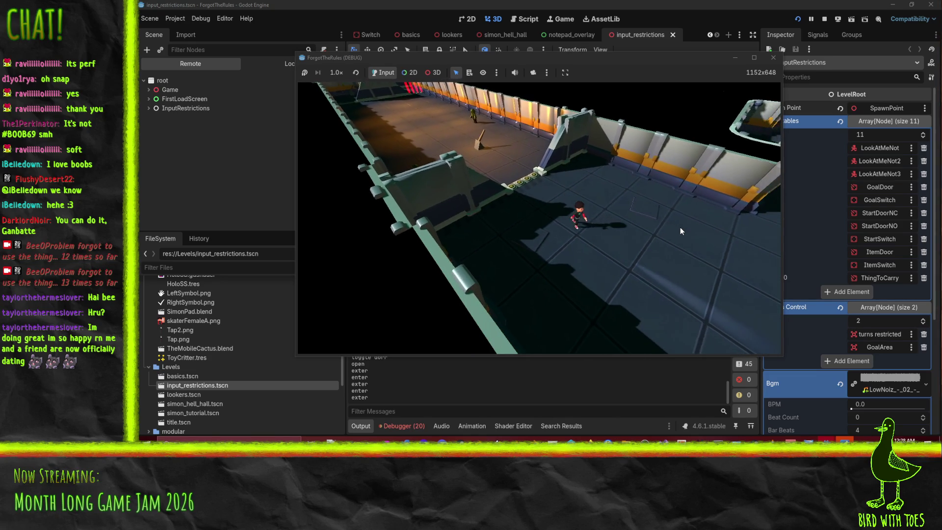
key(s)
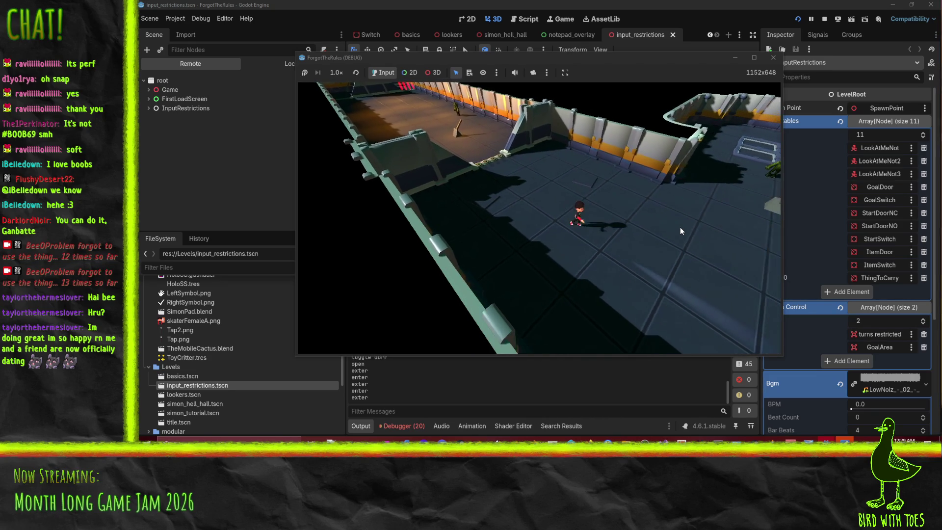
key(s)
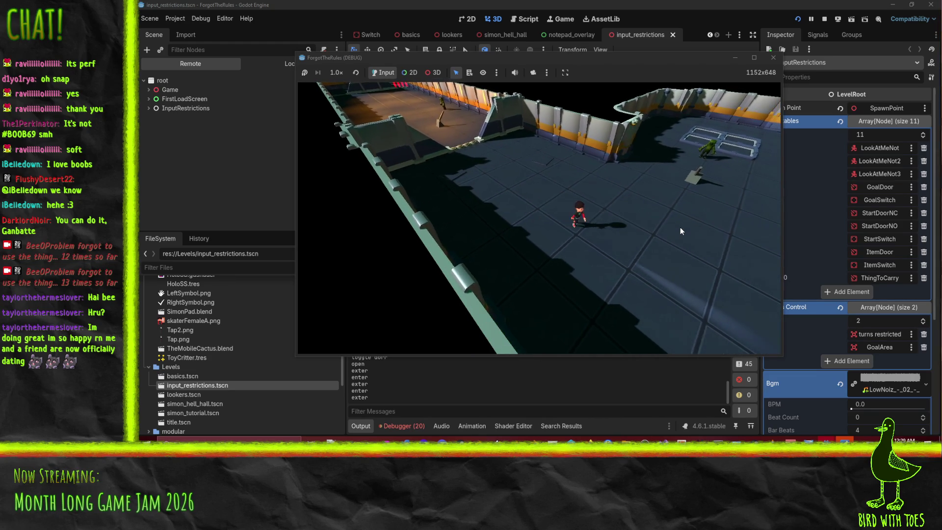
key(s)
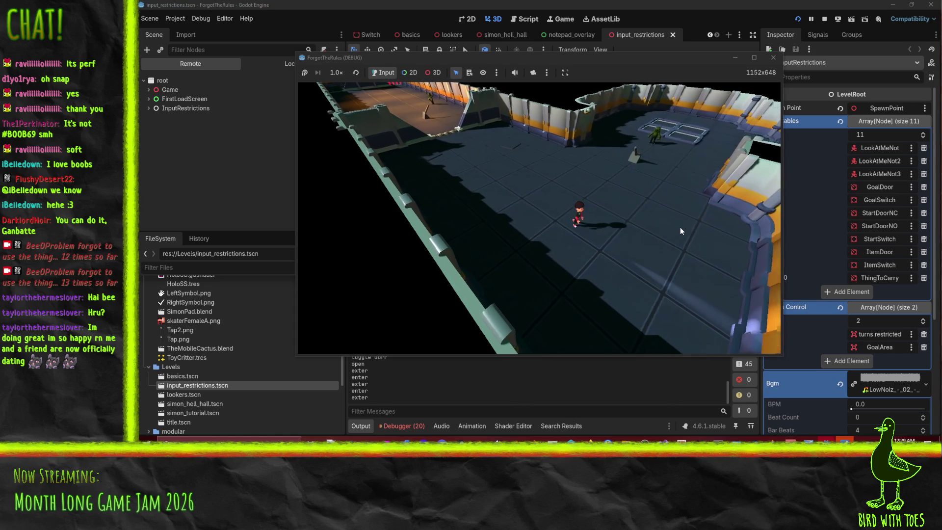
key(s)
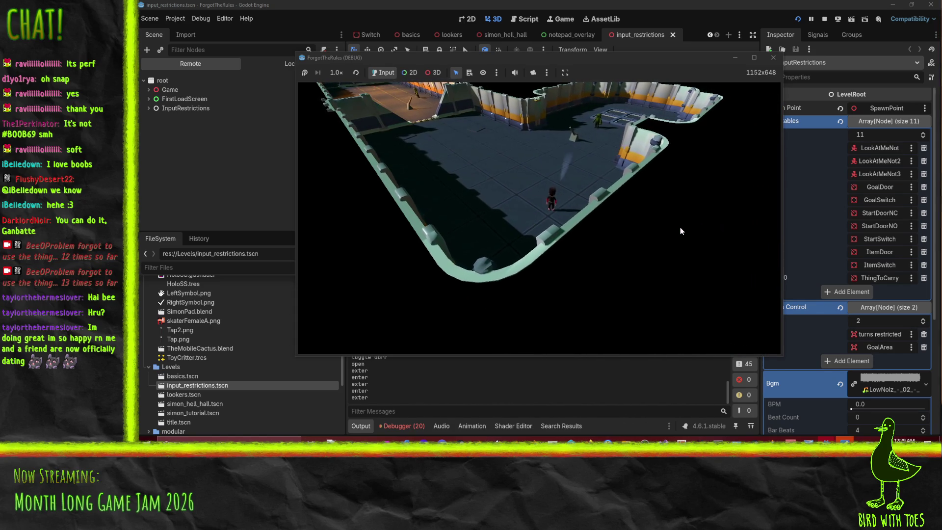
key(w)
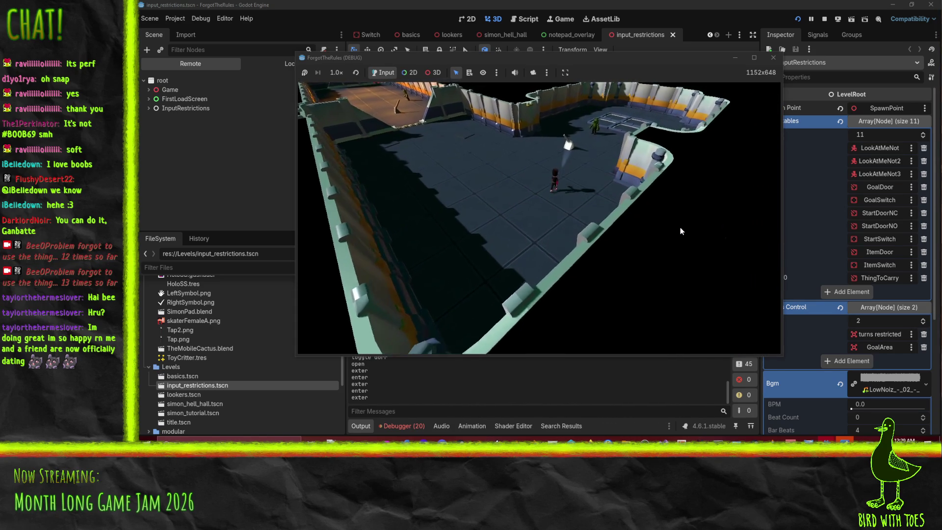
key(w)
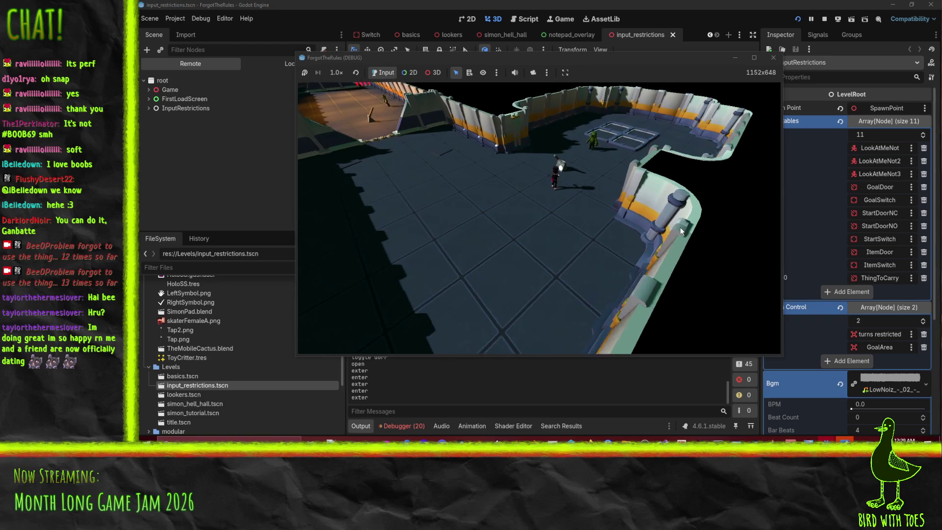
key(s)
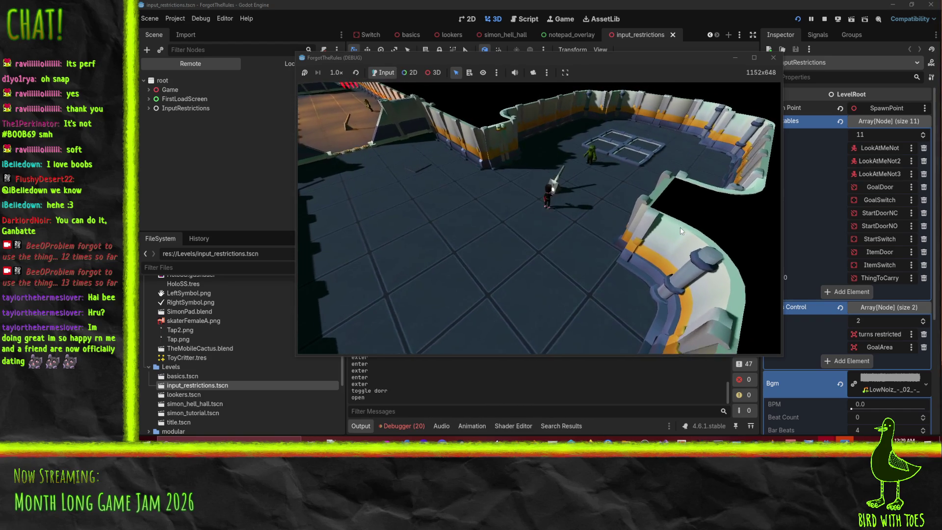
key(s)
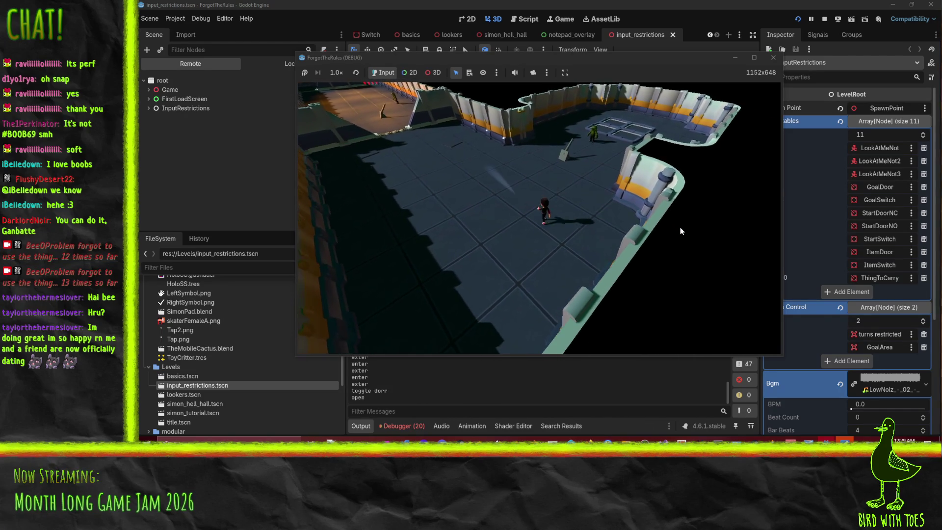
key(a)
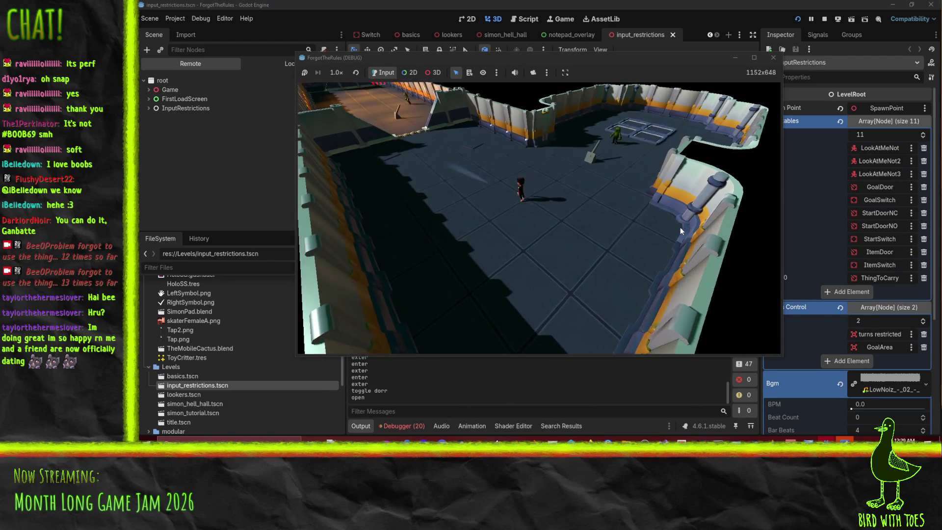
key(a)
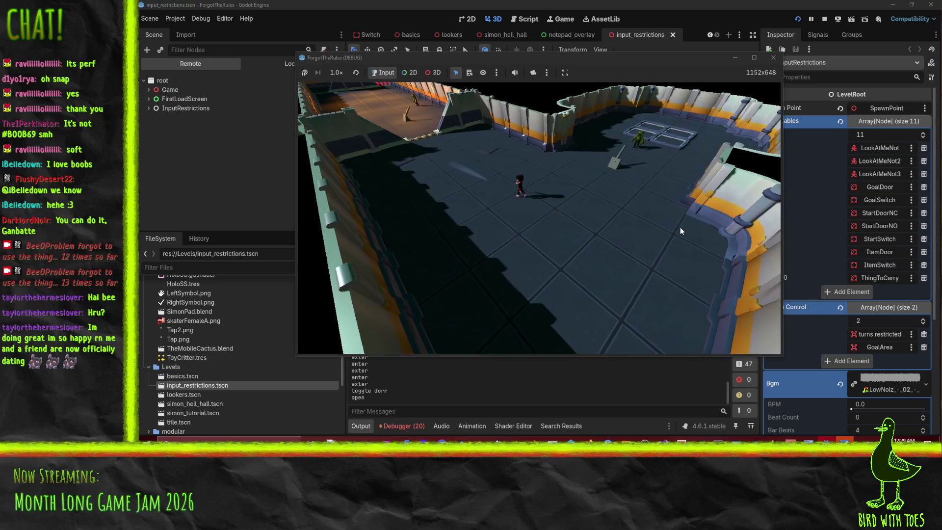
key(a)
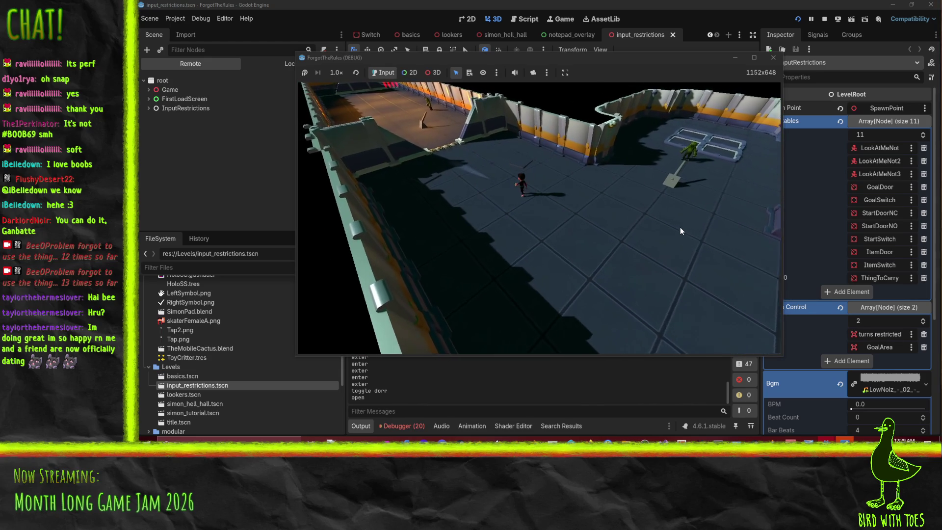
key(a)
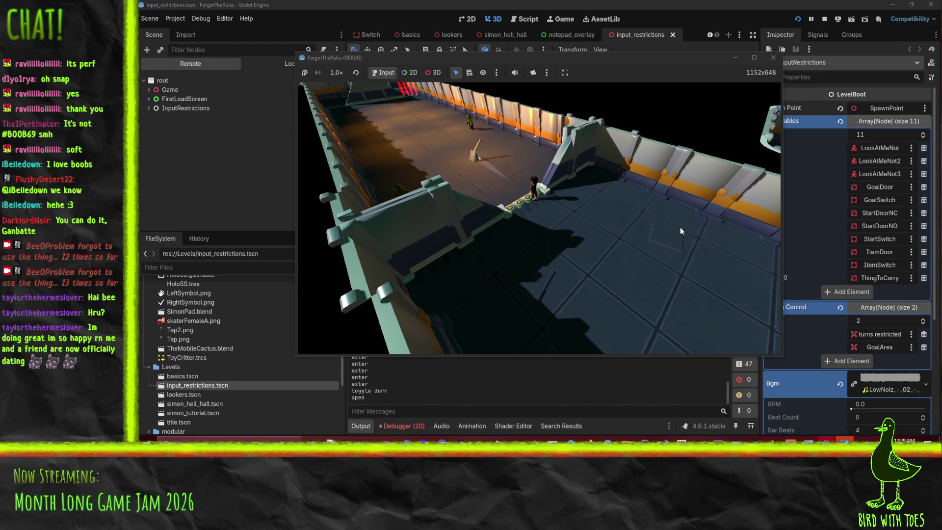
Step on and off the doorway pad strip to toggle the door, crossing into the next room.
key(a)
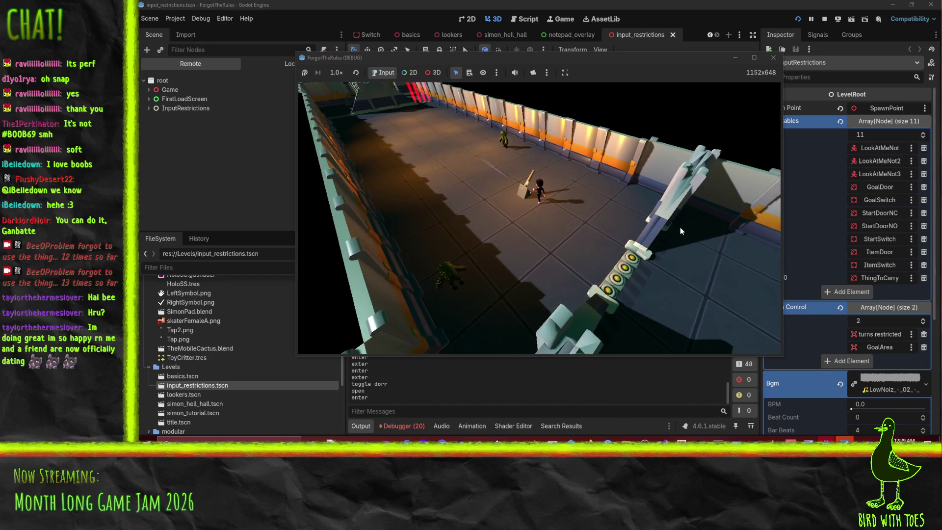
key(d)
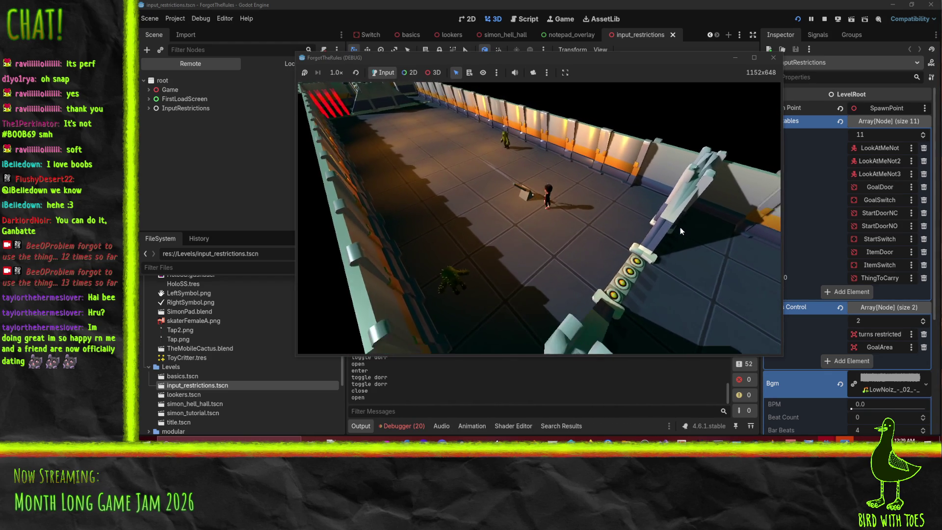
key(d)
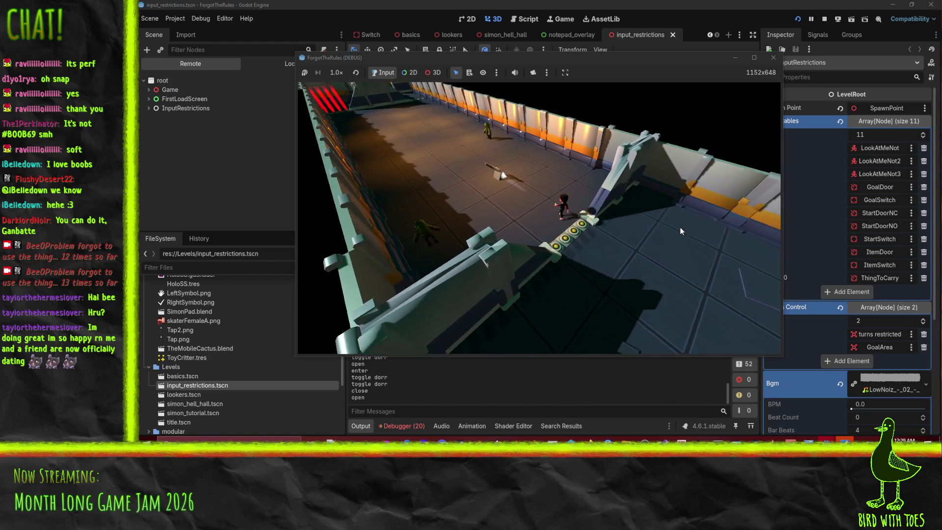
key(d)
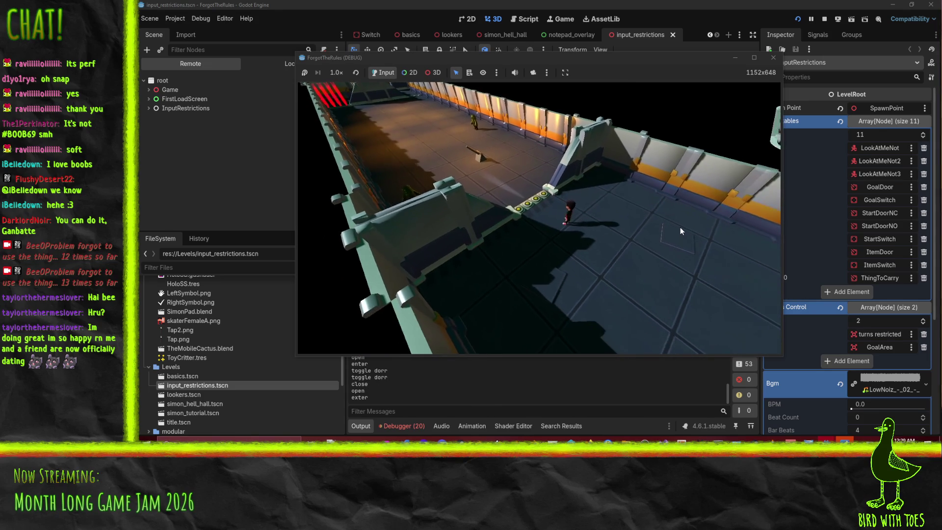
key(d)
key(a)
key(d)
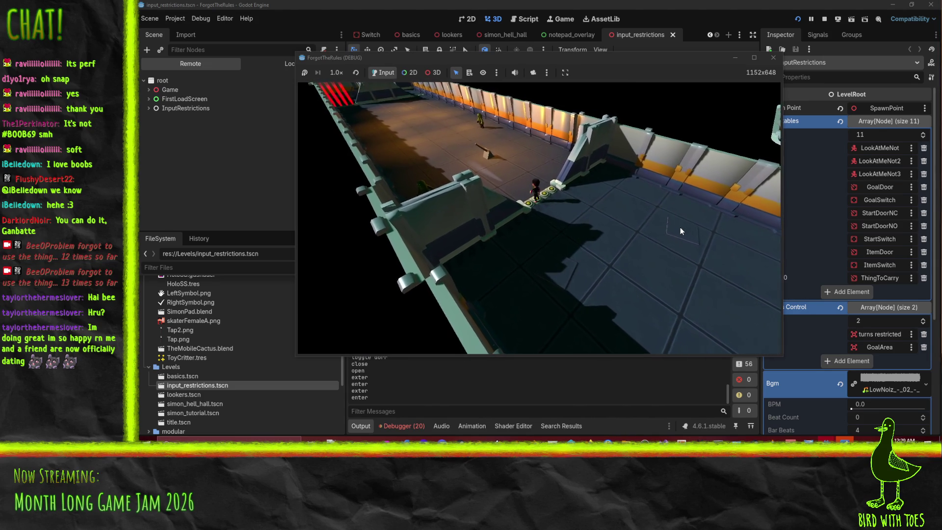
key(a)
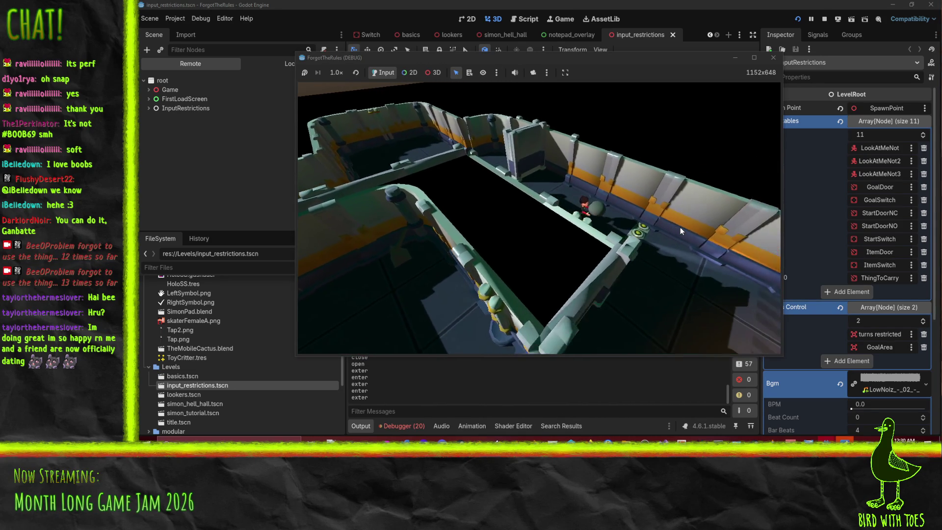
Push the ball along the corridor wall until the Shy Cactguy rule appears, then stop the playtest.
key(d)
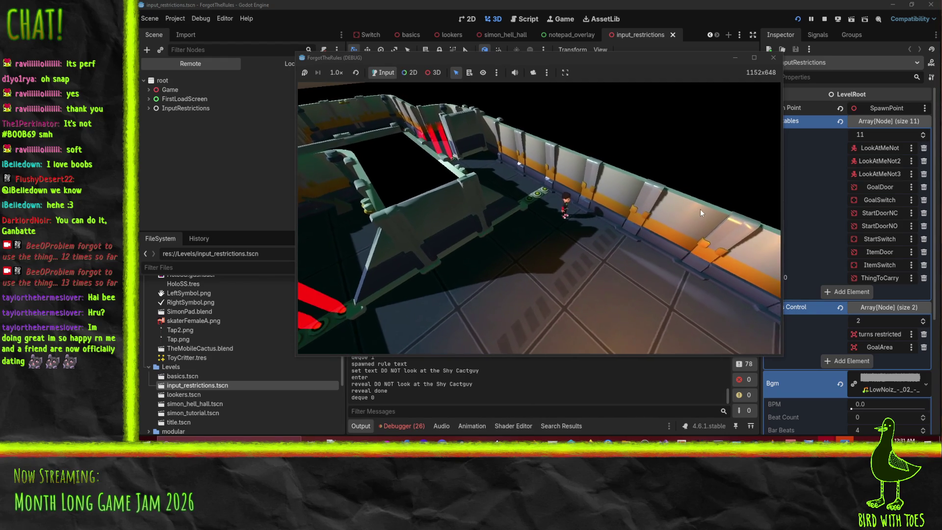
click(772, 65)
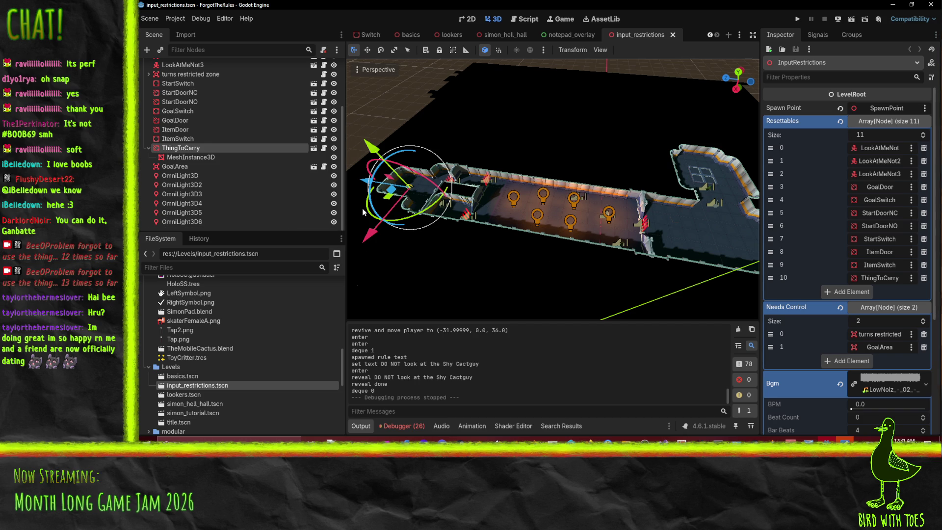
Select the LookAtMeNot2 cactus enemy in the level and open its own scene for editing.
mouse_move(659, 190)
mouse_down()
mouse_move(596, 181)
mouse_move(632, 180)
mouse_up()
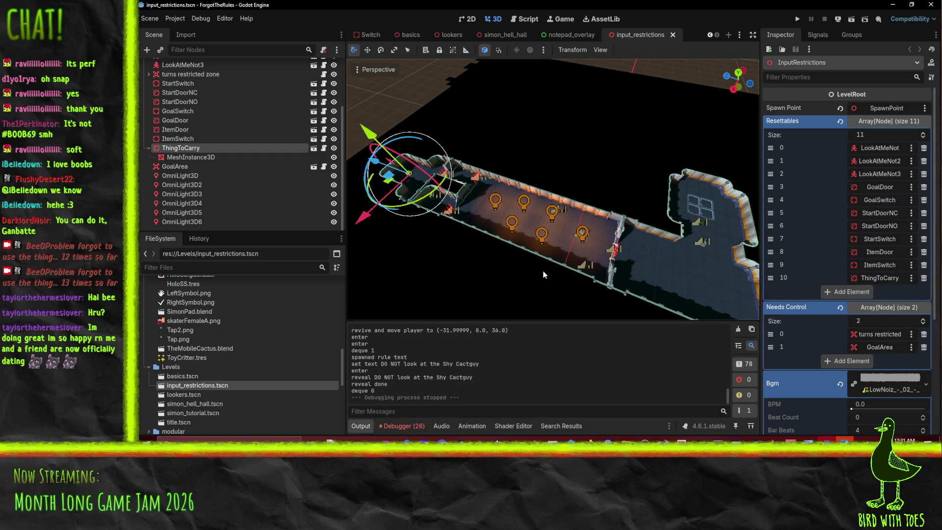
scroll(606, 234, up, 5)
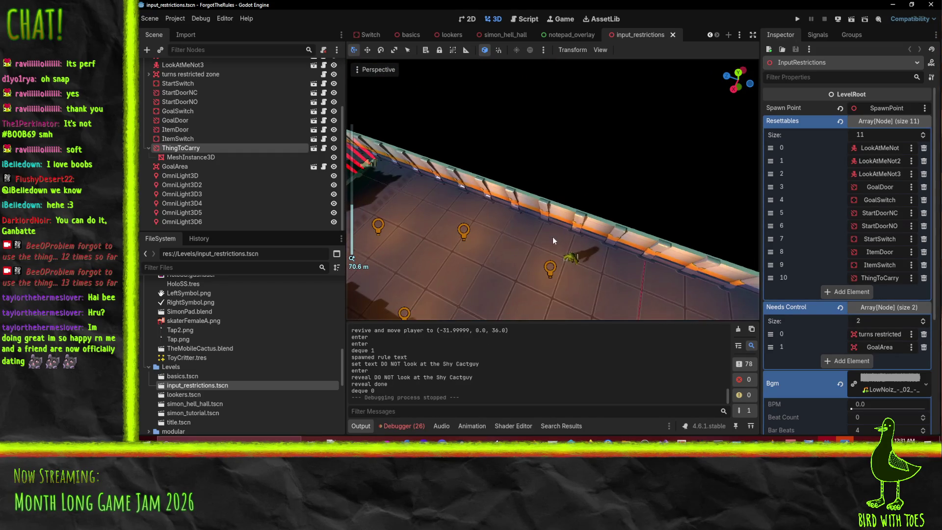
click(572, 260)
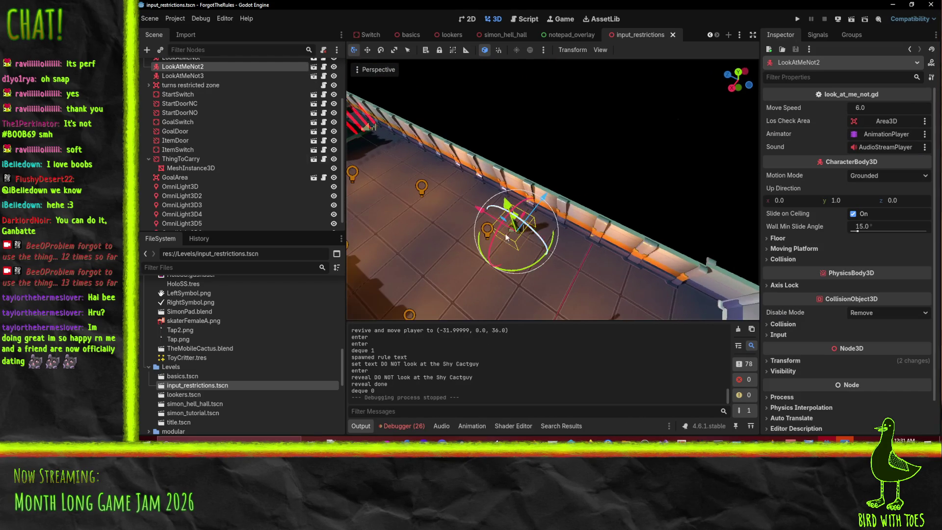
click(313, 67)
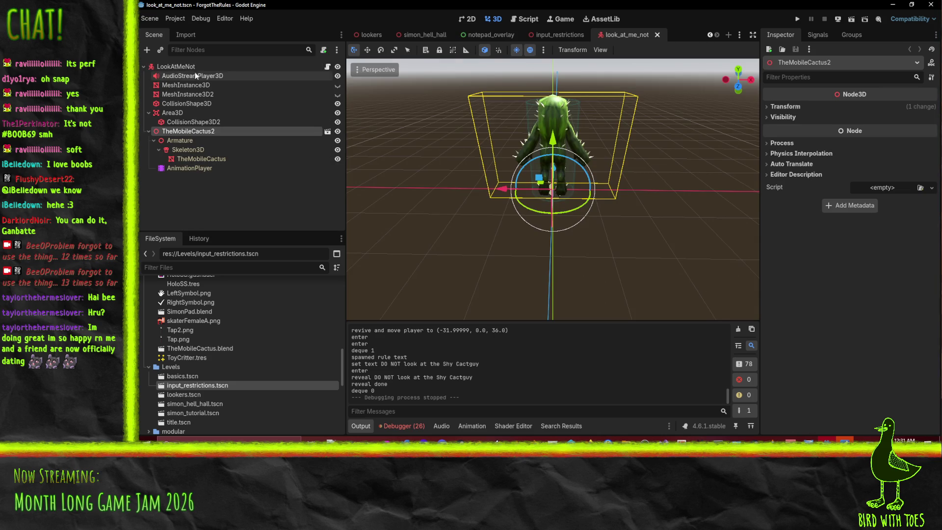
Inspect the cactus scene's Area3D detection zone and root LookAtMeNot node, orbiting around the model.
click(179, 114)
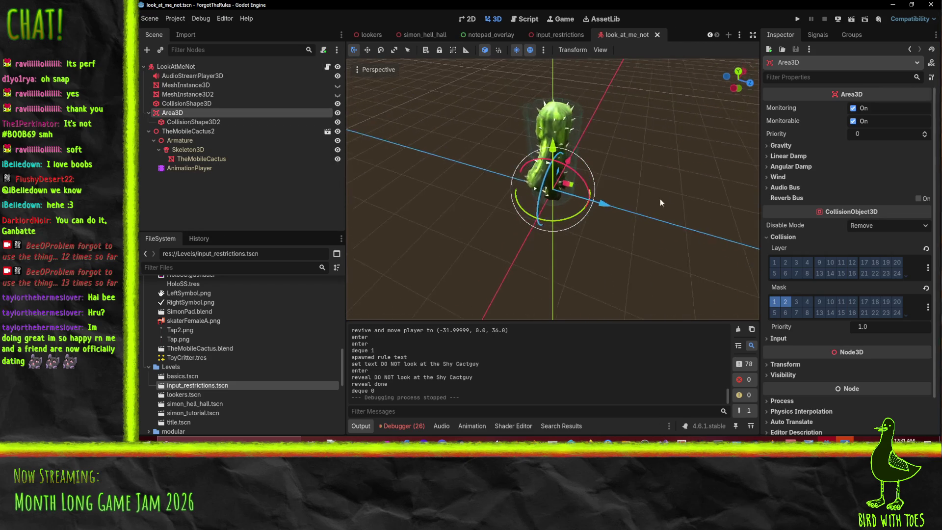
drag(691, 206, 659, 213)
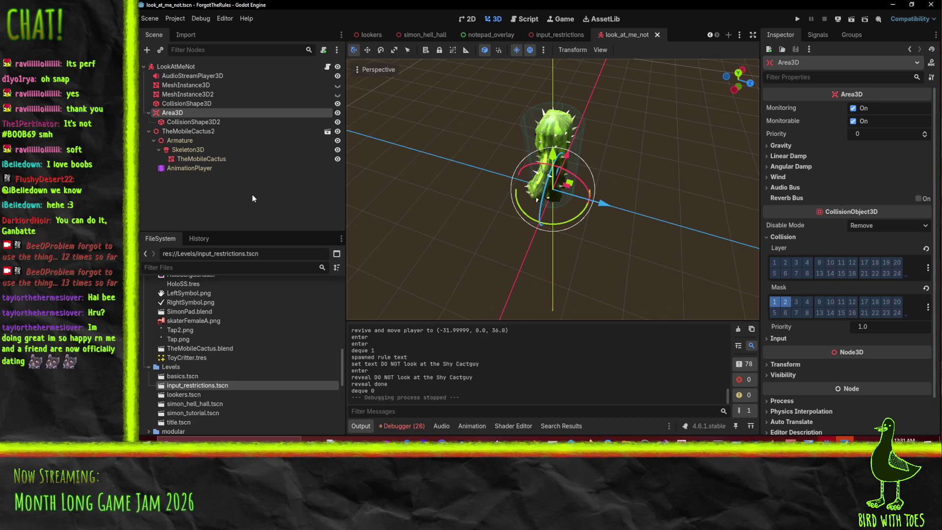
mouse_move(472, 193)
mouse_down()
mouse_move(395, 184)
mouse_move(457, 187)
mouse_up()
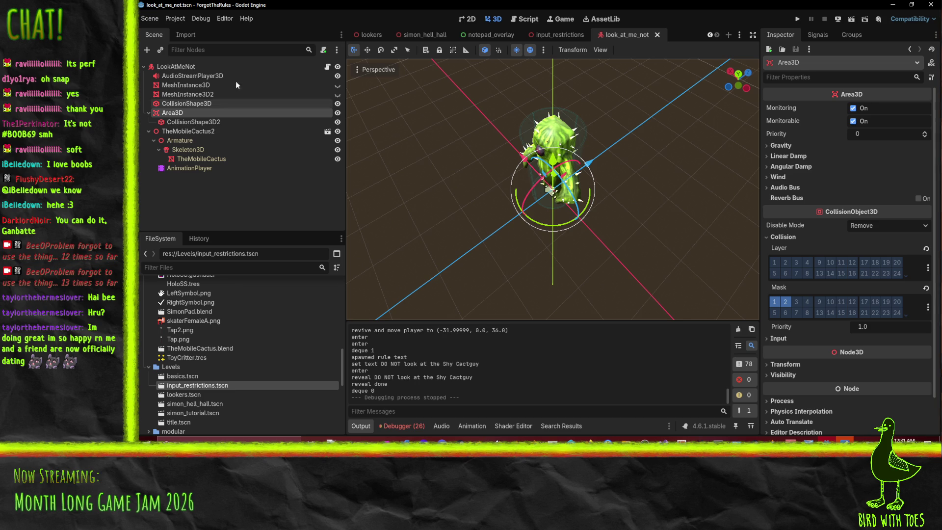
click(254, 66)
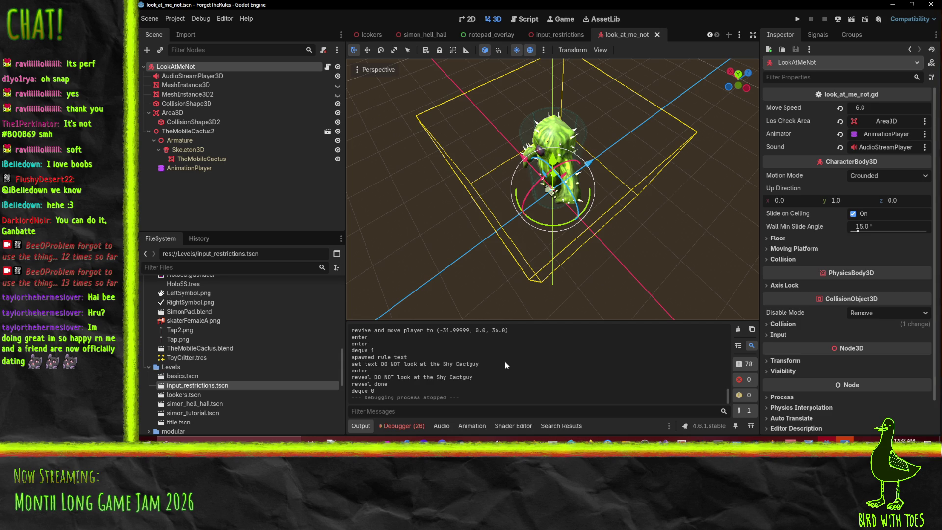
mouse_move(524, 218)
mouse_down()
mouse_move(568, 208)
mouse_move(654, 161)
mouse_move(641, 150)
mouse_move(594, 159)
mouse_move(539, 198)
mouse_up()
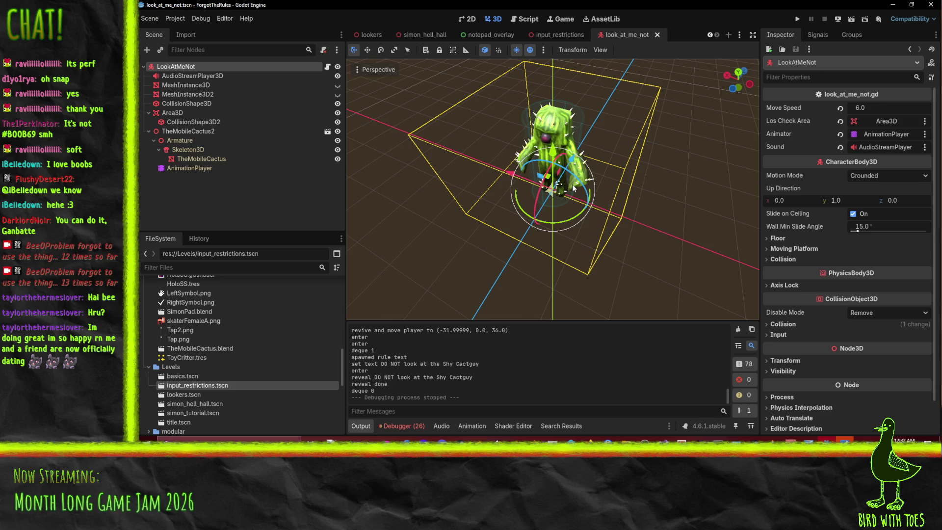
Jump from the Debugger Errors list to the 'Animation not found: RESET' line in the script.
click(415, 428)
click(422, 322)
scroll(648, 386, down, 2)
scroll(634, 383, down, 2)
double_click(534, 368)
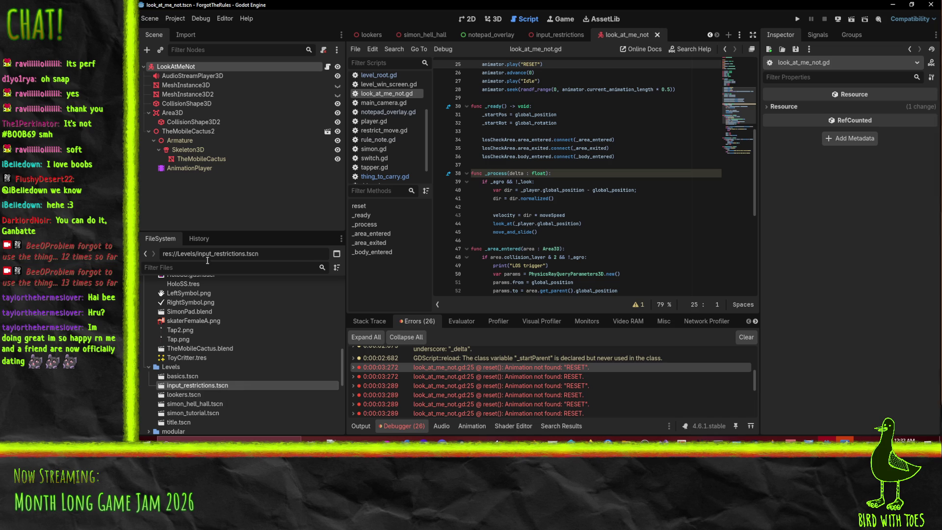
Clear the logged errors from the debugger's Errors list.
click(746, 337)
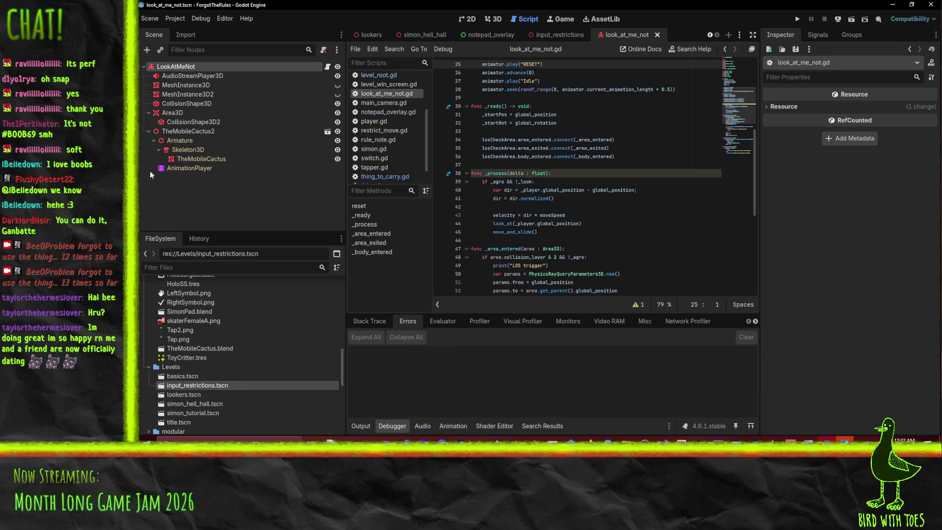